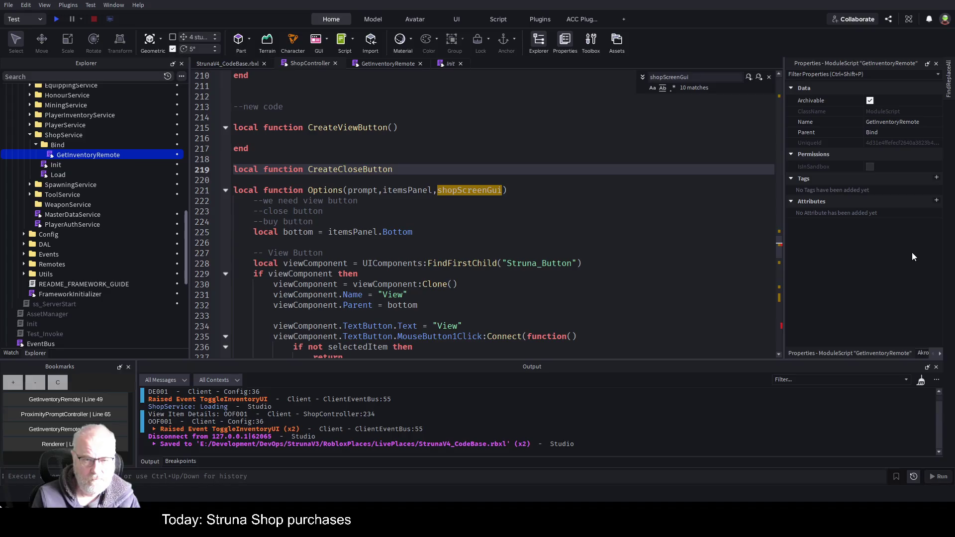
# Step: Close off CreateCloseButton() with its end and add an empty local function CreateBuyButton()
pyautogui.write('()')
pyautogui.press('Return')
pyautogui.press('Down')
pyautogui.press('Return')
pyautogui.press('Return')
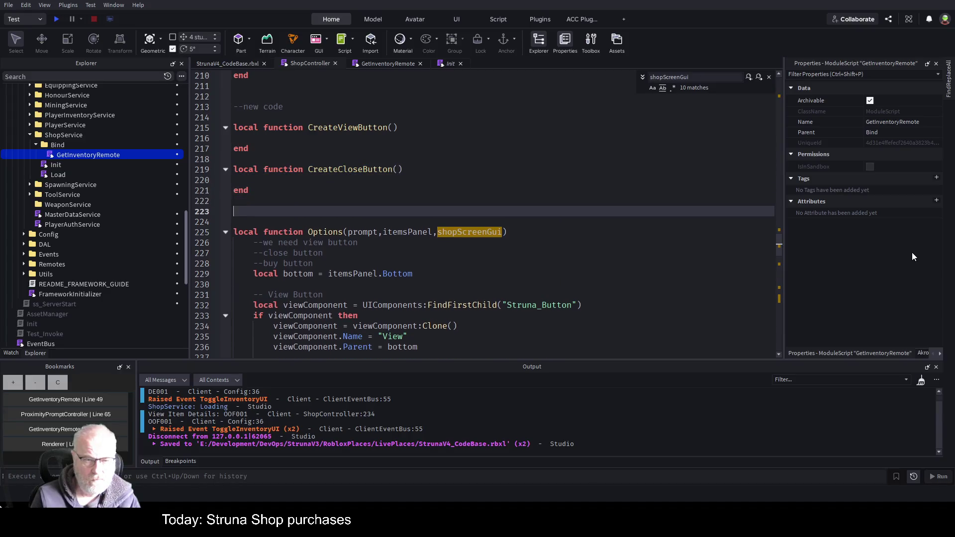
pyautogui.write('ocal function CreateB')
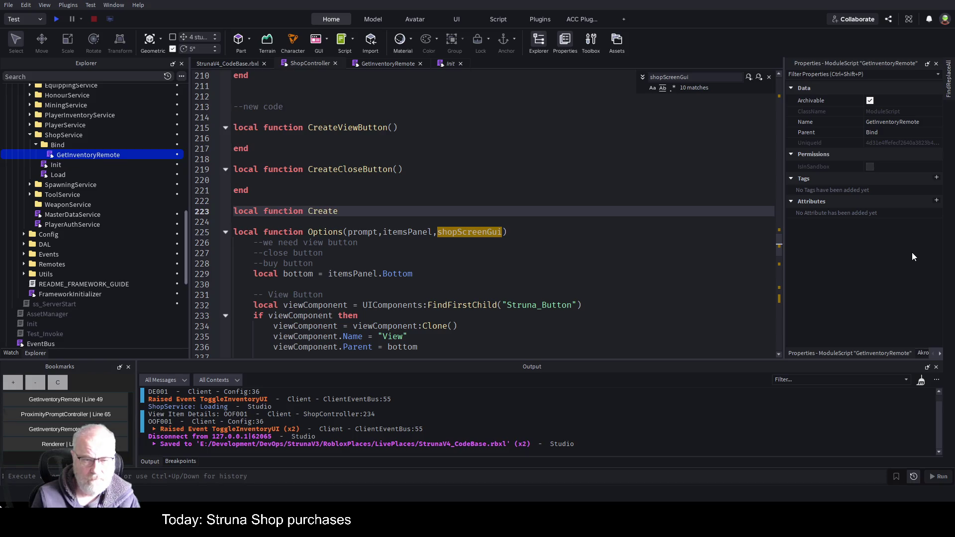
pyautogui.write('uy')
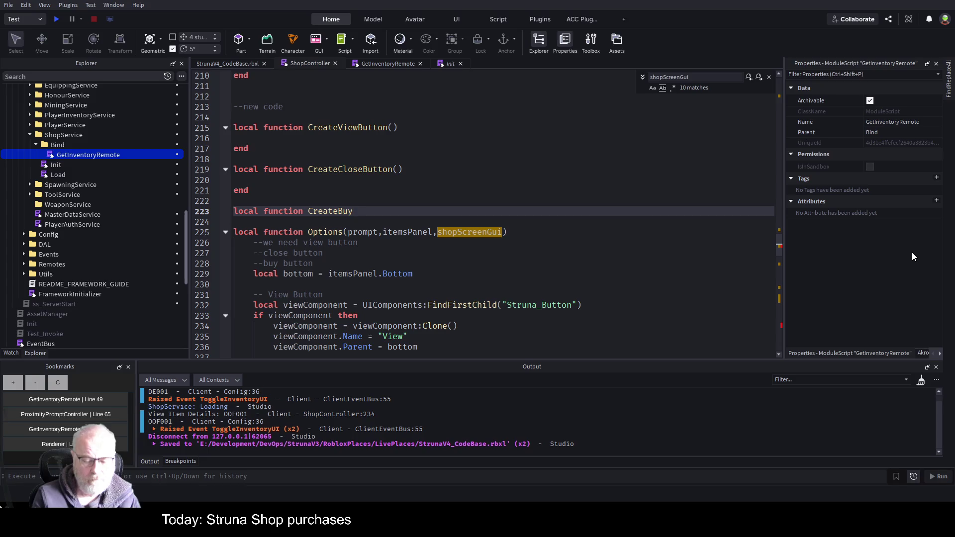
pyautogui.write('Button()')
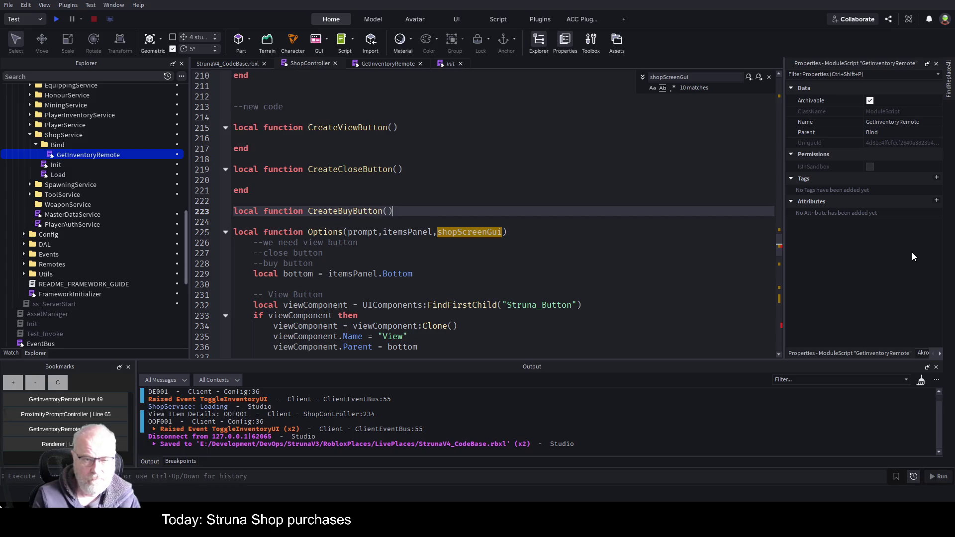
pyautogui.press('Return')
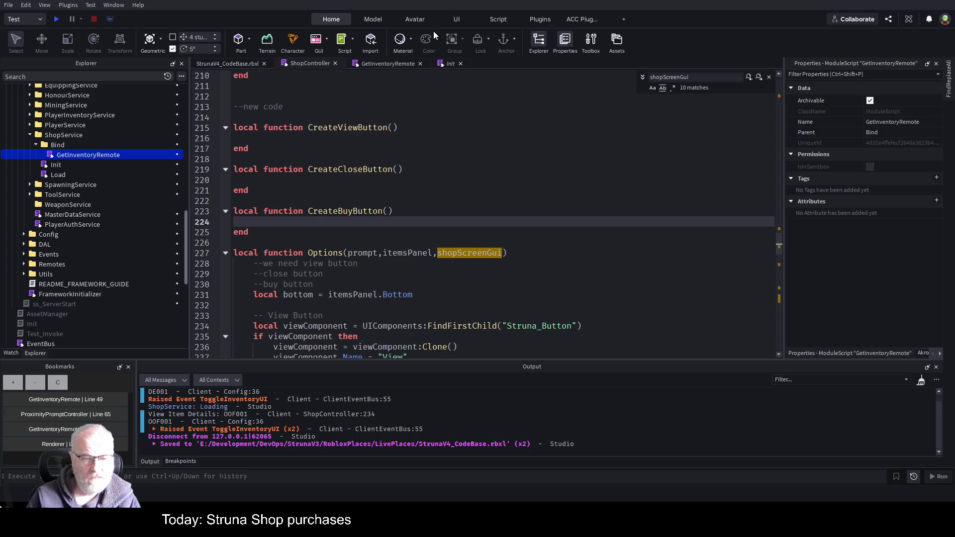
# Step: Cut the view-button code out of the Options function body
pyautogui.scroll(-4, 321, 173)
pyautogui.moveTo(249, 135)
pyautogui.mouseDown()
pyautogui.moveTo(296, 204)
pyautogui.moveTo(299, 318)
pyautogui.moveTo(299, 192)
pyautogui.moveTo(271, 254)
pyautogui.mouseUp()
pyautogui.press('BackSpace')
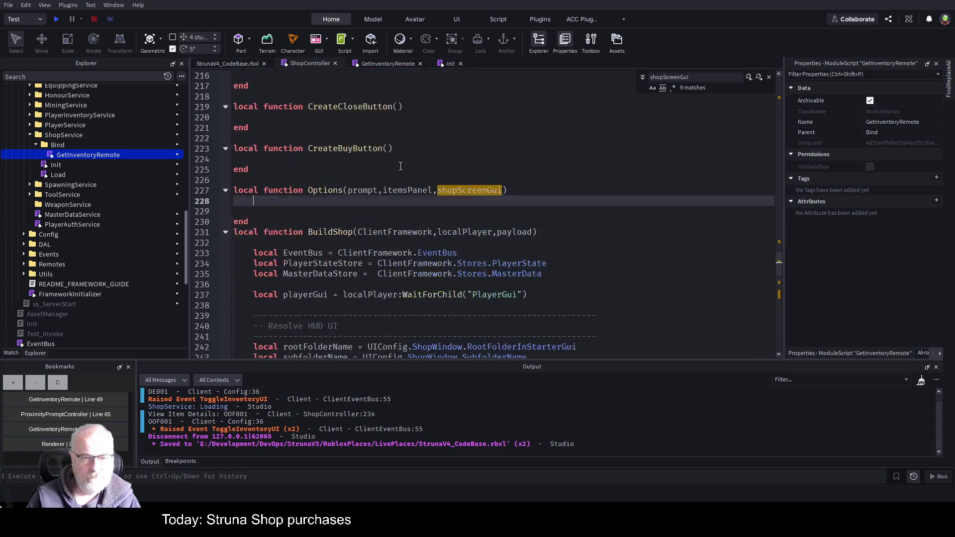
# Step: Paste the view-button code into CreateViewButton and give it an itemsPanel parameter
pyautogui.click(351, 106)
pyautogui.write('--we need view button \t--close button \t--buy button \tlocal bottom = itemsPanel.Bottom  \t-- View Button \tlocal viewComponent = UIComponents:FindFirstChild("Struna_Button") \tif viewComponent then \t\tviewComponent = viewComponent:Clone() \t\tviewComponent.Name = "View" \t\tviewComponent.Parent = bottom  \t\tviewComponent.TextButton.Text = "View" \t\tviewComponent.TextButton.MouseButton1Click:Connect(function() \t\t\tif not selectedItem then \t\t\t\treturn \t\t\tend  \t\t\tlocal detailsPanel = DetailsPanel.new({data = selectedItem,})  \t\t\tdetailsPanel:Render(shopScreenGui) \t\tend)  \t\tHoverMouseTrigger(viewComponent.TextButton, viewComponent) \telse \t\twarn("Missing UIComponent: Struna_Button for View") \tend')
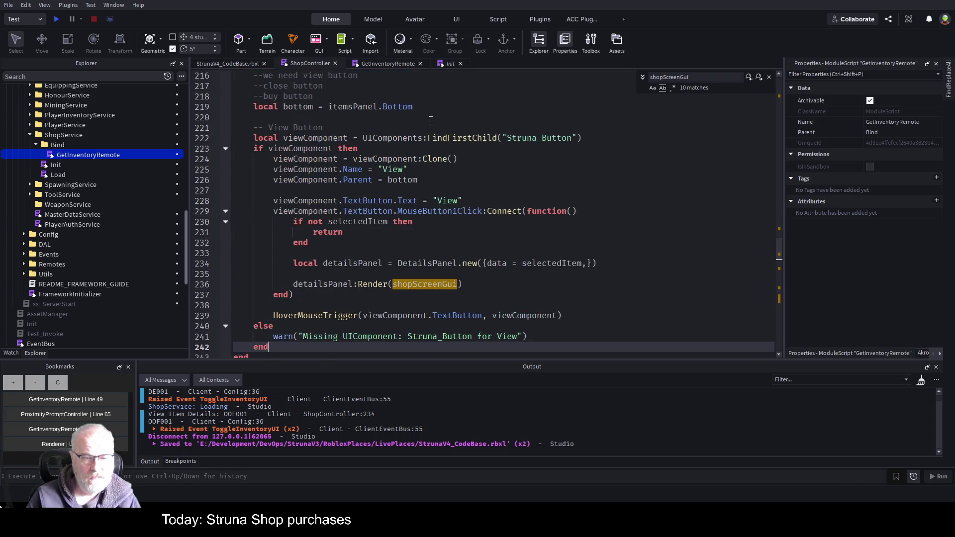
pyautogui.click(497, 129)
pyautogui.scroll(3, 497, 129)
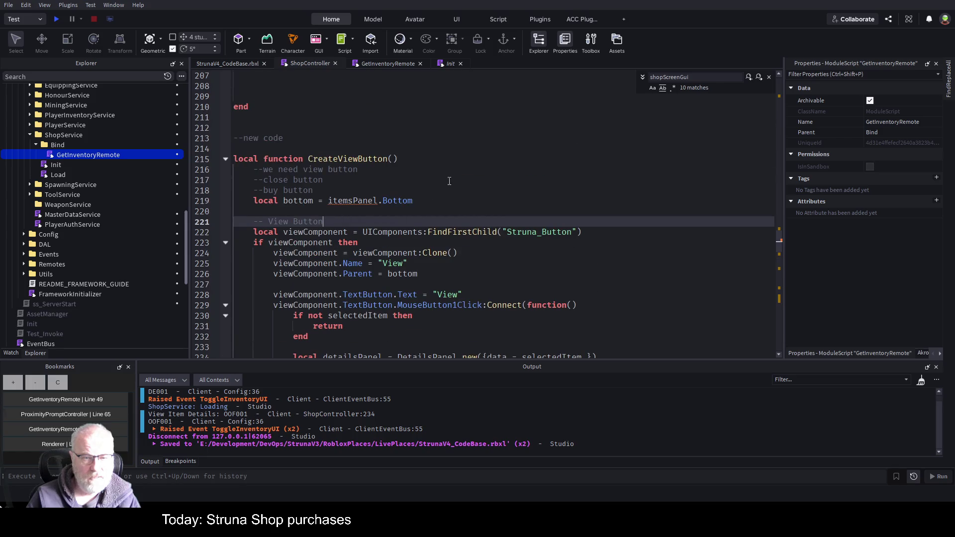
pyautogui.doubleClick(353, 200)
pyautogui.hotkey('ctrl', 'c')
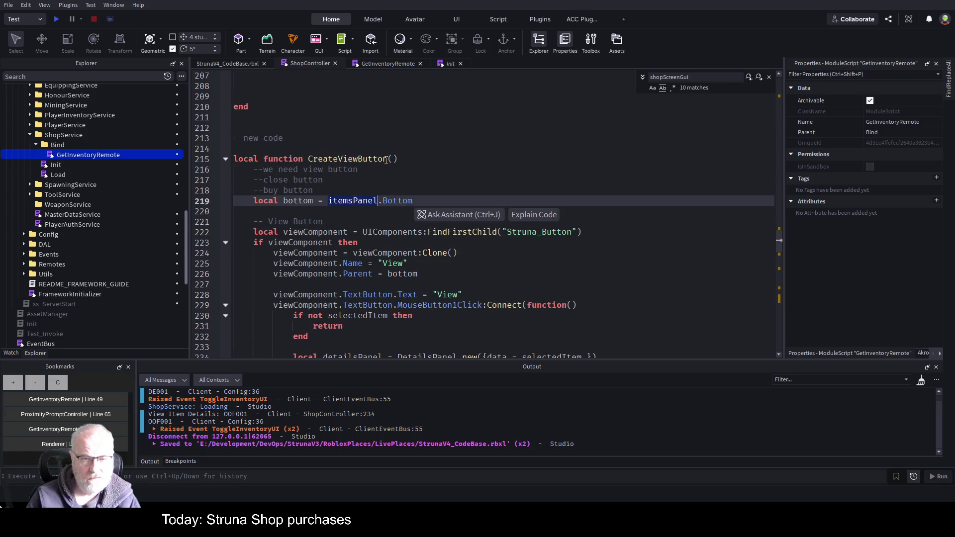
pyautogui.click(392, 159)
pyautogui.hotkey('ctrl', 'v')
pyautogui.click(439, 136)
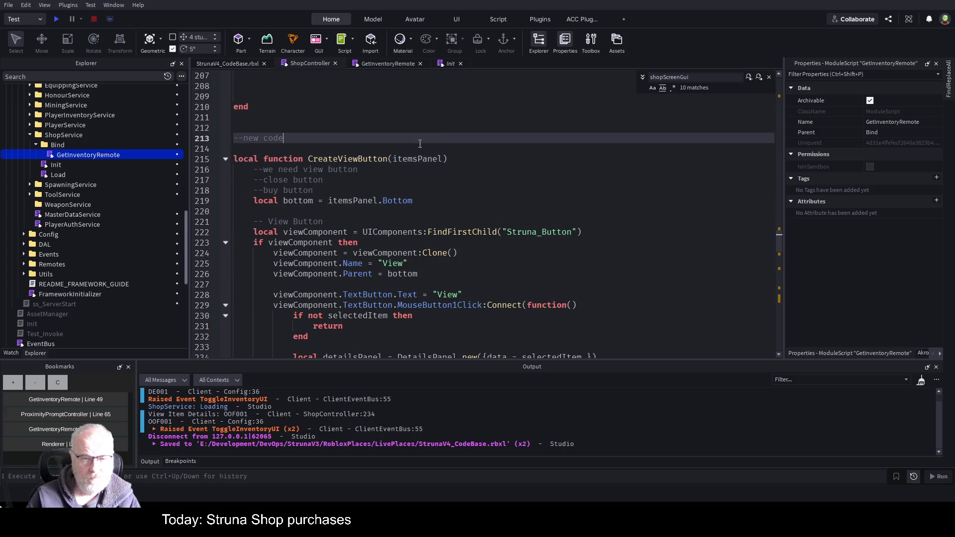
pyautogui.moveTo(307, 159); pyautogui.dragTo(483, 156)
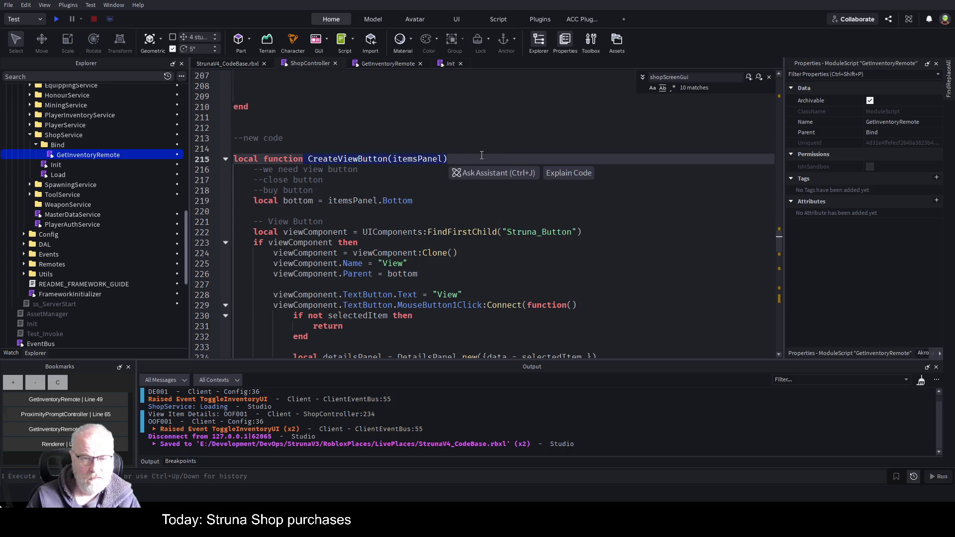
# Step: Call CreateViewButton(itemsPanel) on the empty line inside Options
pyautogui.scroll(-5, 357, 164)
pyautogui.scroll(-3, 357, 171)
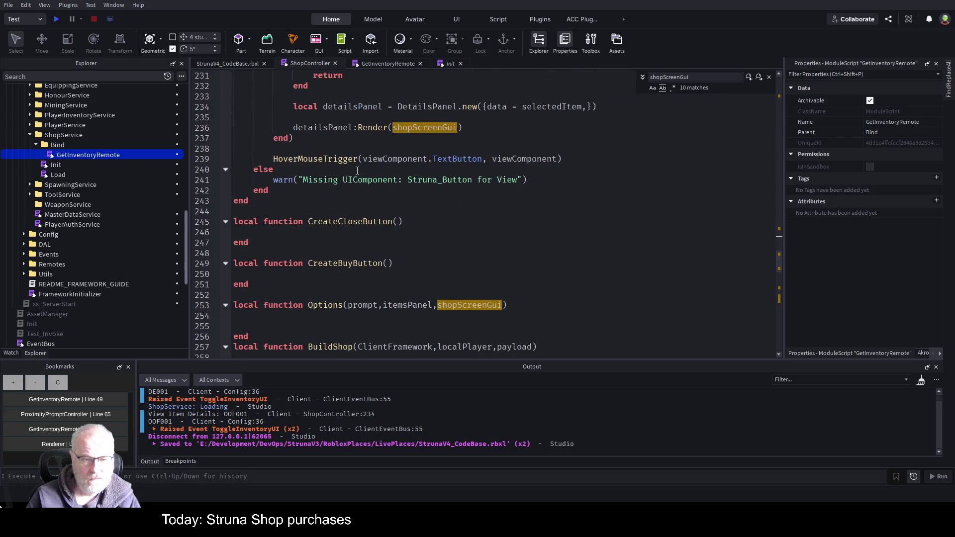
pyautogui.scroll(-3, 330, 245)
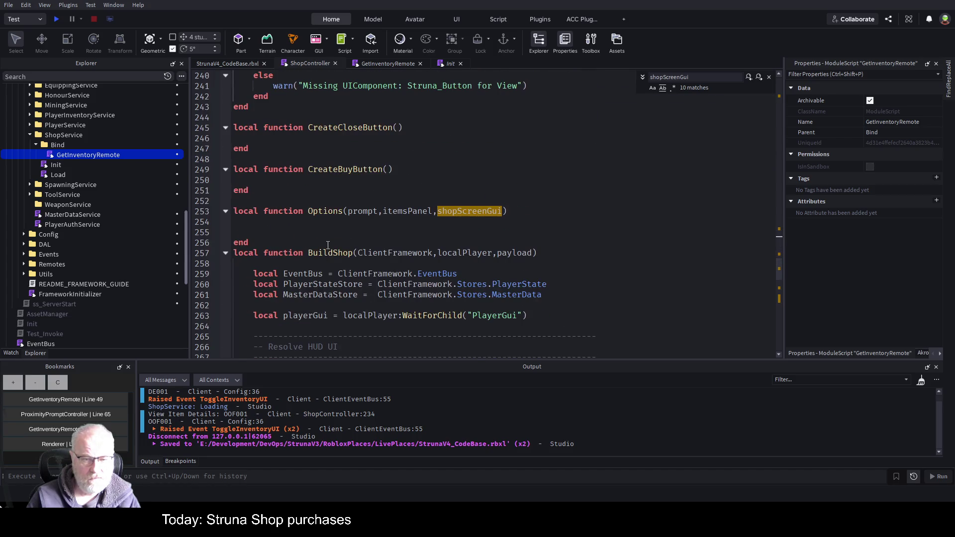
pyautogui.click(313, 222)
pyautogui.write('CreateViewButton(itemsPanel)')
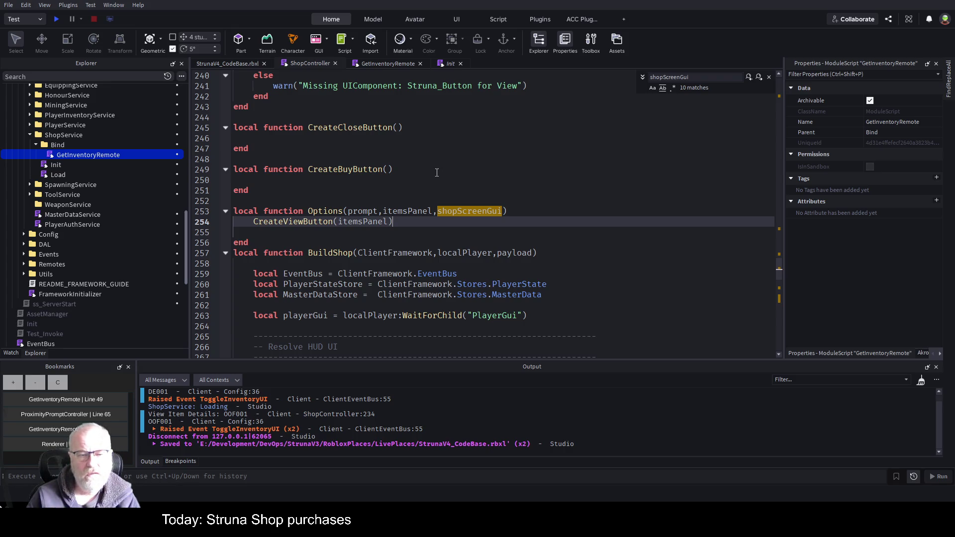
pyautogui.moveTo(348, 211); pyautogui.dragTo(501, 211)
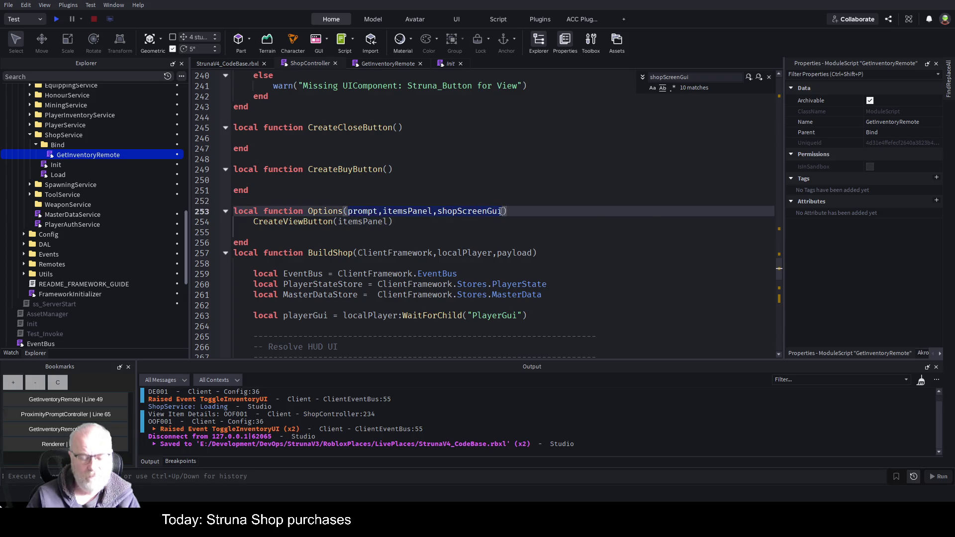
# Step: Pass prompt, itemsPanel and shopScreenGui to the CreateViewButton call in Options and save
pyautogui.hotkey('ctrl', 'c')
pyautogui.doubleClick(363, 221)
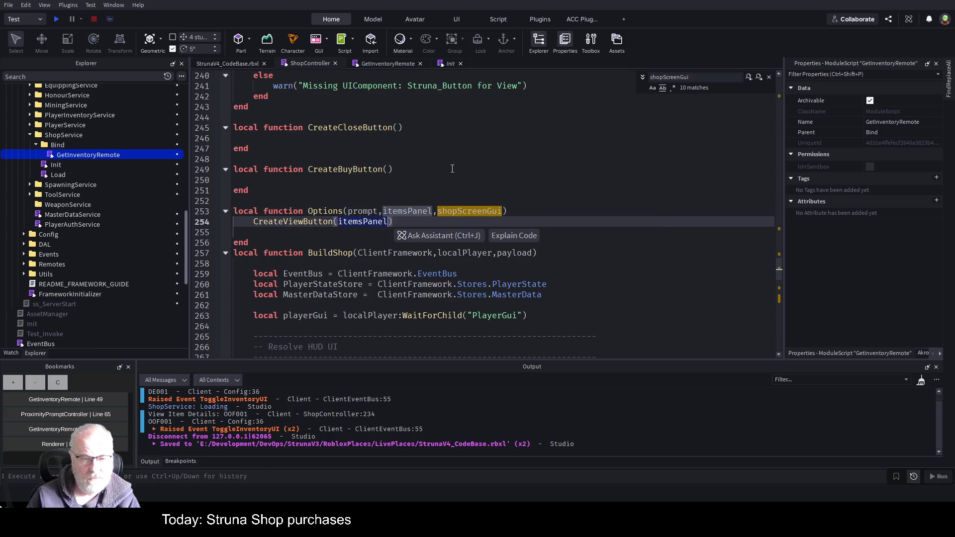
pyautogui.hotkey('ctrl', 'v')
pyautogui.hotkey('ctrl', 's')
pyautogui.scroll(10, 453, 171)
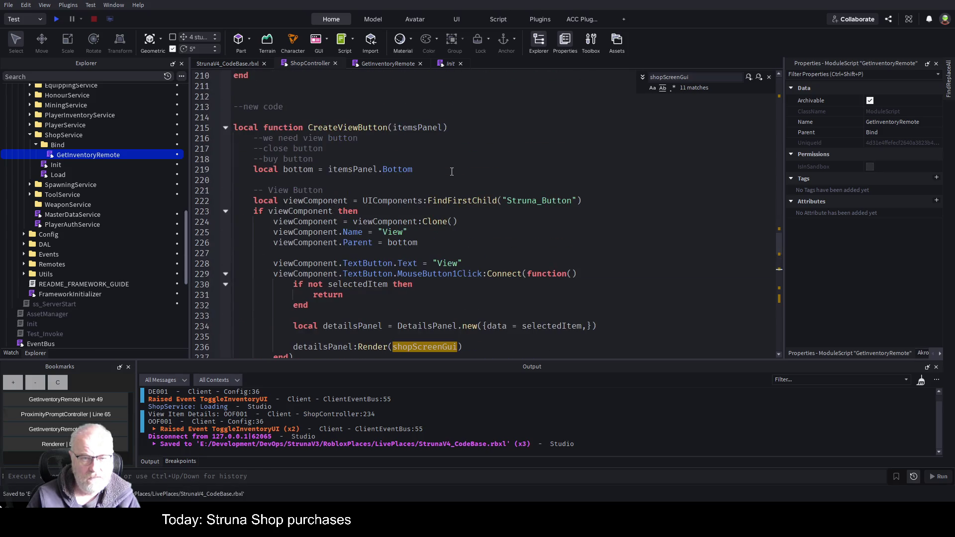
# Step: Change CreateViewButton's definition to take prompt, itemsPanel and shopScreenGui, and save
pyautogui.doubleClick(431, 129)
pyautogui.hotkey('ctrl', 'v')
pyautogui.click(474, 159)
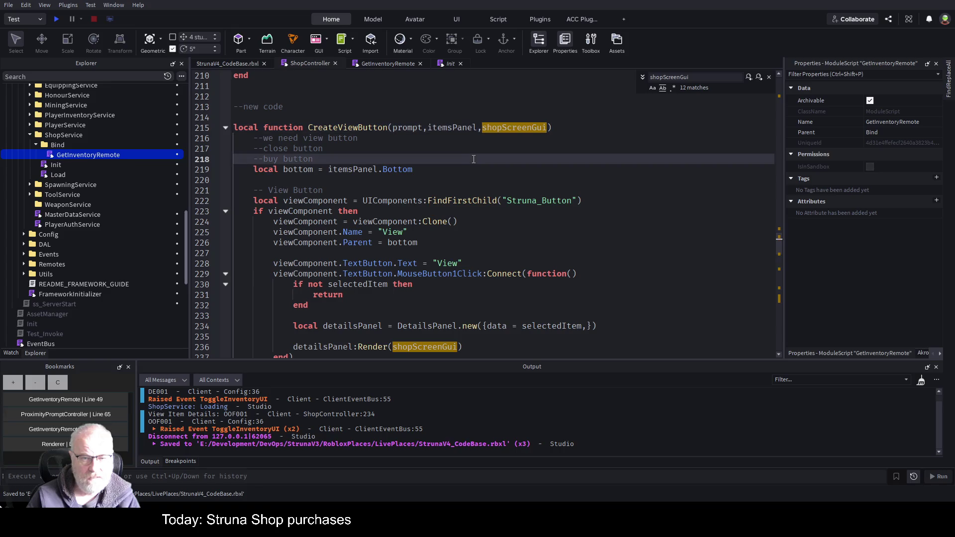
pyautogui.hotkey('ctrl', 's')
pyautogui.scroll(-2, 478, 164)
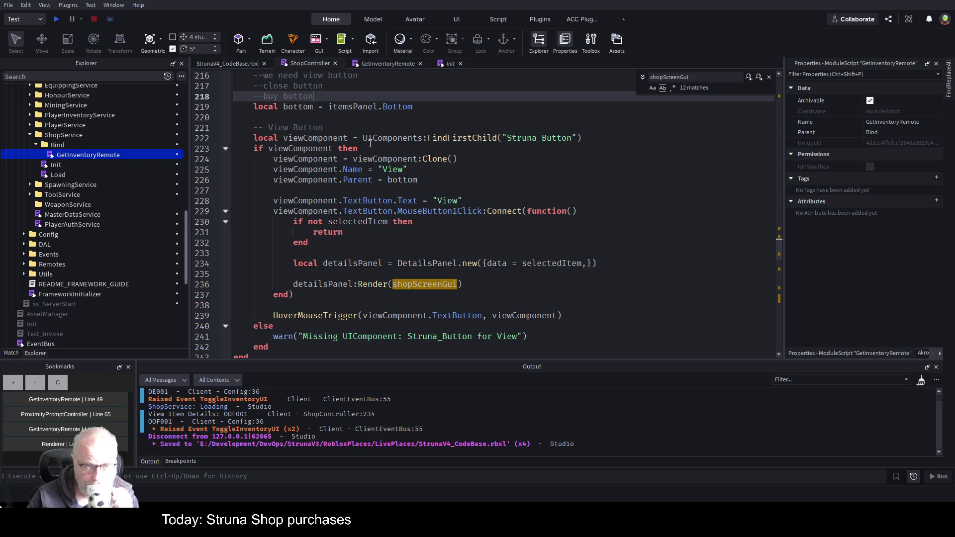
pyautogui.scroll(3, 415, 165)
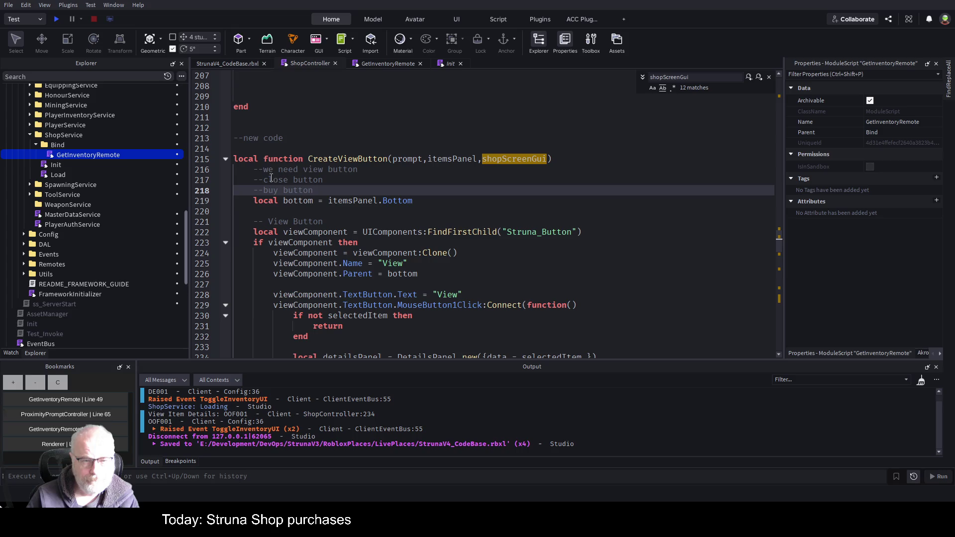
pyautogui.moveTo(248, 171)
pyautogui.mouseDown()
pyautogui.moveTo(279, 199)
pyautogui.moveTo(418, 273)
pyautogui.moveTo(418, 314)
pyautogui.moveTo(420, 263)
pyautogui.moveTo(348, 287)
pyautogui.moveTo(293, 281)
pyautogui.mouseUp()
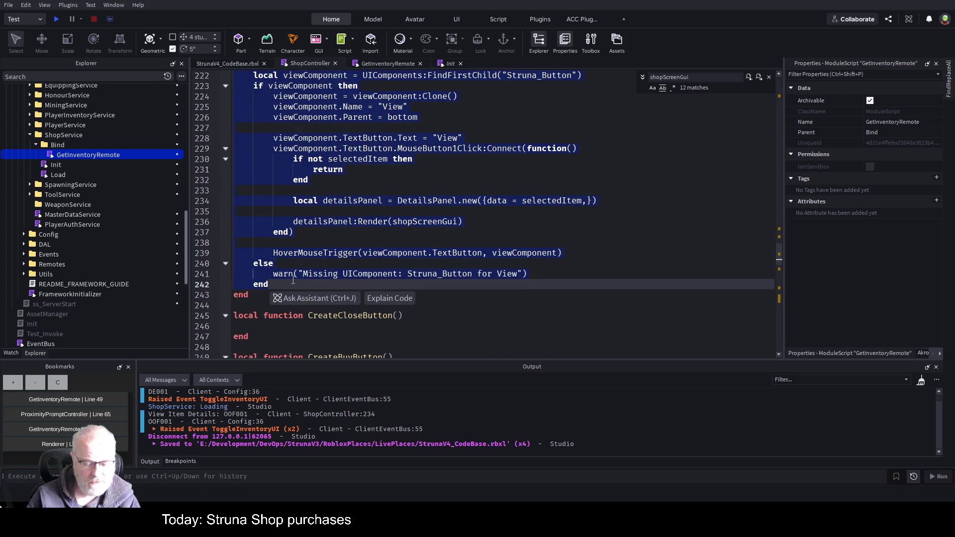
pyautogui.scroll(-2, 298, 284)
# Step: Paste the copied view-button code into the CreateCloseButton function
pyautogui.click(486, 264)
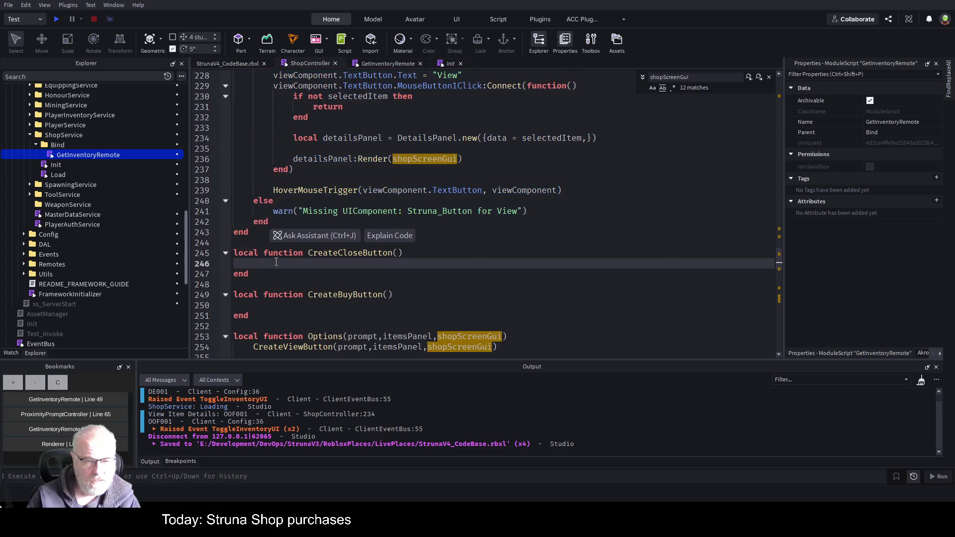
pyautogui.hotkey('ctrl', 'v')
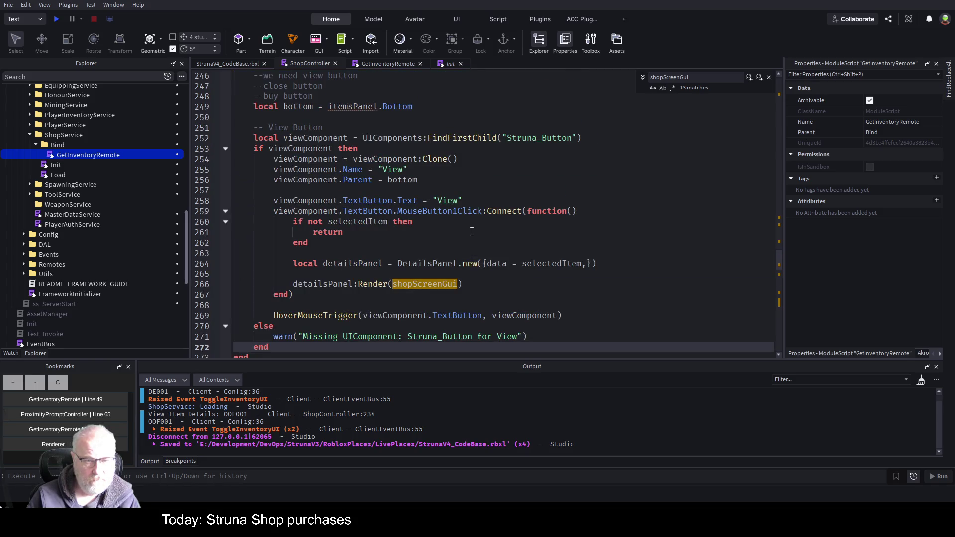
pyautogui.scroll(5, 452, 229)
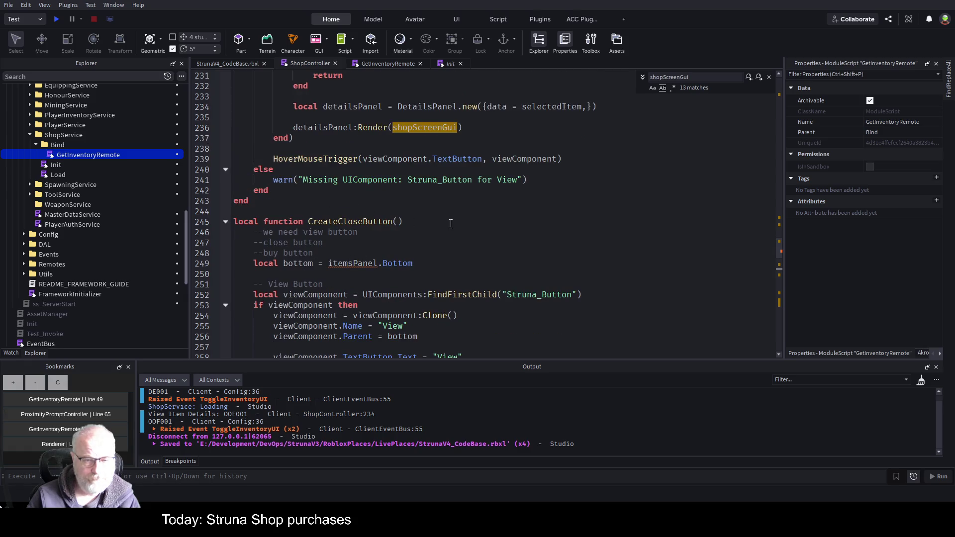
pyautogui.scroll(5, 480, 176)
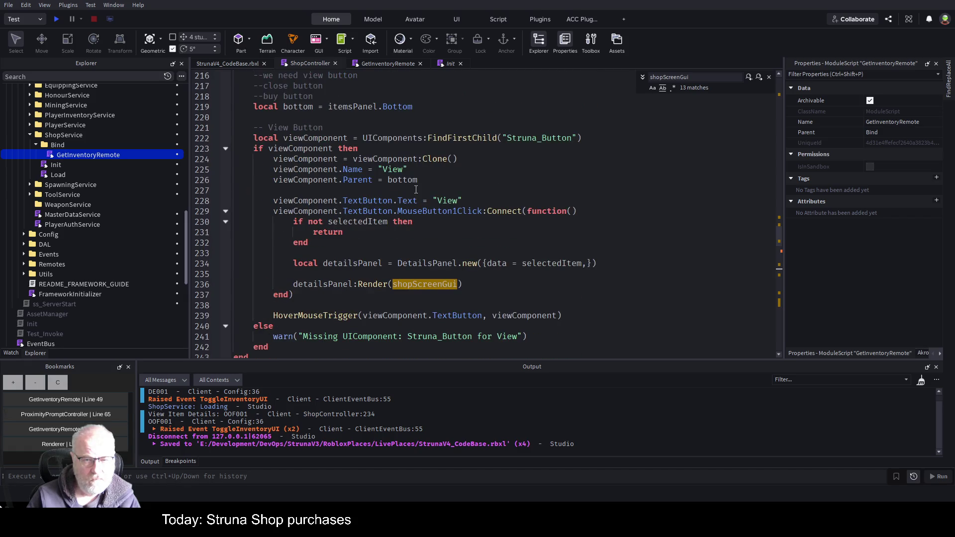
pyautogui.scroll(4, 413, 191)
# Step: Give CreateCloseButton the parameters prompt, itemsPanel and shopScreenGui, and save
pyautogui.moveTo(394, 192); pyautogui.dragTo(547, 192)
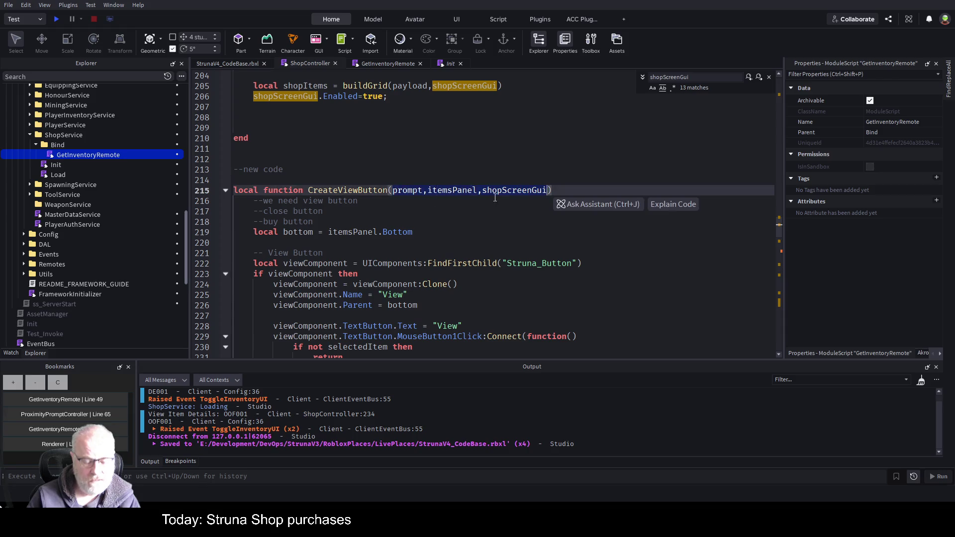
pyautogui.scroll(-10, 383, 189)
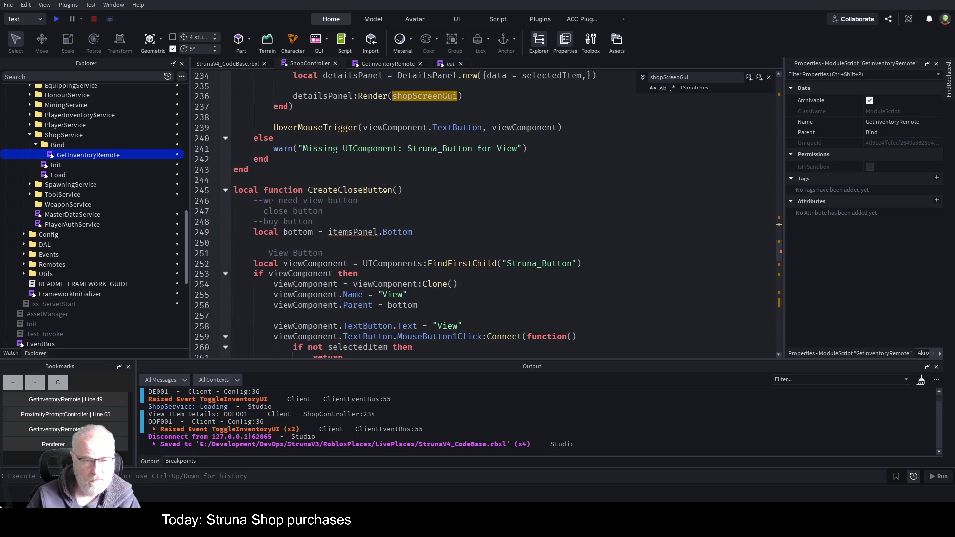
pyautogui.click(401, 190)
pyautogui.hotkey('ctrl', 'v')
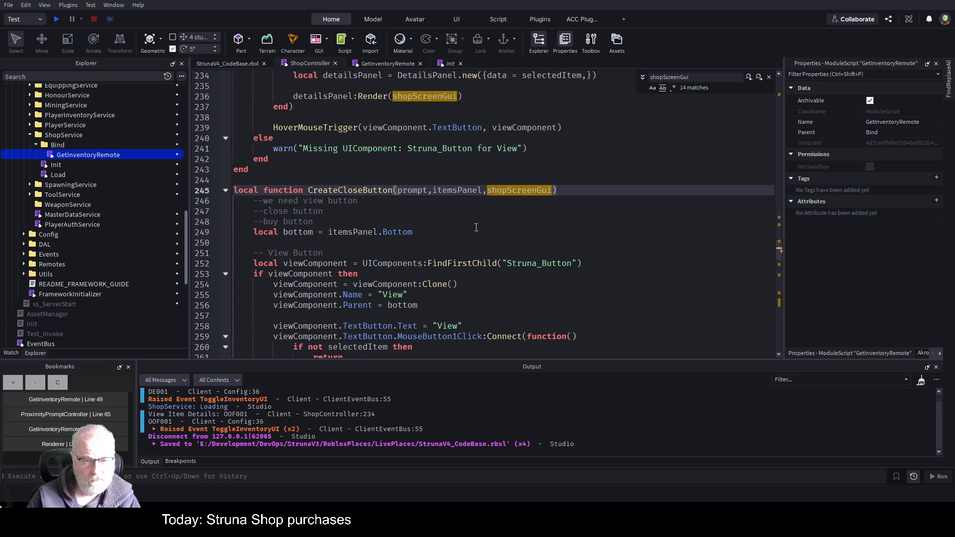
pyautogui.click(473, 231)
pyautogui.scroll(-2, 472, 224)
pyautogui.hotkey('ctrl', 's')
pyautogui.scroll(-1, 471, 221)
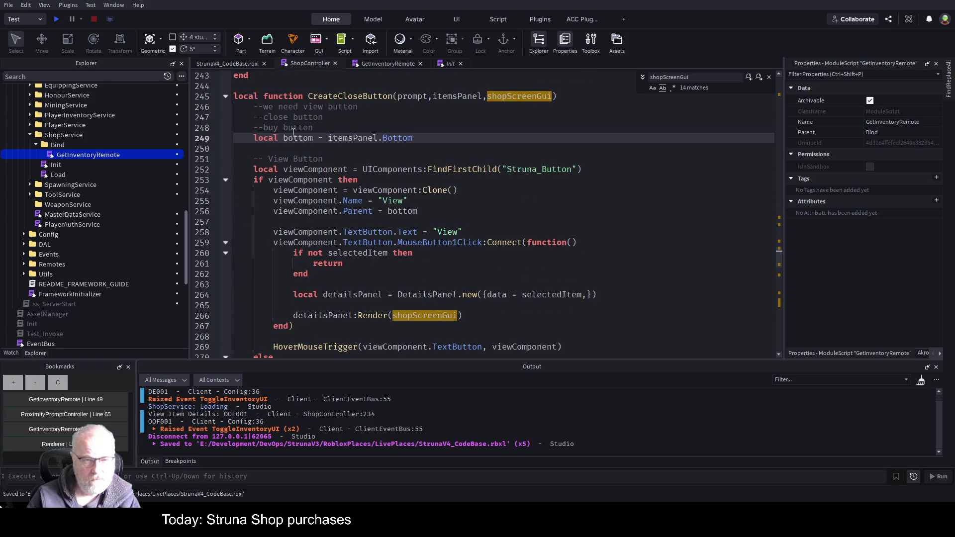
pyautogui.click(305, 170)
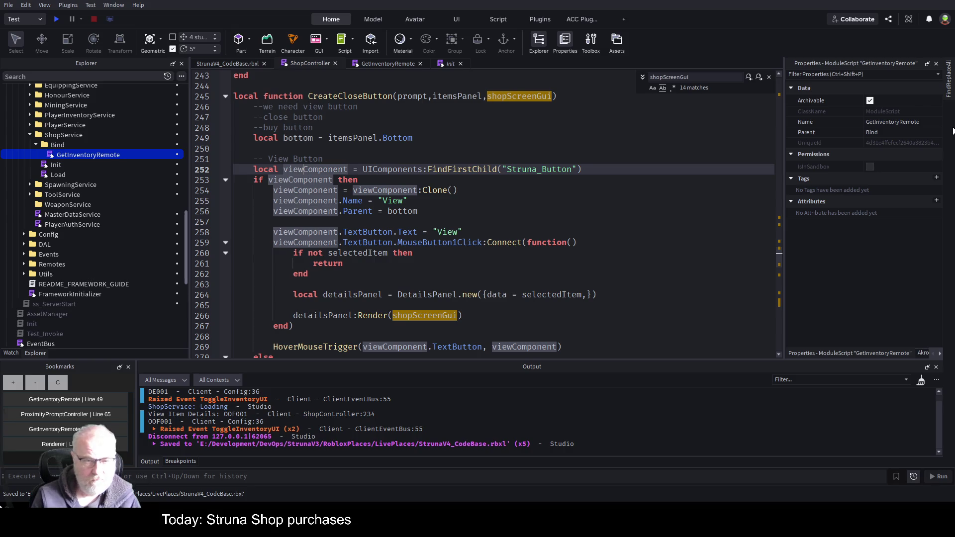
# Step: Rename viewComponent to closeComponent on lines 252 through 255
pyautogui.write('closeComponent')
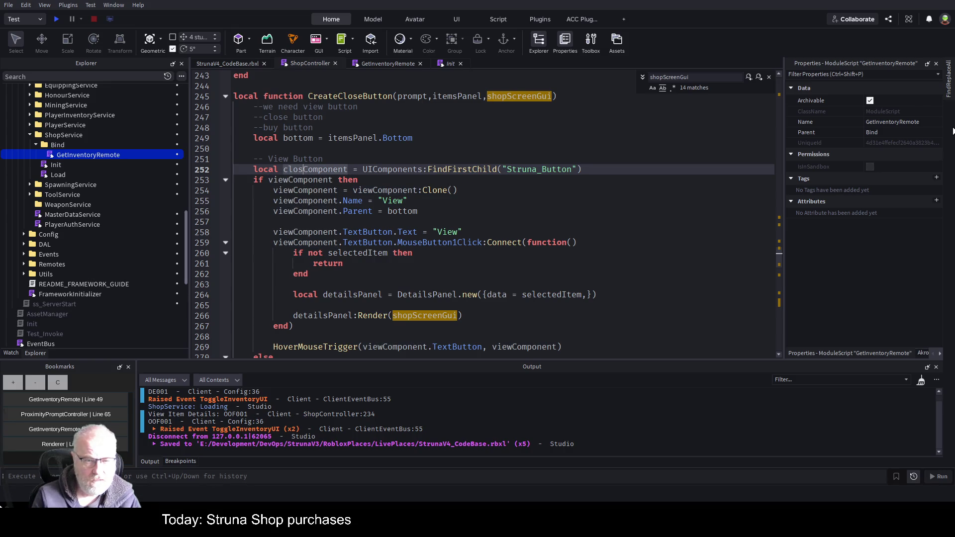
pyautogui.press('Down')
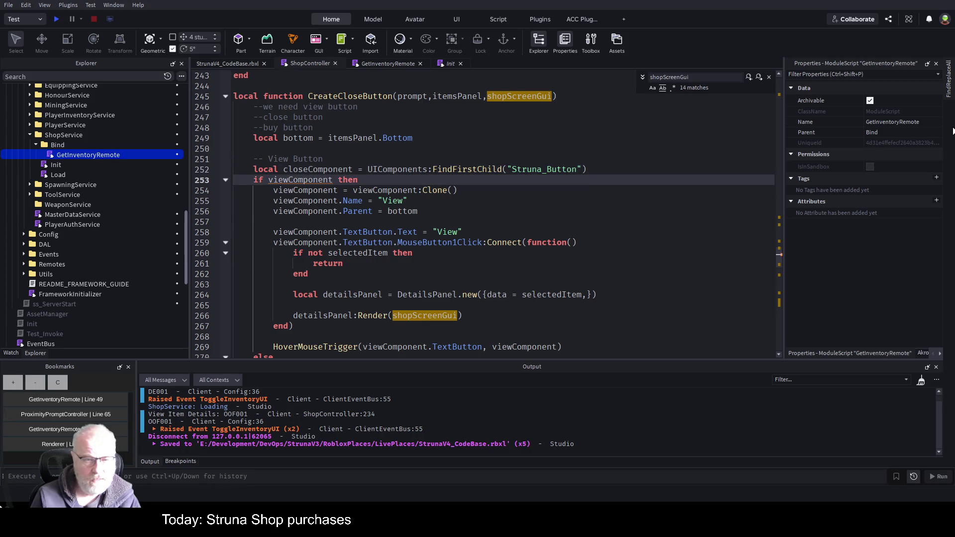
pyautogui.doubleClick(324, 170)
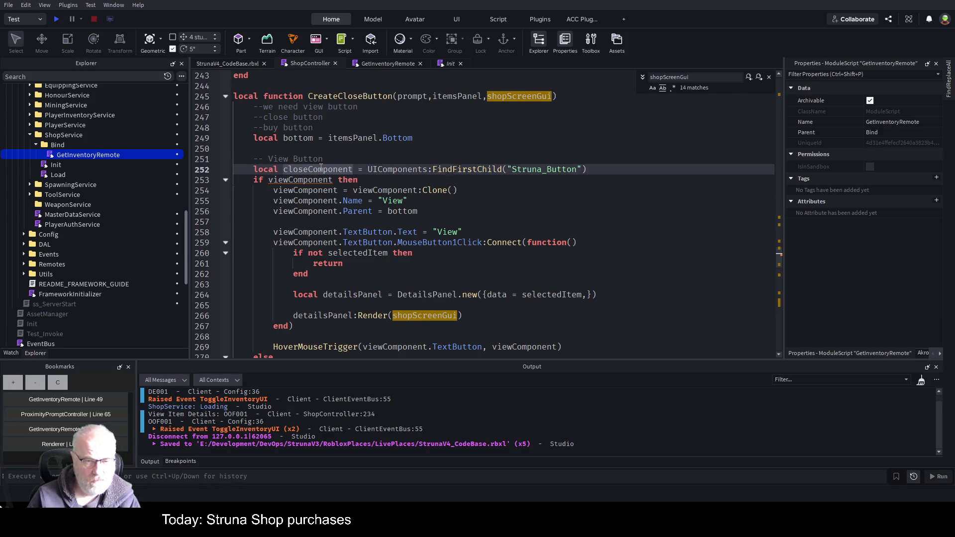
pyautogui.doubleClick(290, 180)
pyautogui.hotkey('ctrl', 'v')
pyautogui.doubleClick(385, 191)
pyautogui.hotkey('ctrl', 'v')
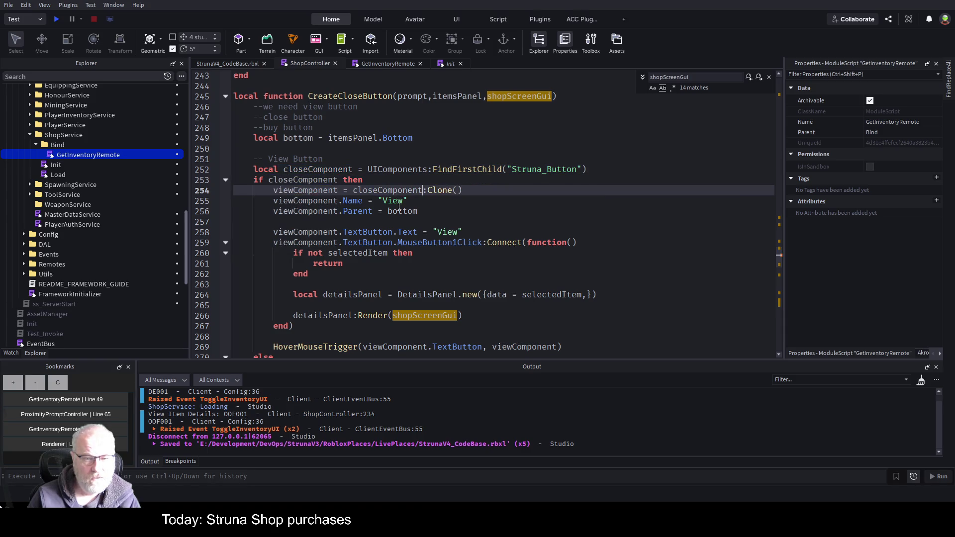
pyautogui.doubleClick(295, 180)
pyautogui.doubleClick(305, 190)
pyautogui.hotkey('ctrl', 'v')
pyautogui.doubleClick(305, 201)
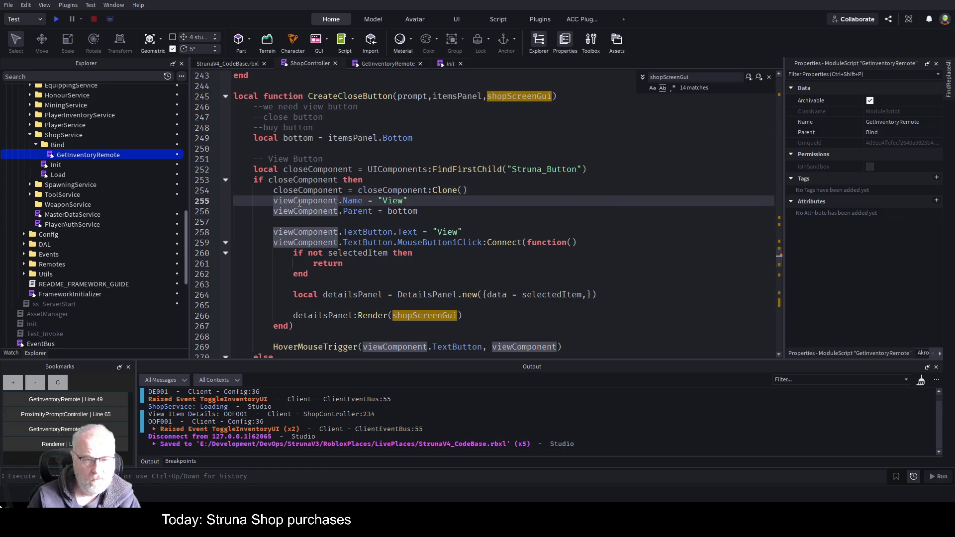
pyautogui.hotkey('ctrl', 'v')
# Step: Change the "View" strings to "Close" and use closeComponent on lines 256 to 259
pyautogui.doubleClick(398, 201)
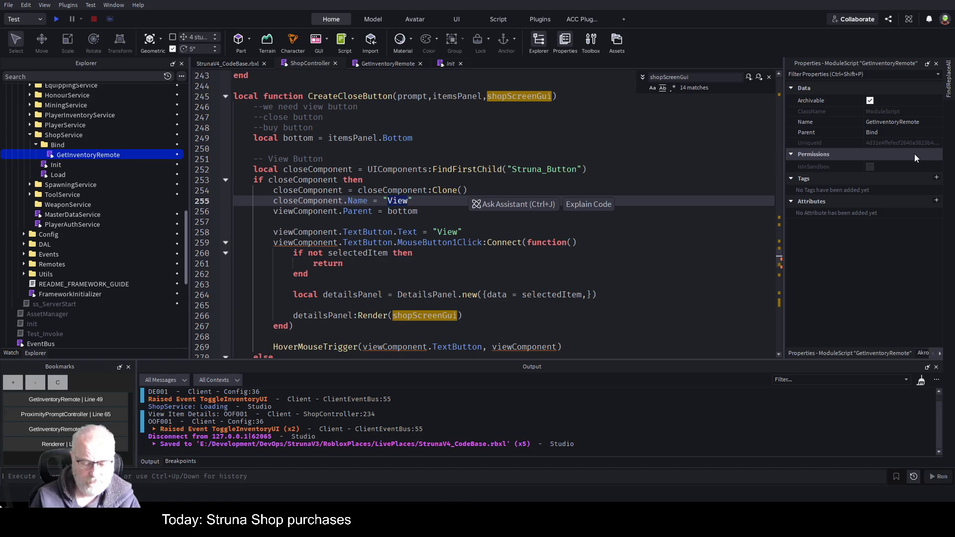
pyautogui.write('Close')
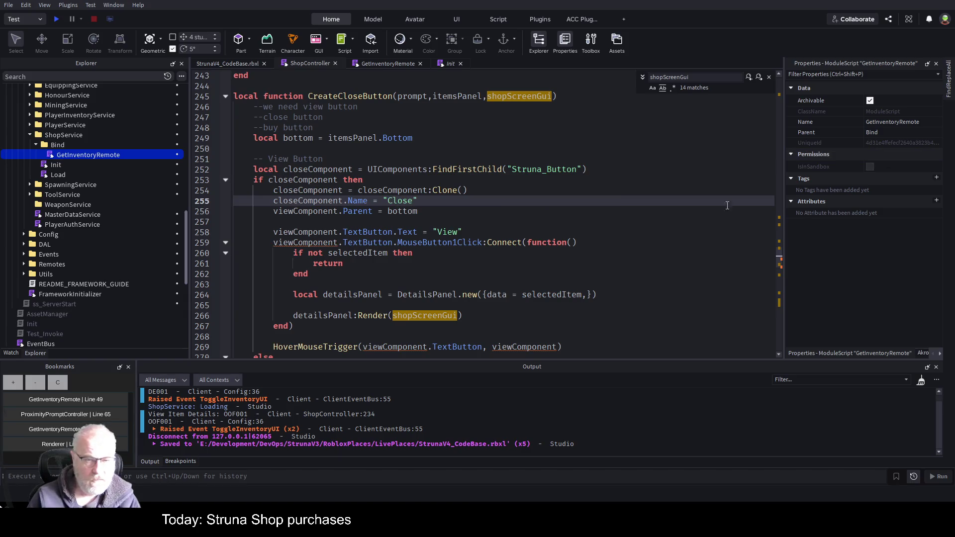
pyautogui.doubleClick(320, 201)
pyautogui.hotkey('ctrl', 'c')
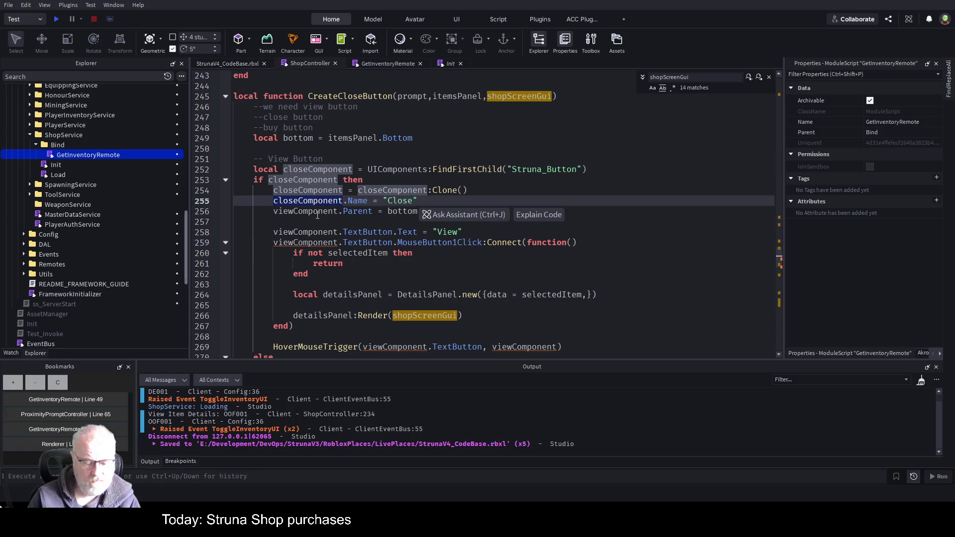
pyautogui.doubleClick(306, 212)
pyautogui.hotkey('ctrl', 'v')
pyautogui.doubleClick(329, 232)
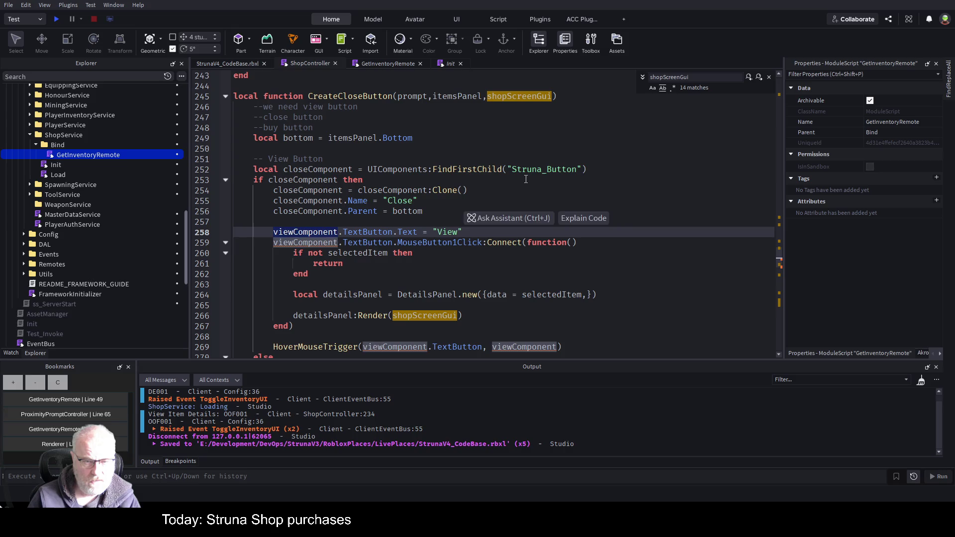
pyautogui.hotkey('ctrl', 'v')
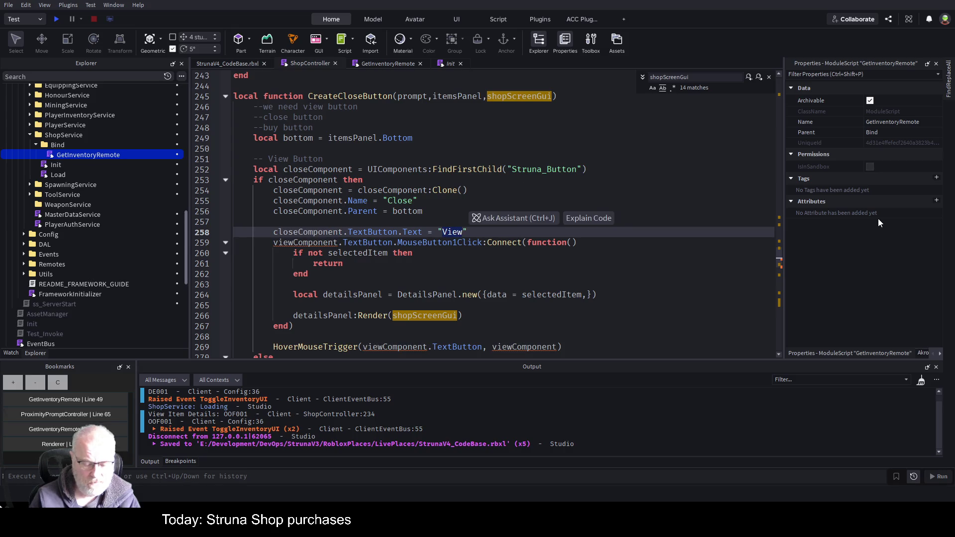
pyautogui.write('Close')
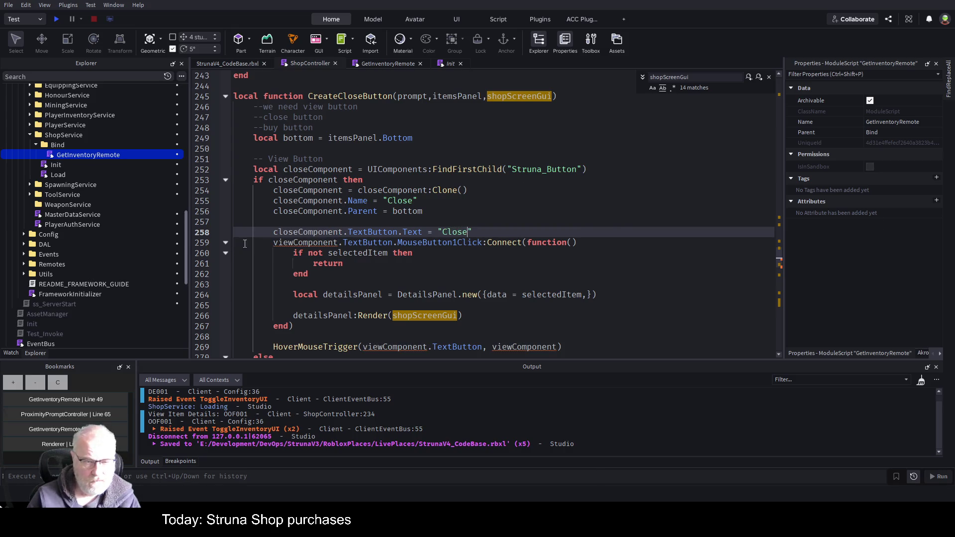
pyautogui.doubleClick(301, 244)
pyautogui.hotkey('ctrl', 'v')
# Step: Delete the selectedItem check and detailsPanel lines from the click handler
pyautogui.click(500, 202)
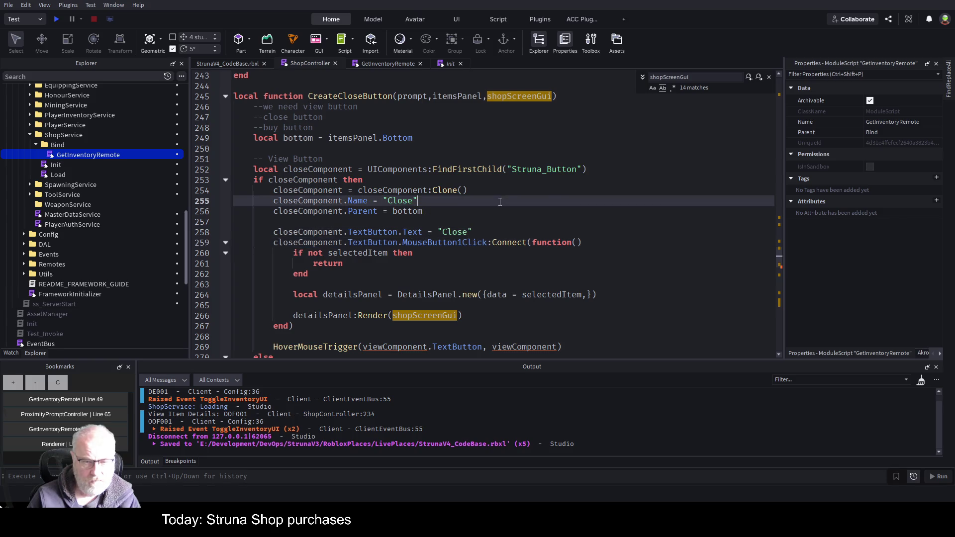
pyautogui.click(621, 242)
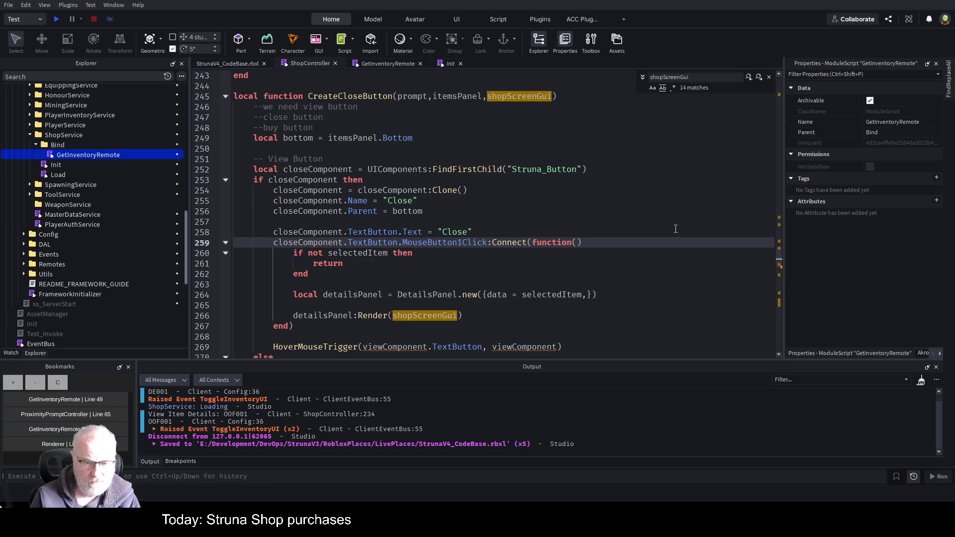
pyautogui.press('Down')
pyautogui.press('Home')
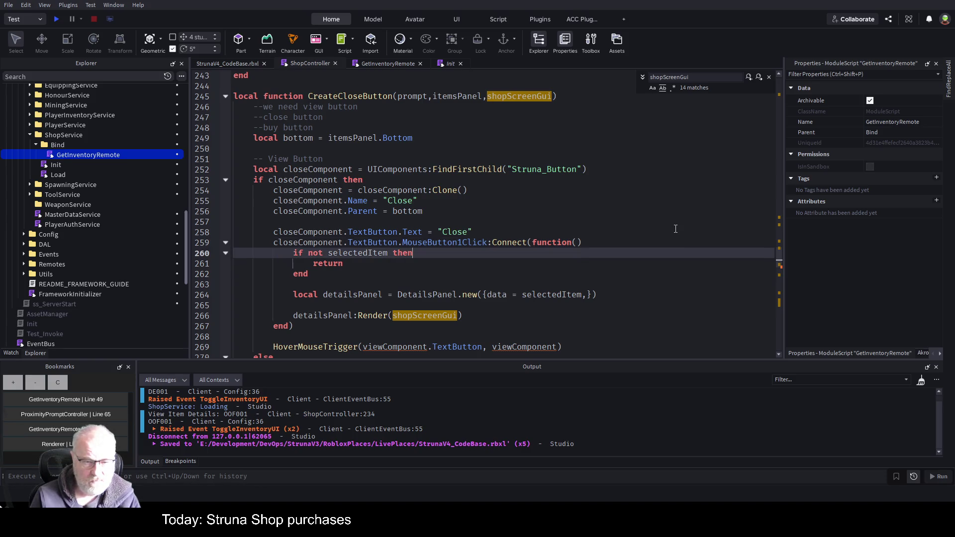
pyautogui.hotkey('shift', 'Down')
pyautogui.hotkey('shift', 'Down')
pyautogui.hotkey('shift', 'Down')
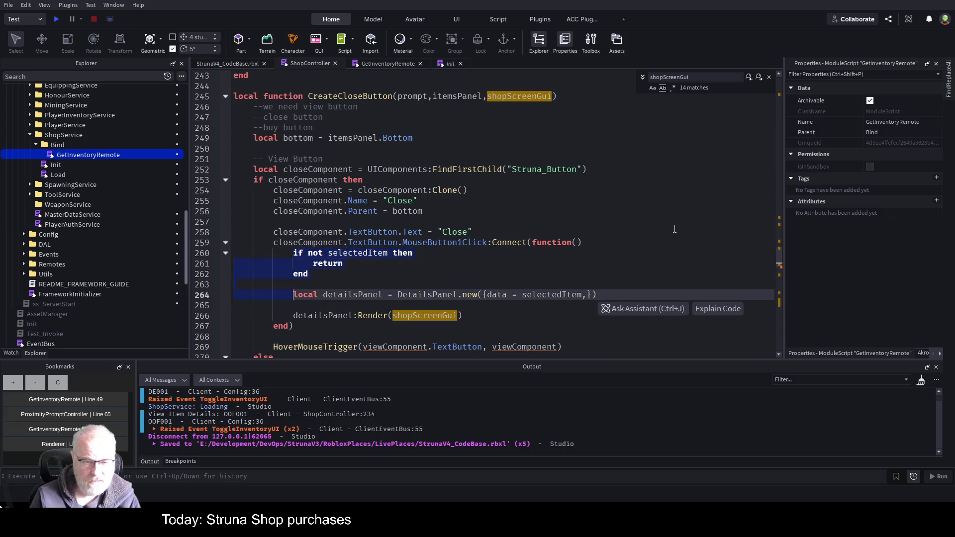
pyautogui.press('Delete')
# Step: Replace the detailsPanel render call with shopScreenGui.Enabled=false and prompt.Enables=true; in the handler
pyautogui.press('Down')
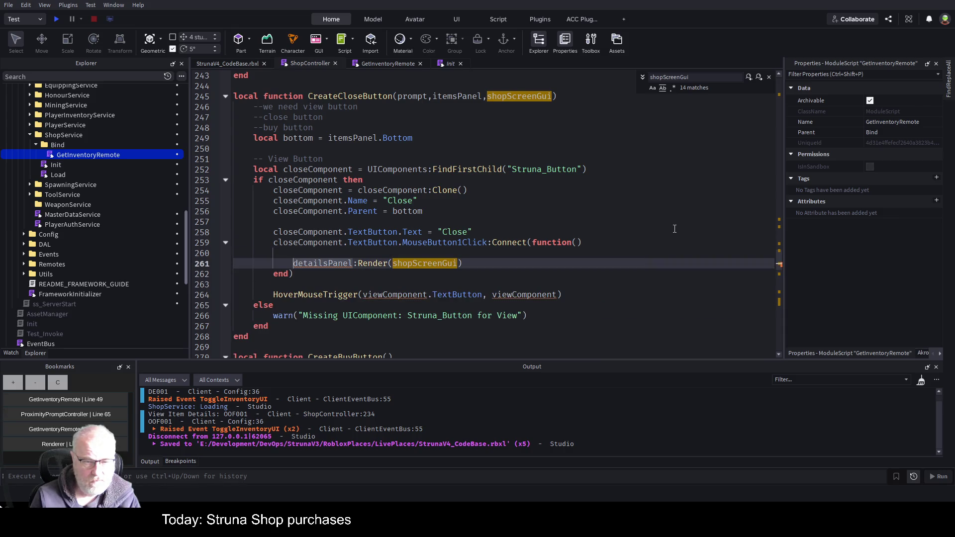
pyautogui.hotkey('shift', 'Right')
pyautogui.hotkey('shift', 'Right')
pyautogui.hotkey('shift', 'Right')
pyautogui.hotkey('shift', 'Right')
pyautogui.hotkey('shift', 'Right')
pyautogui.hotkey('shift', 'Right')
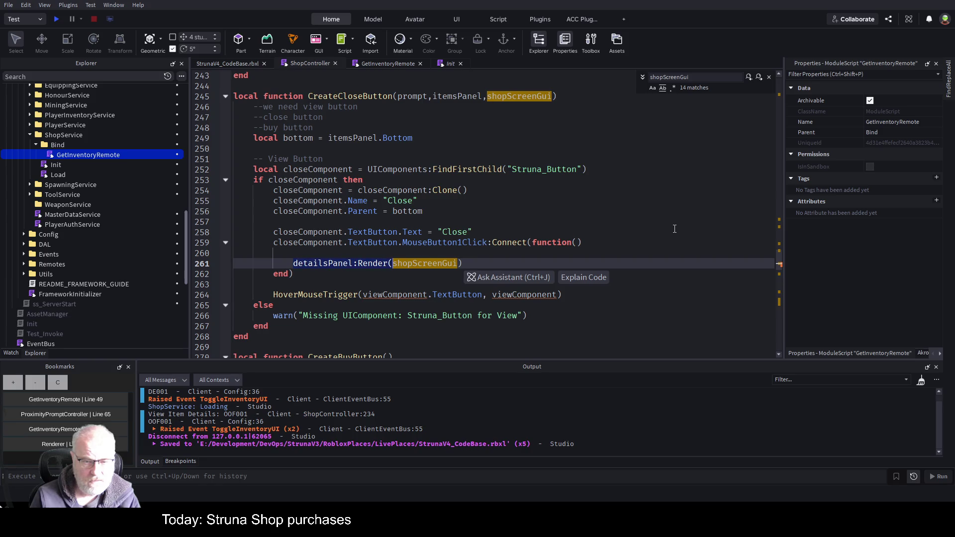
pyautogui.press('Delete')
pyautogui.press('BackSpace')
pyautogui.write('.')
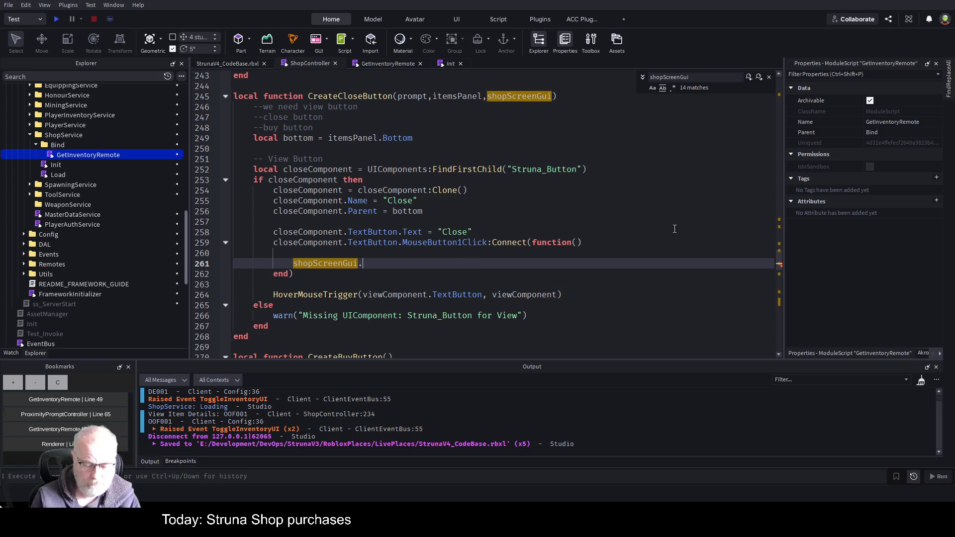
pyautogui.write('Enabled=false;')
pyautogui.press('Return')
pyautogui.write('pp.')
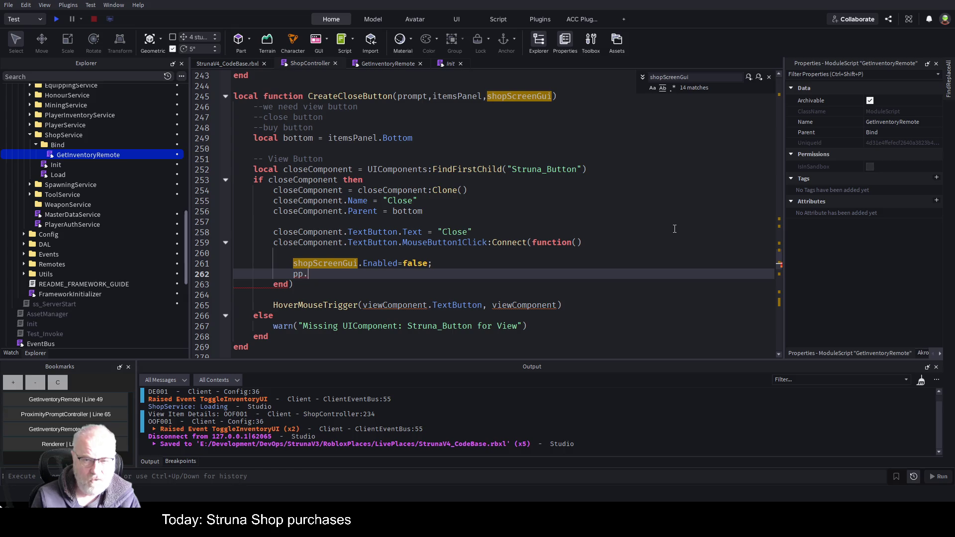
pyautogui.press('BackSpace')
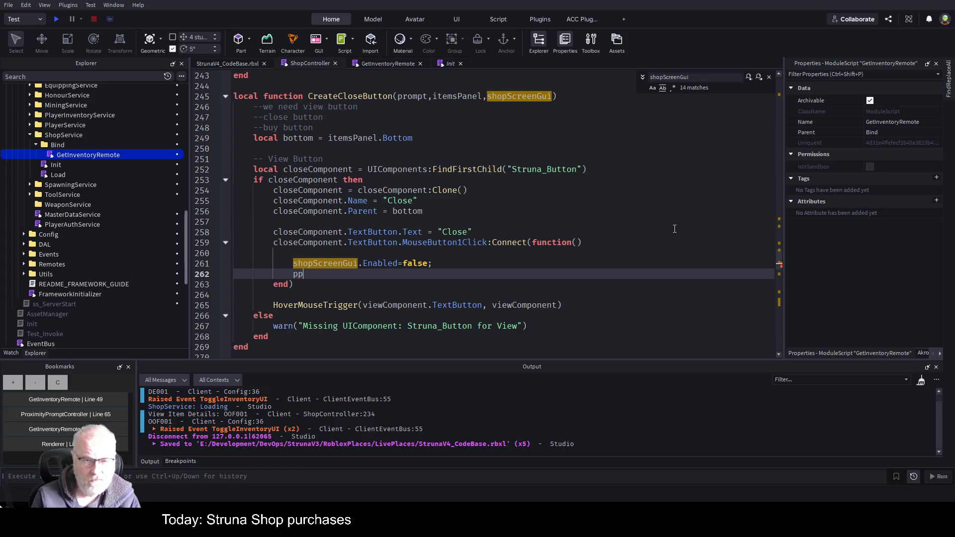
pyautogui.write('rmpt')
pyautogui.press('Tab')
pyautogui.write('.Enables=t')
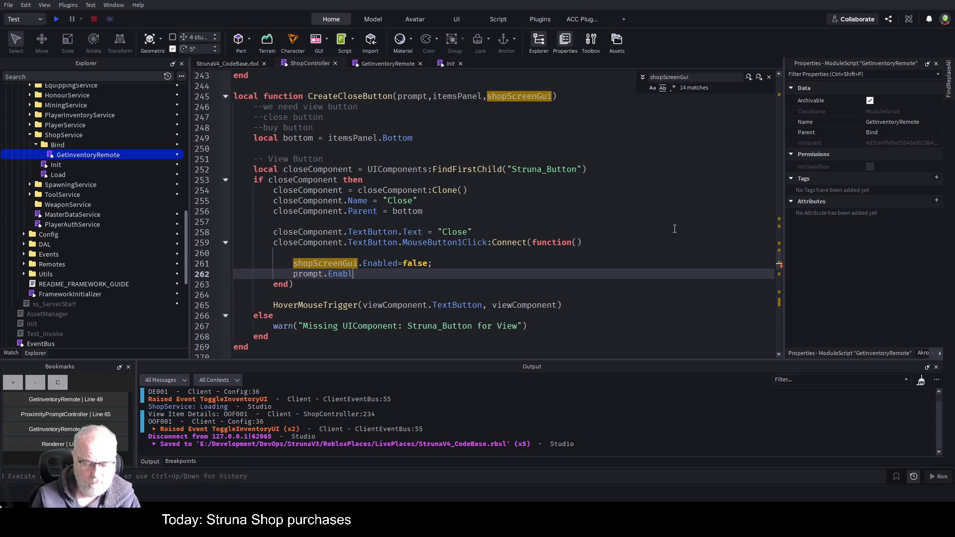
pyautogui.write('rue;')
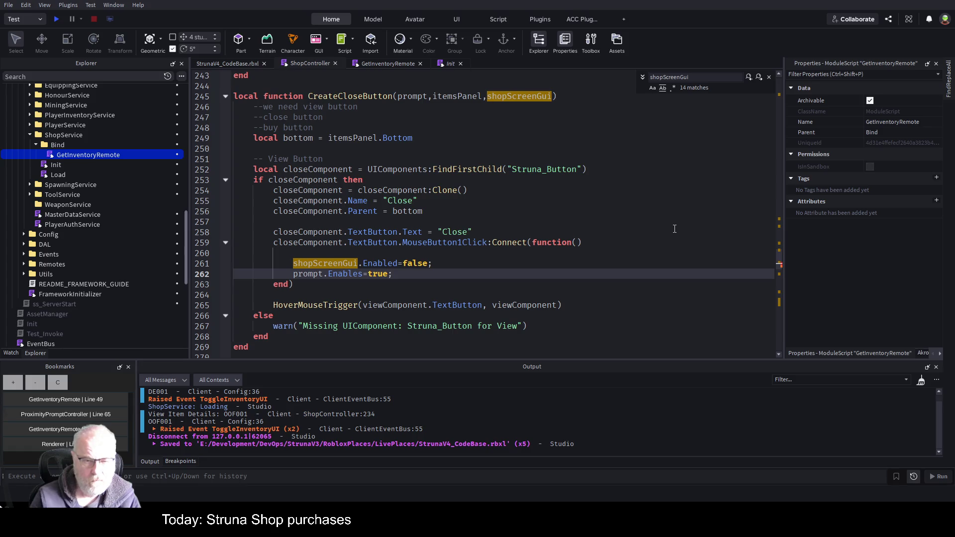
# Step: Select the HoverMouseTrigger line and pick the closeComponent name for reuse
pyautogui.scroll(-1, 407, 260)
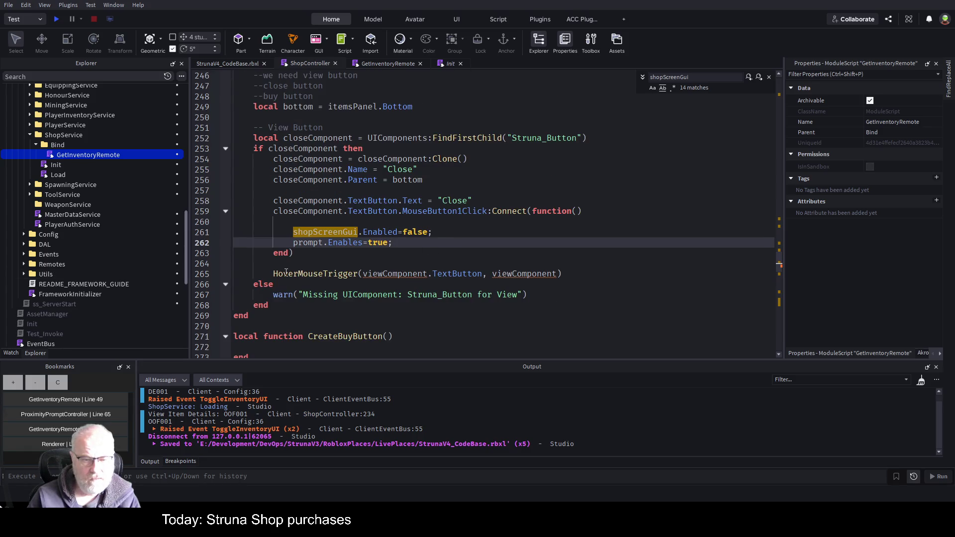
pyautogui.moveTo(269, 275); pyautogui.dragTo(591, 272)
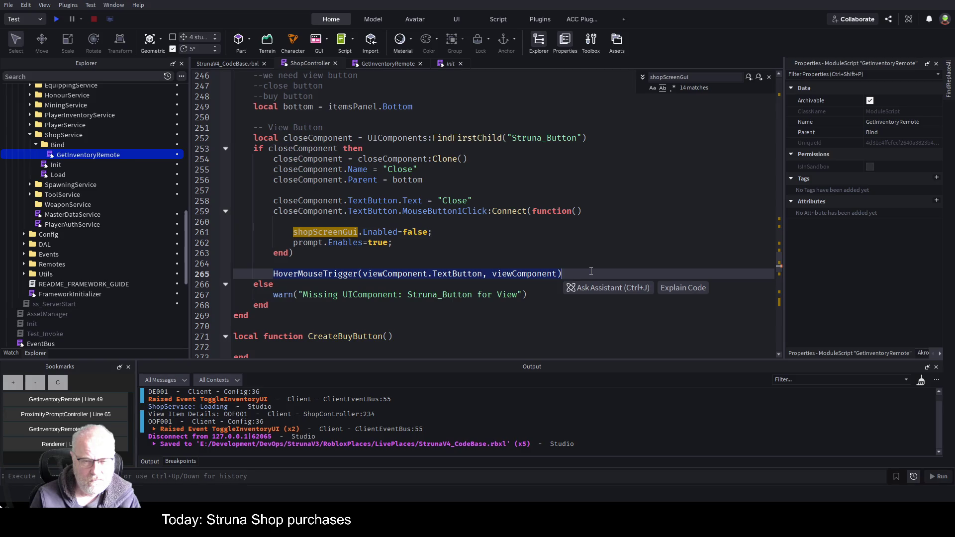
pyautogui.press('Up')
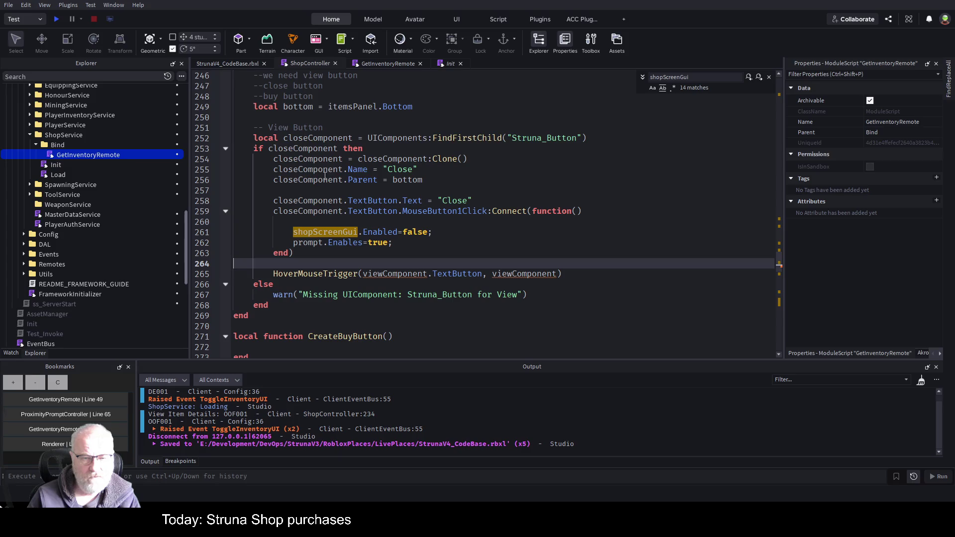
pyautogui.doubleClick(313, 159)
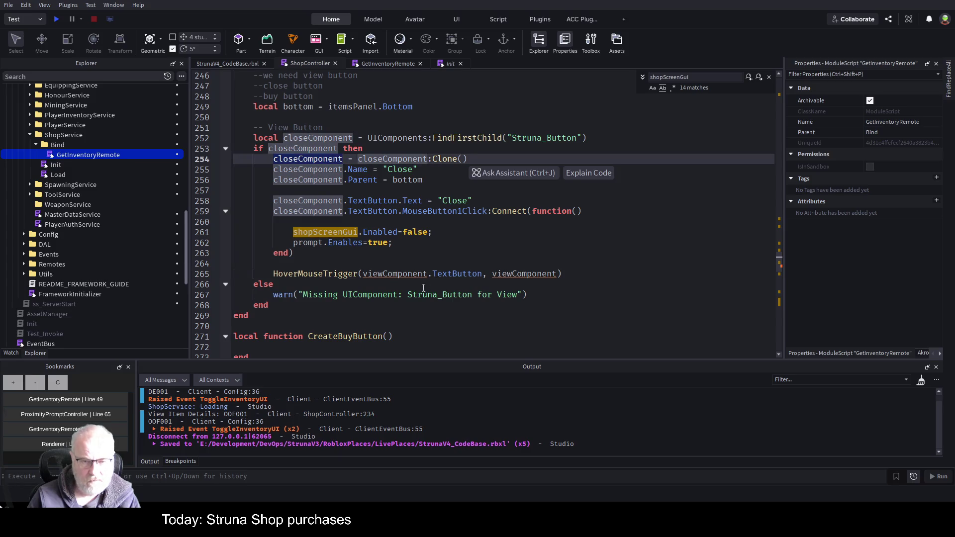
# Step: Pass closeComponent.TextButton and closeComponent to HoverMouseTrigger instead of viewComponent, and save
pyautogui.doubleClick(413, 274)
pyautogui.hotkey('ctrl', 'v')
pyautogui.doubleClick(524, 274)
pyautogui.hotkey('ctrl', 'v')
pyautogui.click(491, 234)
pyautogui.scroll(-1, 473, 225)
pyautogui.hotkey('ctrl', 's')
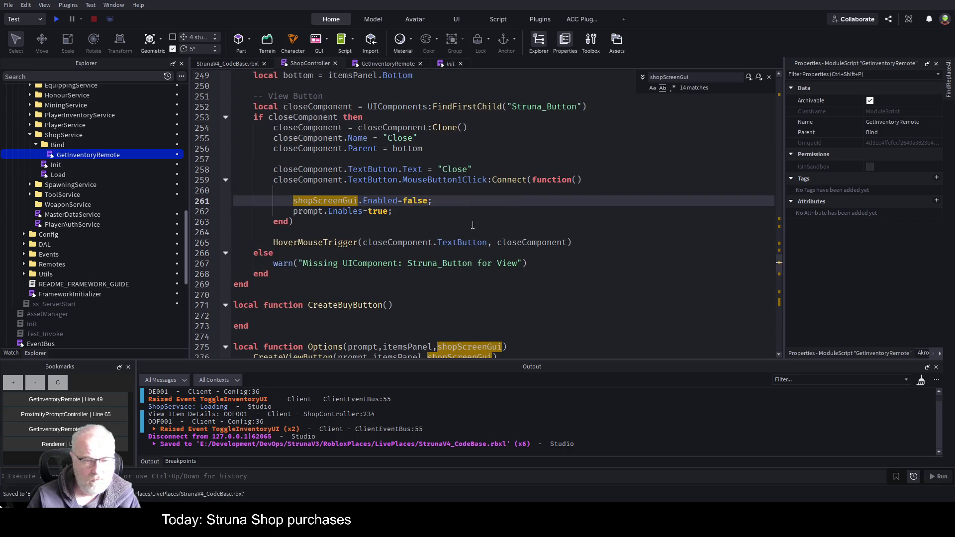
# Step: Change the warning message to "Struna_Button for Close", save, and scroll to Options
pyautogui.doubleClick(504, 261)
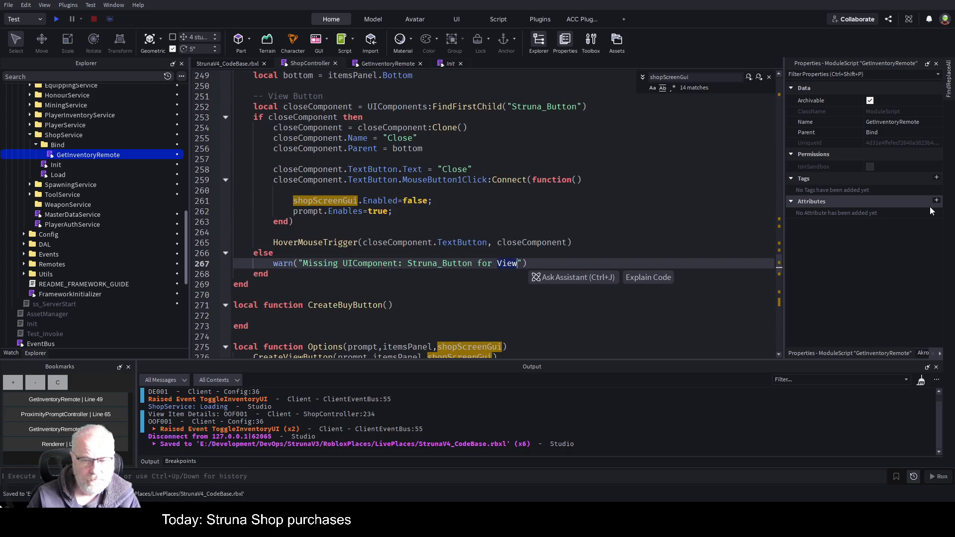
pyautogui.write('Close')
pyautogui.hotkey('ctrl', 's')
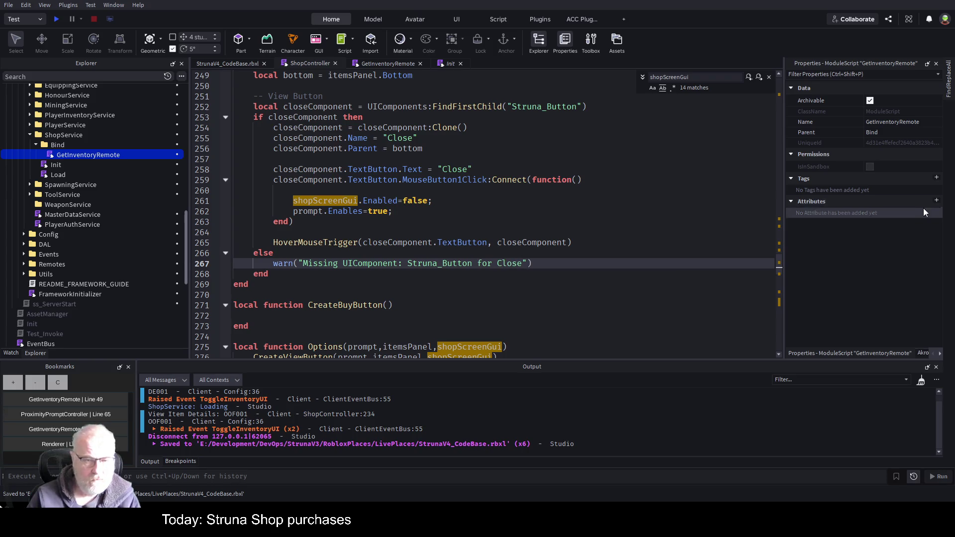
pyautogui.click(491, 295)
pyautogui.scroll(-2, 422, 233)
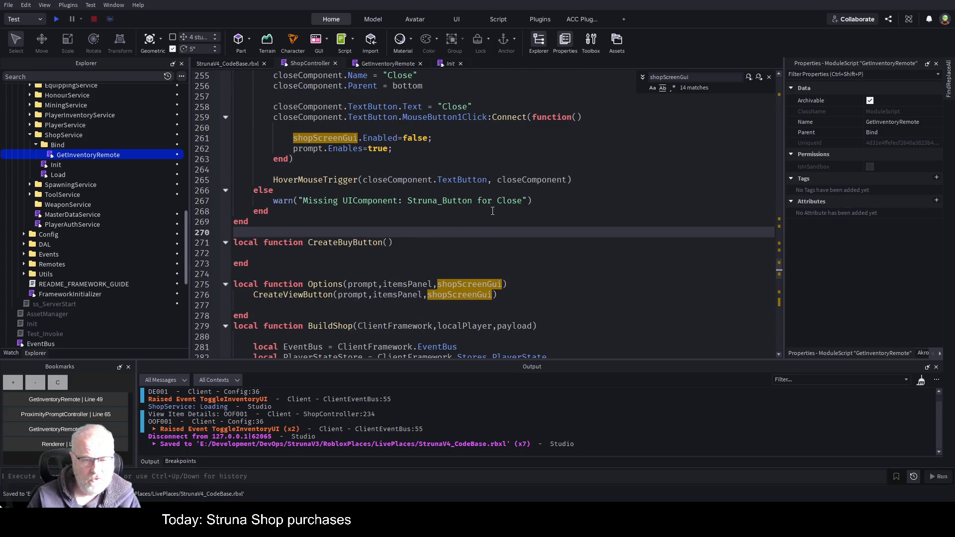
# Step: Add a CreateCloseButton call under CreateViewButton in Options, save, and start a play-test
pyautogui.click(509, 297)
pyautogui.hotkey('shift', 'Home')
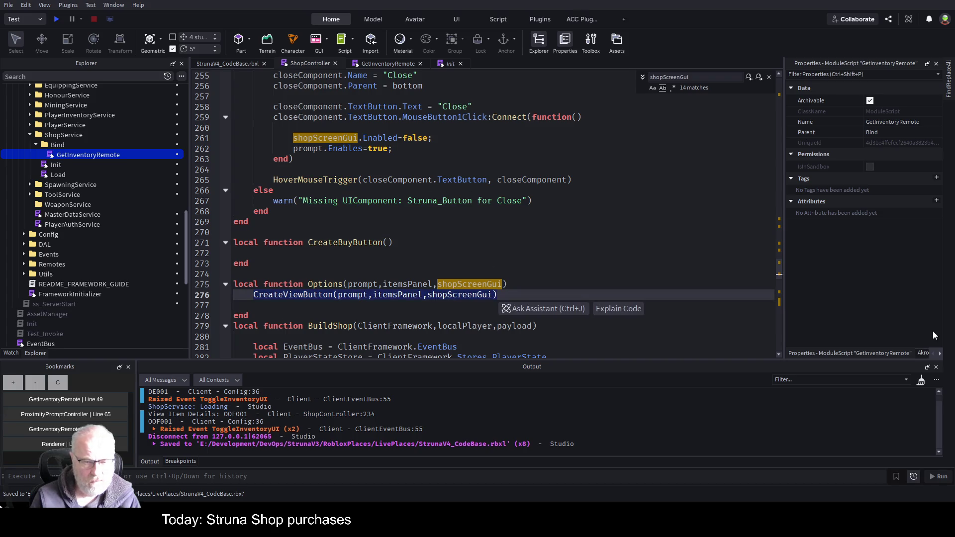
pyautogui.hotkey('ctrl', 'd')
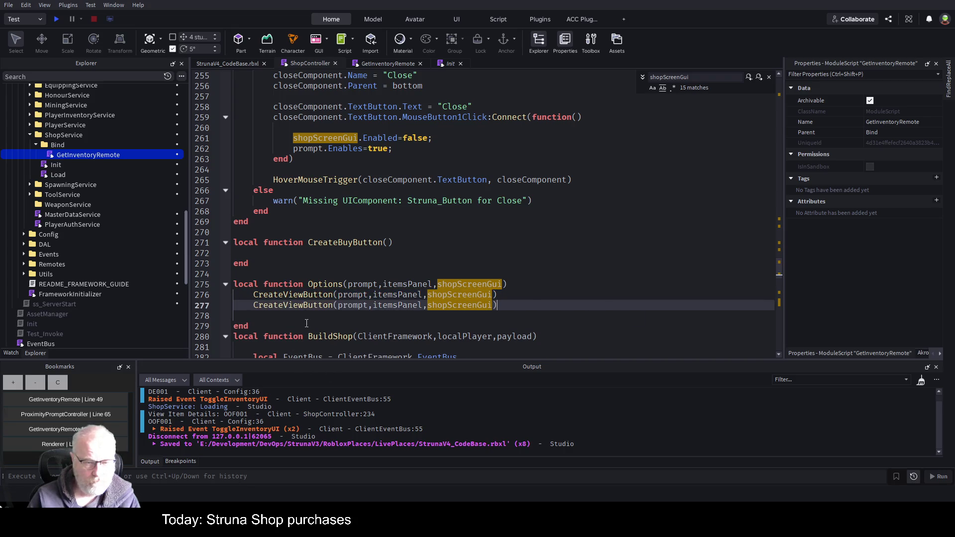
pyautogui.click(305, 305)
pyautogui.press('BackSpace')
pyautogui.press('BackSpace')
pyautogui.press('BackSpace')
pyautogui.write('Close')
pyautogui.hotkey('ctrl', 's')
pyautogui.click(56, 20)
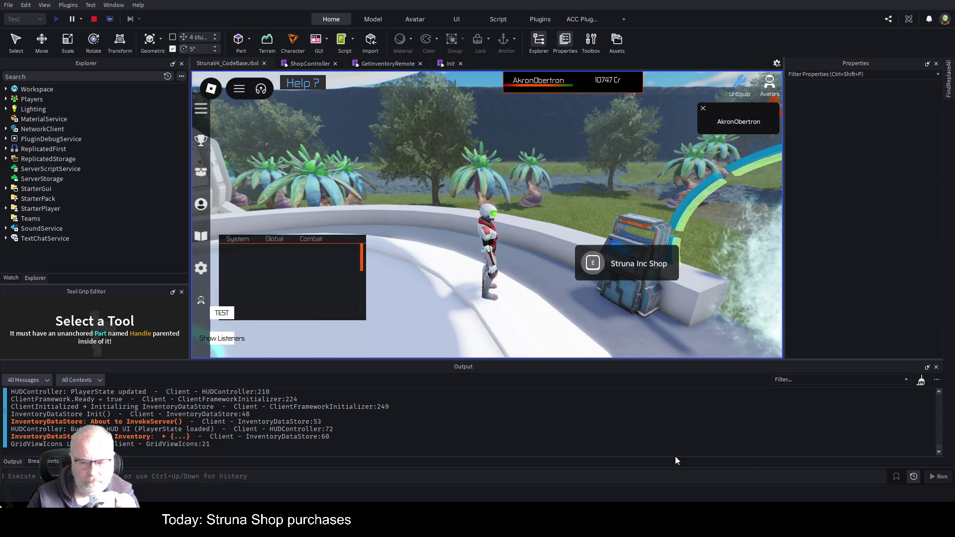
# Step: Clear the output and view the DE001 tool's stats from the Tools inventory, then close it
pyautogui.hotkey('ctrl', 'k')
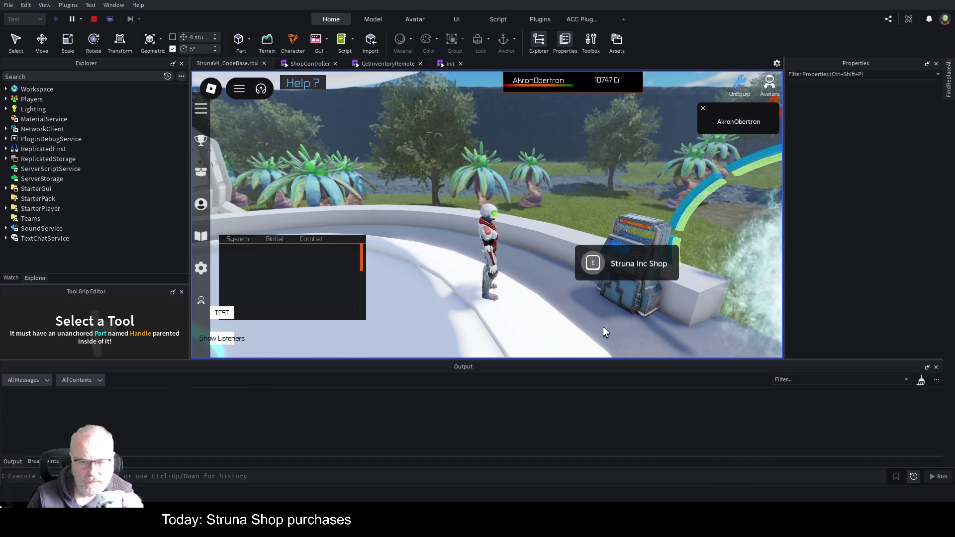
pyautogui.moveTo(650, 304); pyautogui.dragTo(649, 304)
pyautogui.moveTo(278, 282)
pyautogui.mouseDown()
pyautogui.moveTo(228, 269)
pyautogui.moveTo(267, 252)
pyautogui.moveTo(655, 274)
pyautogui.mouseUp()
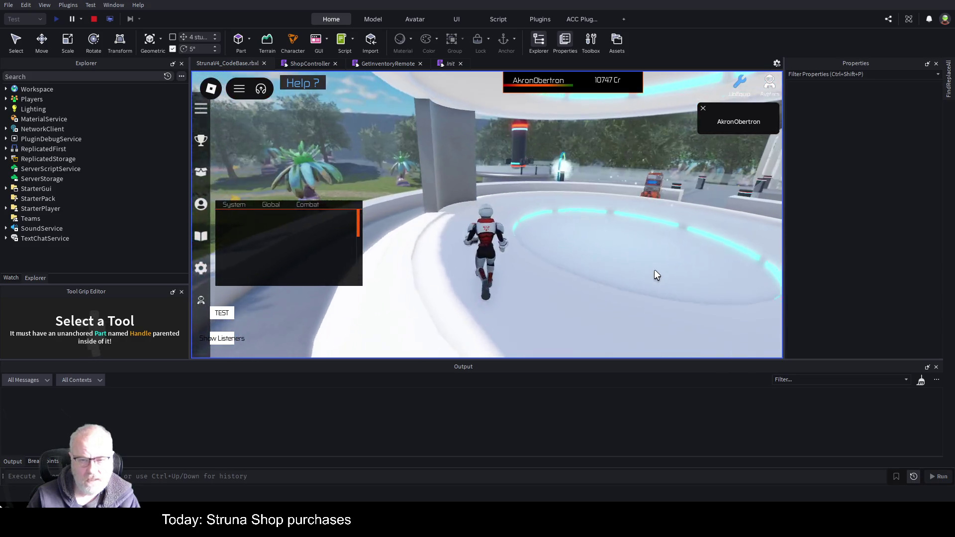
pyautogui.press('i')
pyautogui.click(518, 170)
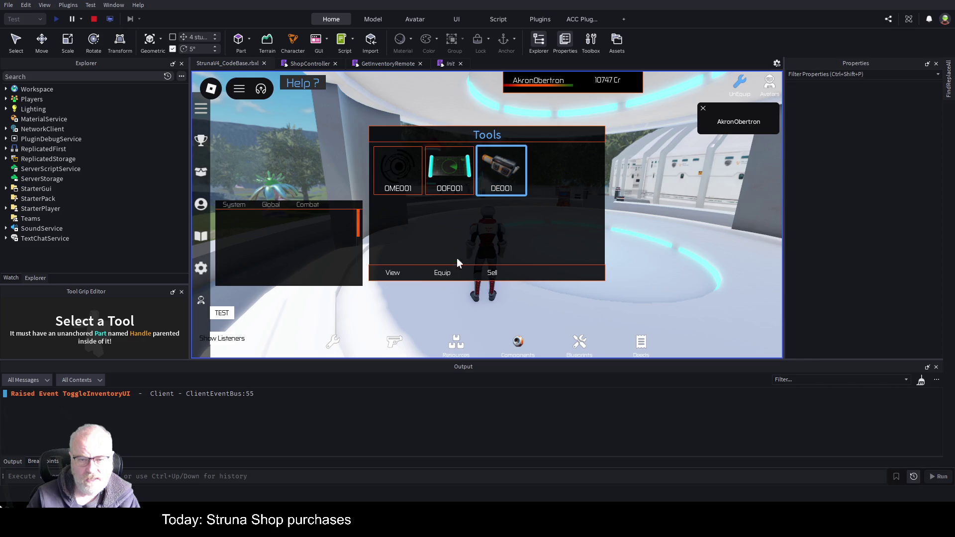
pyautogui.click(375, 276)
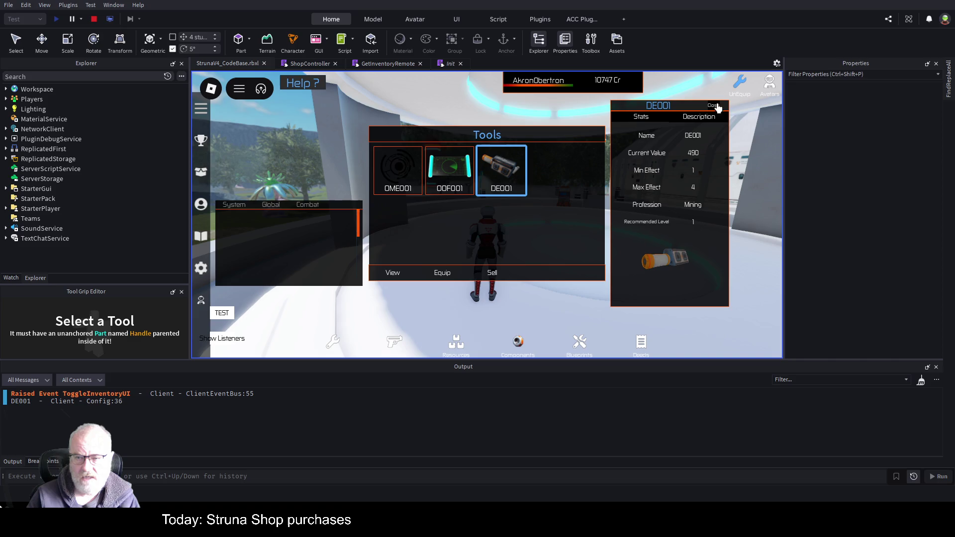
pyautogui.moveTo(687, 107)
pyautogui.mouseDown()
pyautogui.moveTo(731, 101)
pyautogui.moveTo(713, 119)
pyautogui.mouseUp()
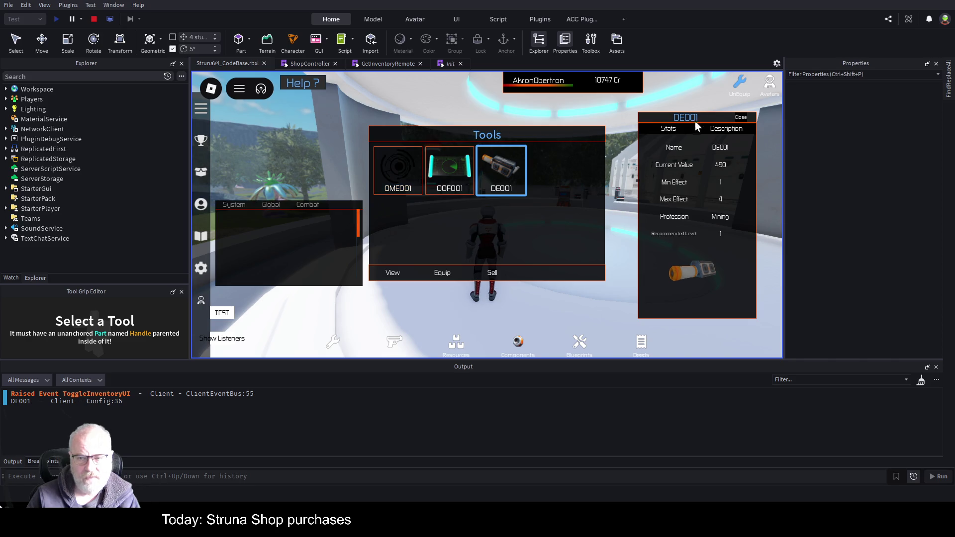
pyautogui.click(738, 118)
pyautogui.moveTo(547, 139)
pyautogui.mouseDown()
pyautogui.moveTo(633, 133)
pyautogui.moveTo(635, 109)
pyautogui.moveTo(566, 143)
pyautogui.mouseUp()
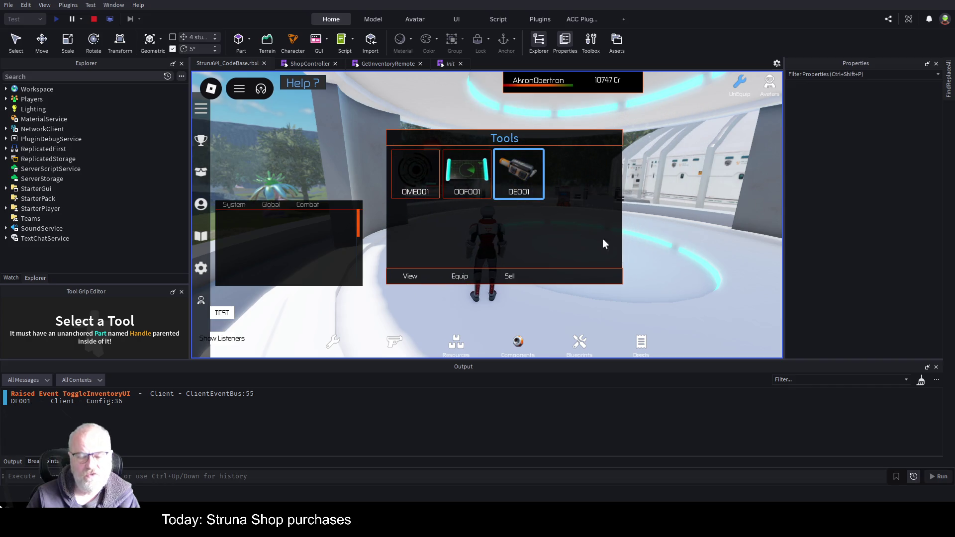
pyautogui.press('i')
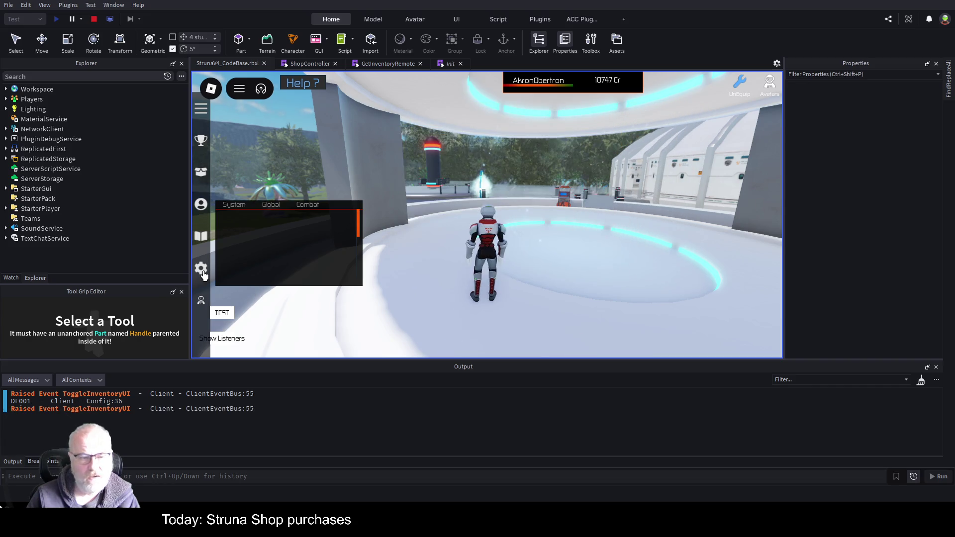
# Step: Open and close the Professions panel twice
pyautogui.click(202, 206)
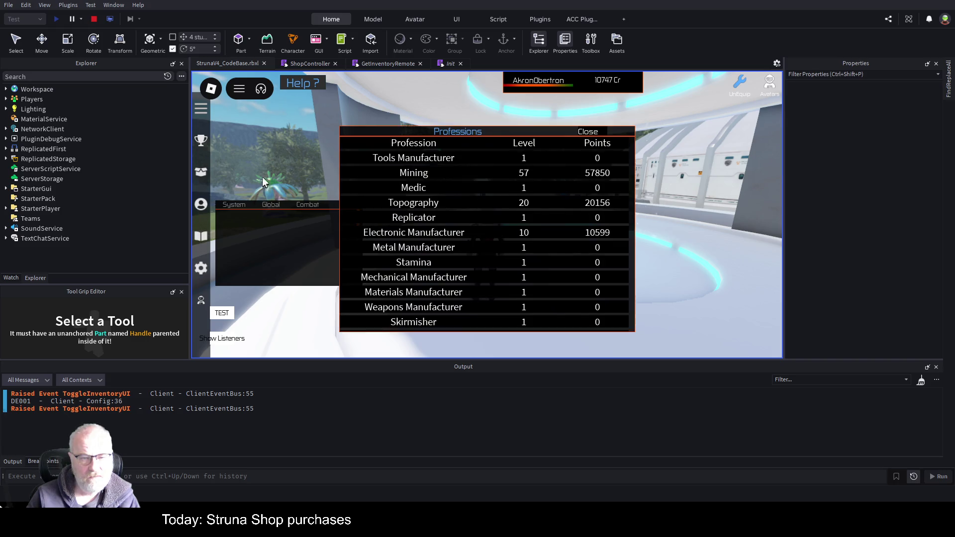
pyautogui.click(588, 133)
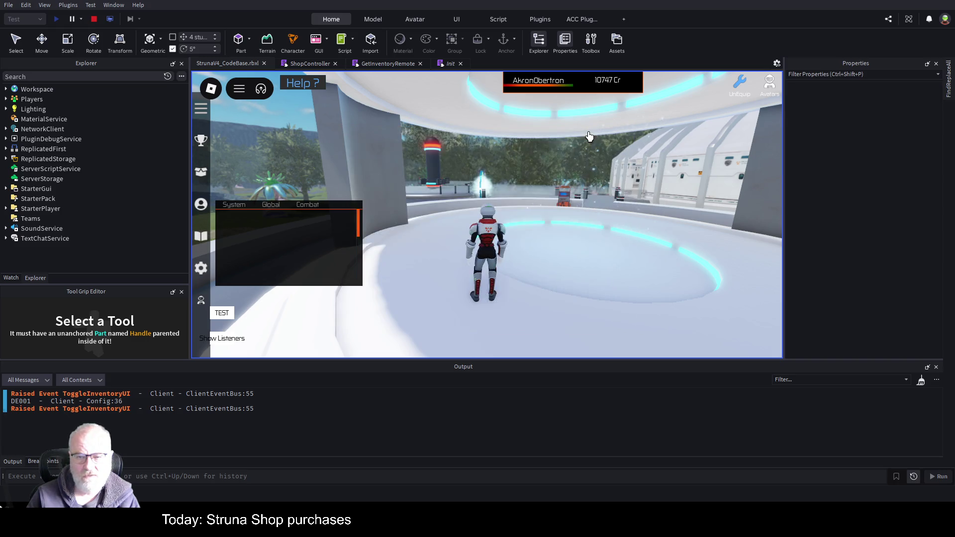
pyautogui.click(203, 205)
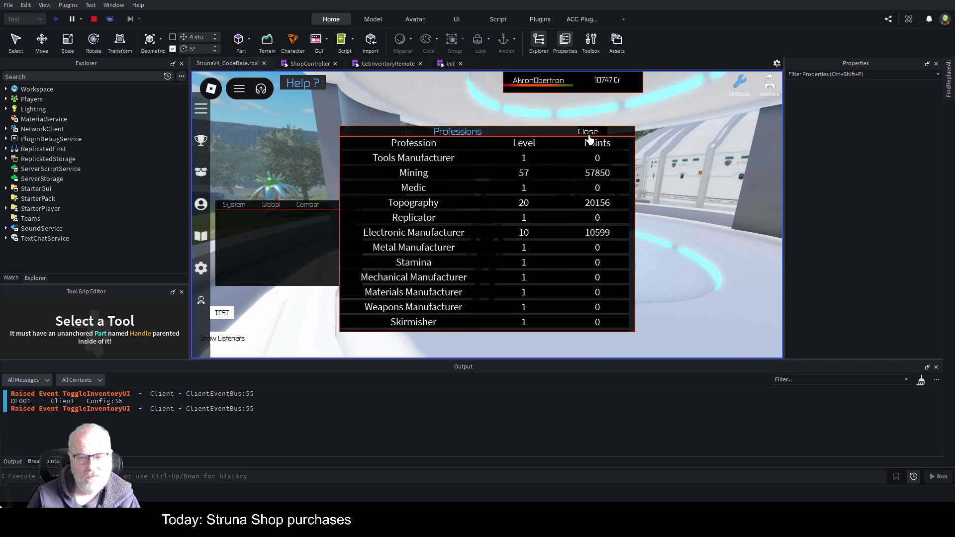
pyautogui.click(588, 139)
# Step: Walk to the Struna Inc Shop, open it, and view the OOF001 item's stats
pyautogui.press('w')
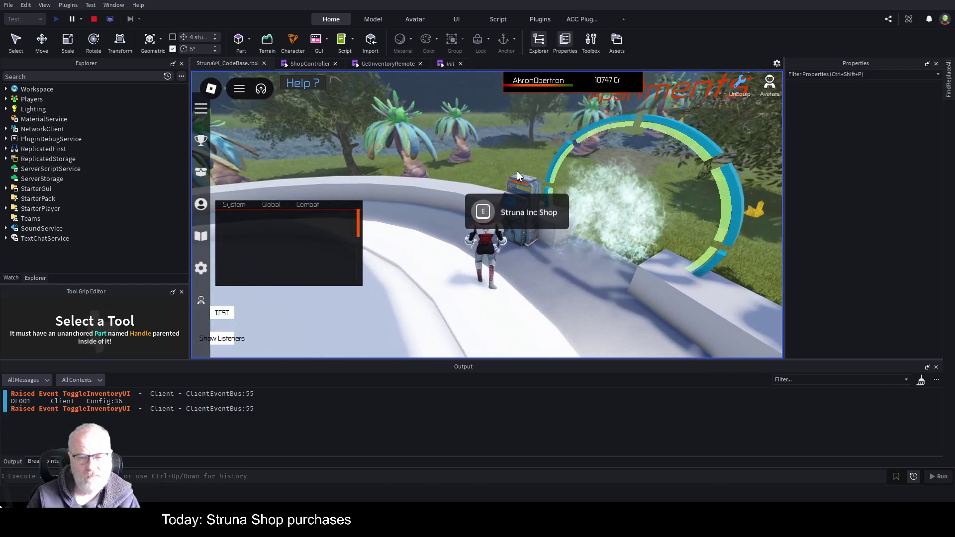
pyautogui.press('e')
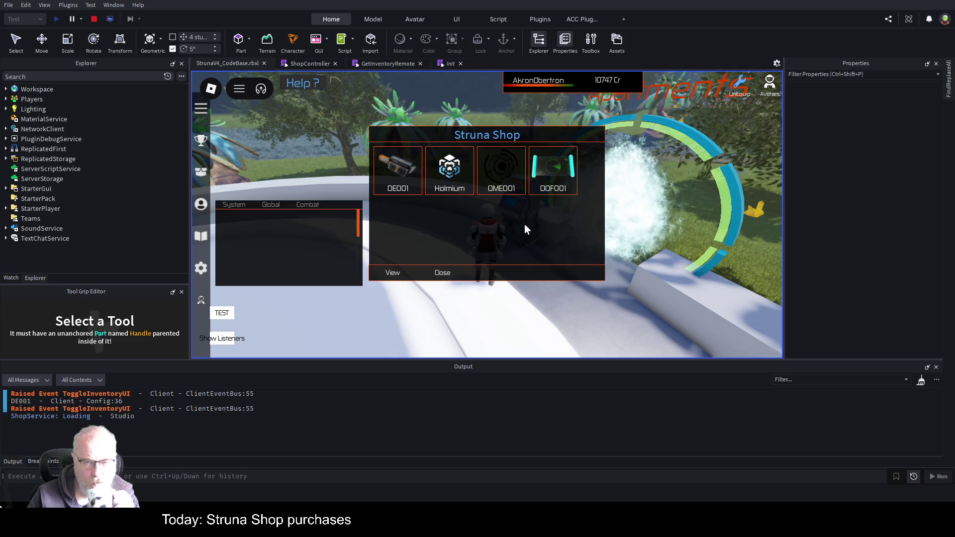
pyautogui.click(568, 174)
pyautogui.click(416, 274)
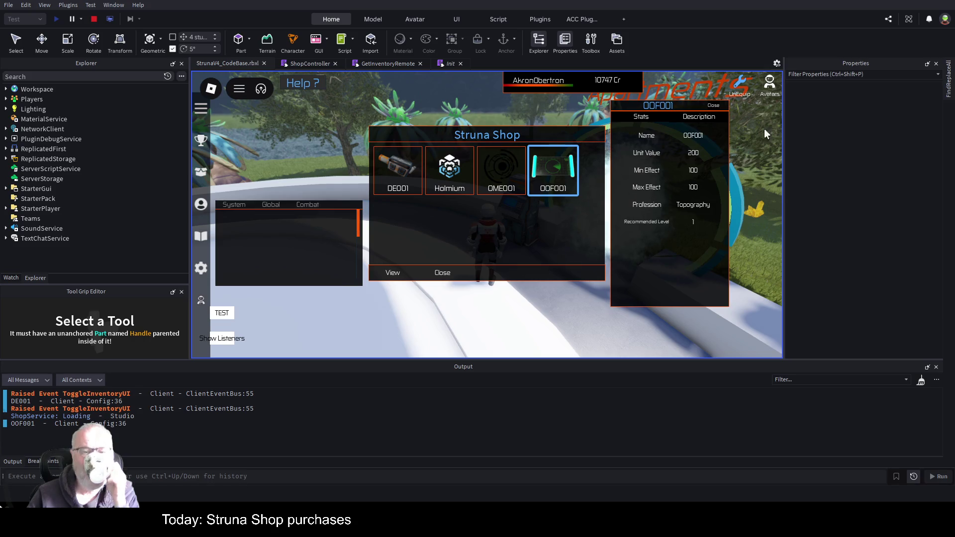
pyautogui.click(714, 106)
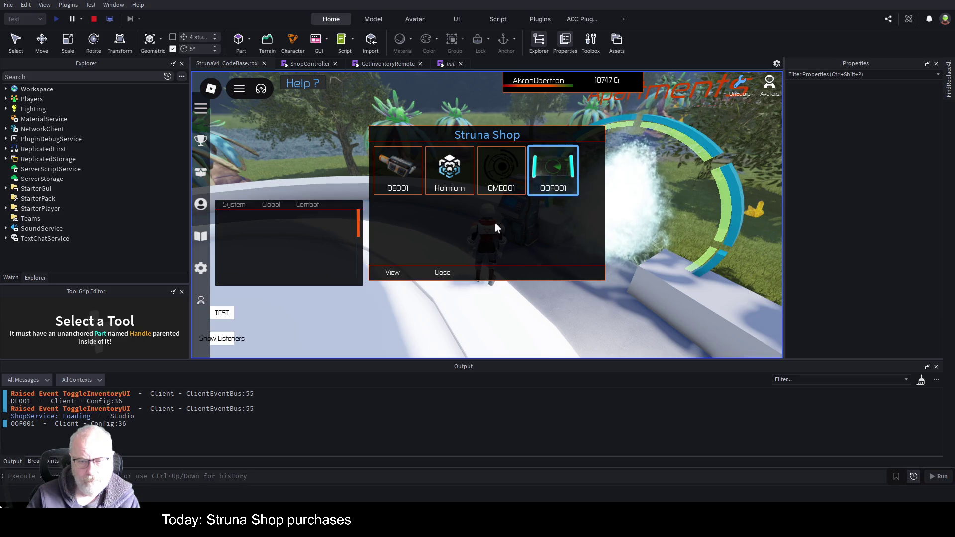
pyautogui.click(392, 273)
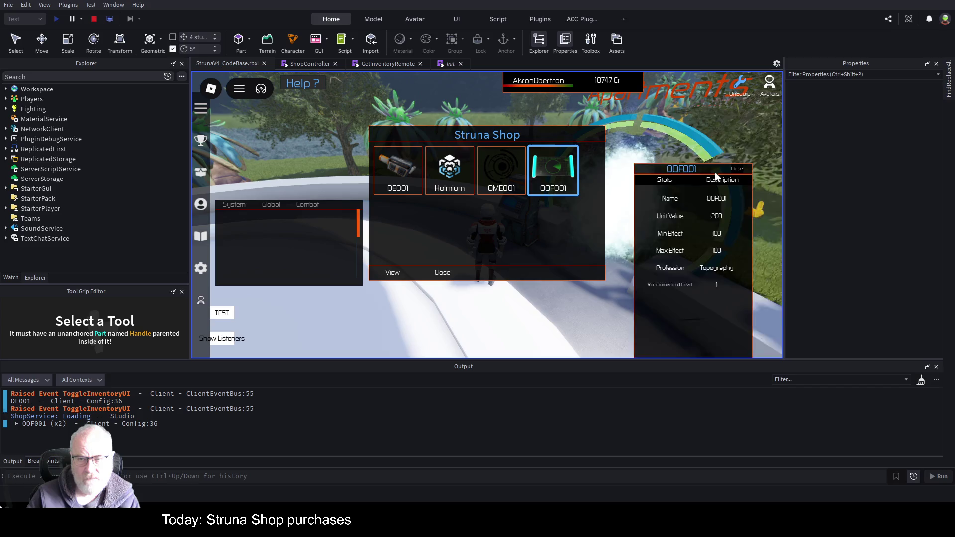
# Step: View the DE001 item's stats, close both stats panels, and stop the play-test
pyautogui.click(396, 168)
pyautogui.click(393, 274)
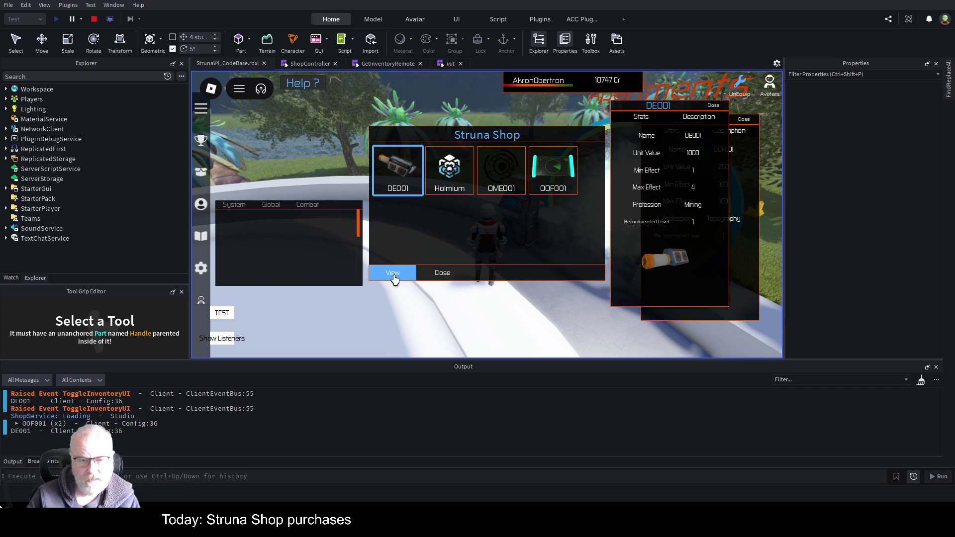
pyautogui.moveTo(690, 105)
pyautogui.mouseDown()
pyautogui.moveTo(640, 221)
pyautogui.moveTo(590, 222)
pyautogui.mouseUp()
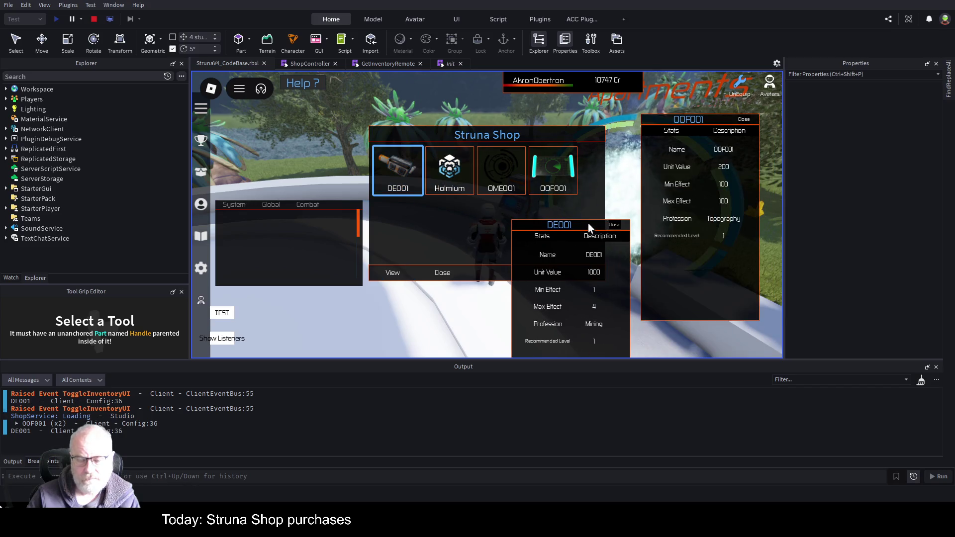
pyautogui.click(614, 219)
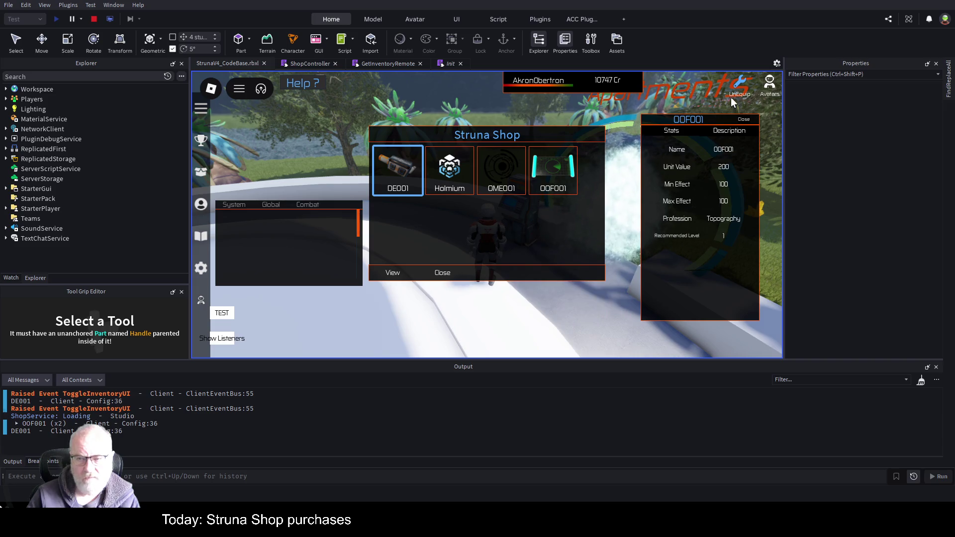
pyautogui.click(745, 121)
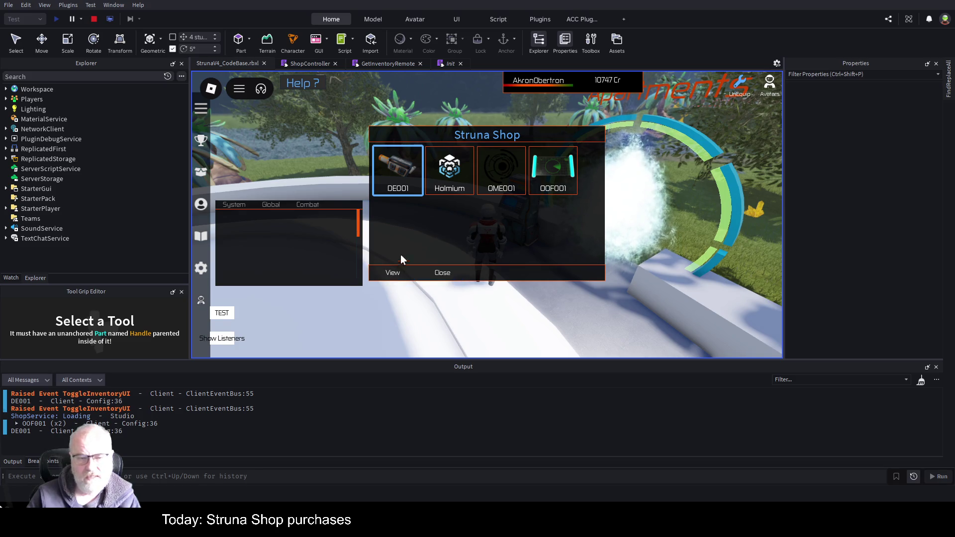
pyautogui.click(91, 20)
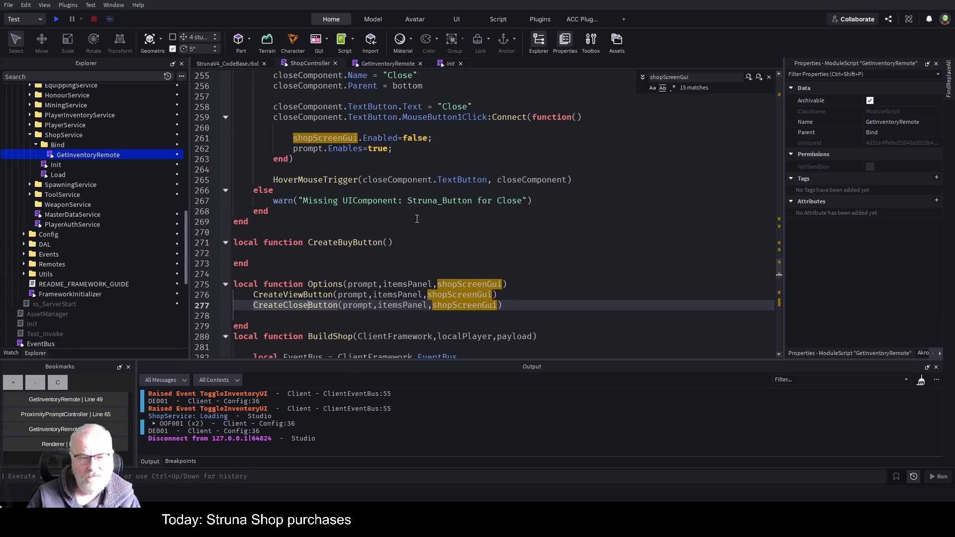
# Step: Move the CreateCloseButton call above CreateViewButton in Options and save
pyautogui.press('Up')
pyautogui.press('Down')
pyautogui.hotkey('shift', 'Home')
pyautogui.hotkey('ctrl', 'x')
pyautogui.press('Up')
pyautogui.press('Up')
pyautogui.press('End')
pyautogui.press('Return')
pyautogui.hotkey('ctrl', 'v')
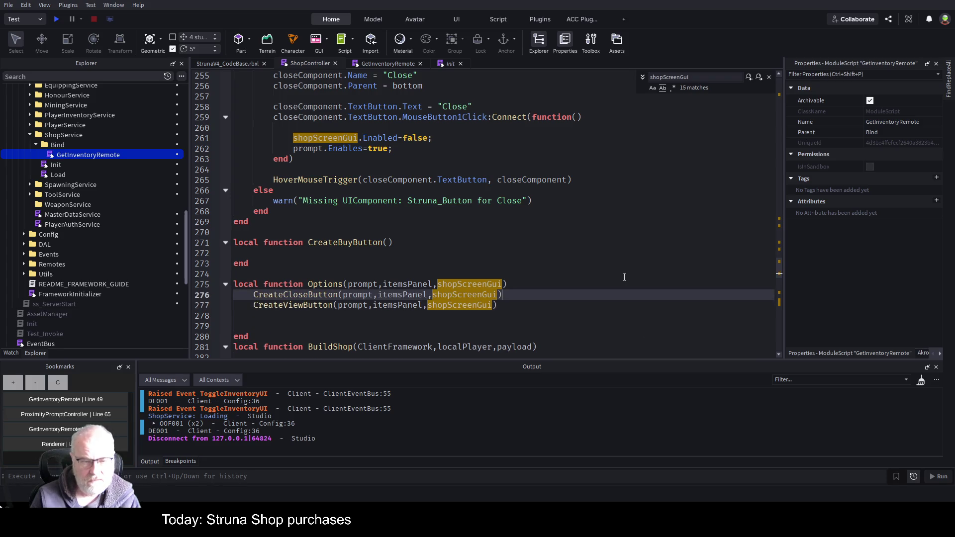
pyautogui.hotkey('ctrl', 's')
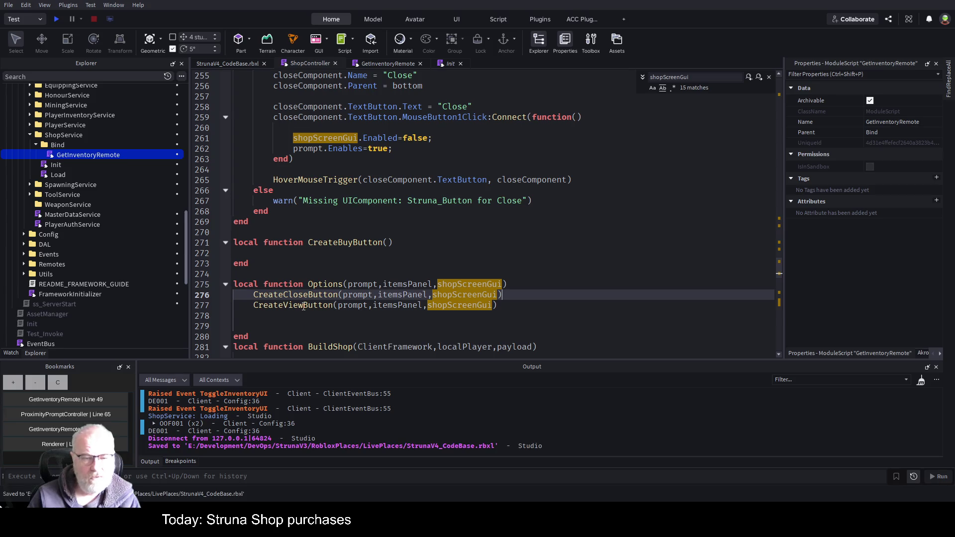
# Step: Duplicate the CreateViewButton call onto line 278, rename it CreateBuyButton, and save
pyautogui.press('Down')
pyautogui.hotkey('shift', 'Home')
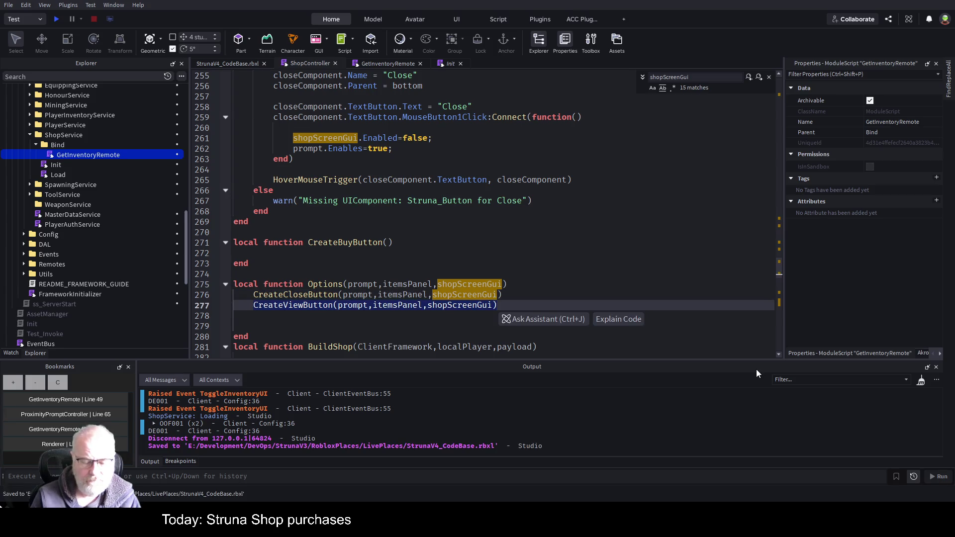
pyautogui.hotkey('ctrl', 'c')
pyautogui.press('End')
pyautogui.press('Return')
pyautogui.hotkey('ctrl', 'v')
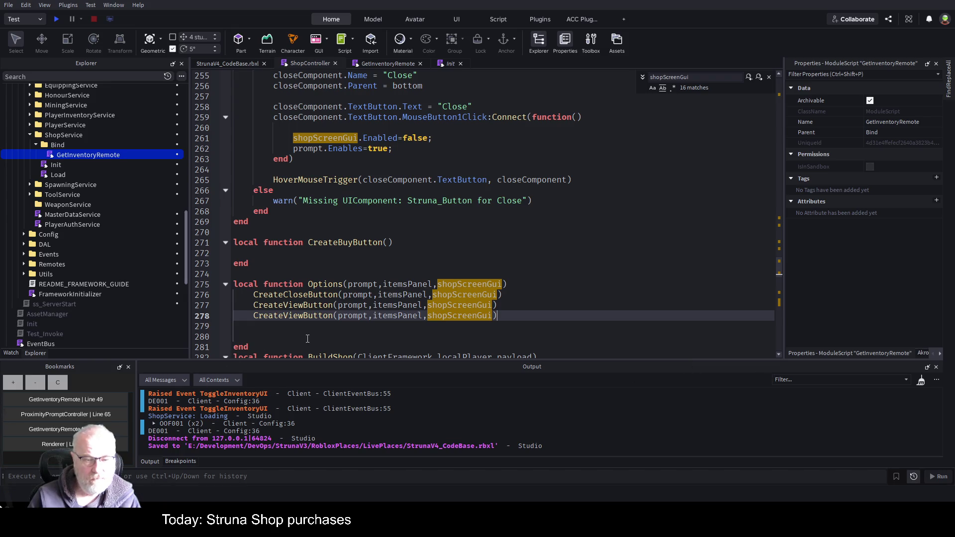
pyautogui.click(303, 317)
pyautogui.press('BackSpace')
pyautogui.press('BackSpace')
pyautogui.press('BackSpace')
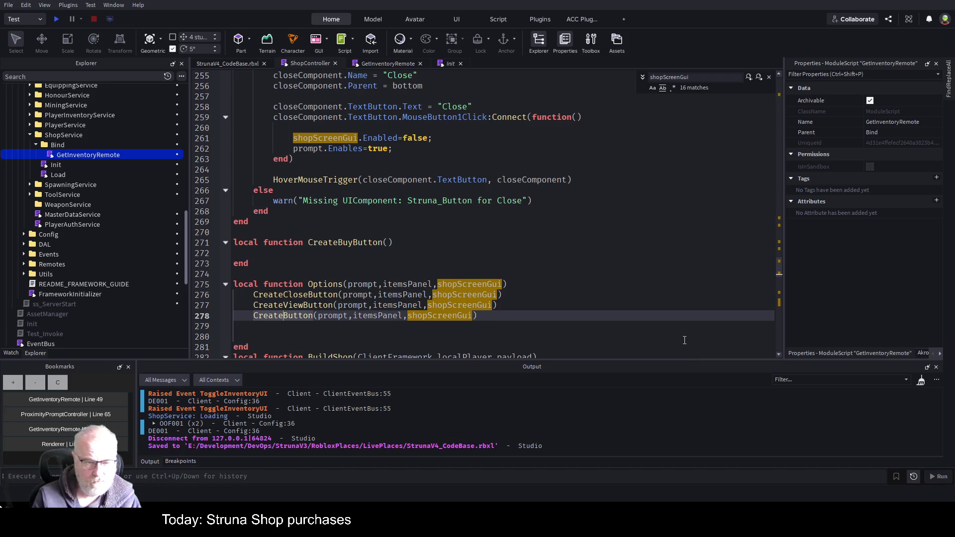
pyautogui.write('Buy')
pyautogui.hotkey('ctrl', 's')
pyautogui.scroll(3, 519, 210)
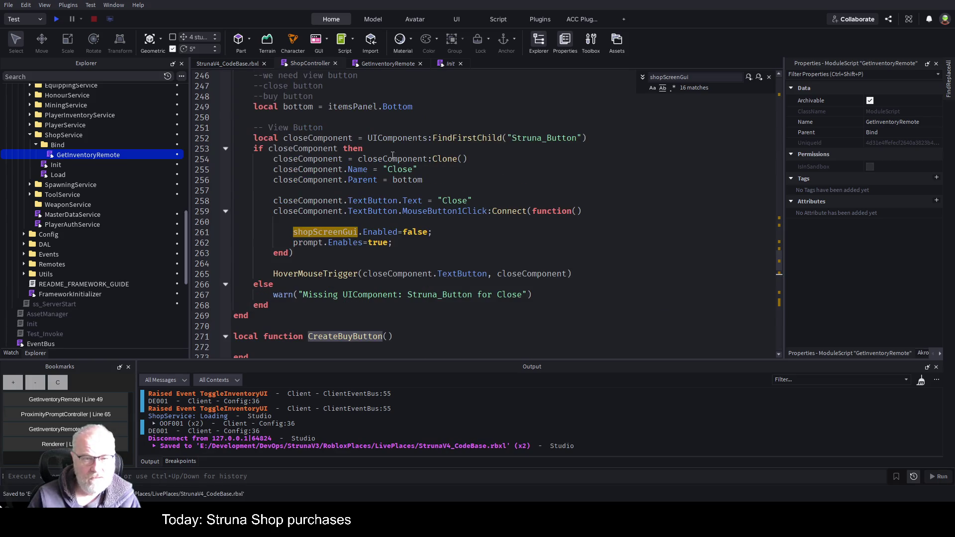
# Step: Delete the three planning comments and paste the close-button code into CreateBuyButton, then save
pyautogui.scroll(3, 394, 157)
pyautogui.moveTo(247, 169); pyautogui.dragTo(348, 191)
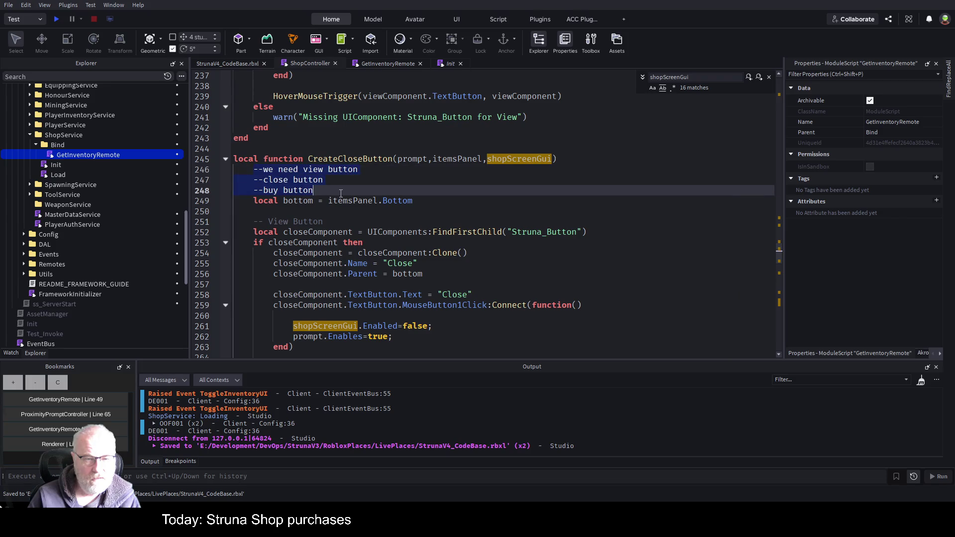
pyautogui.press('BackSpace')
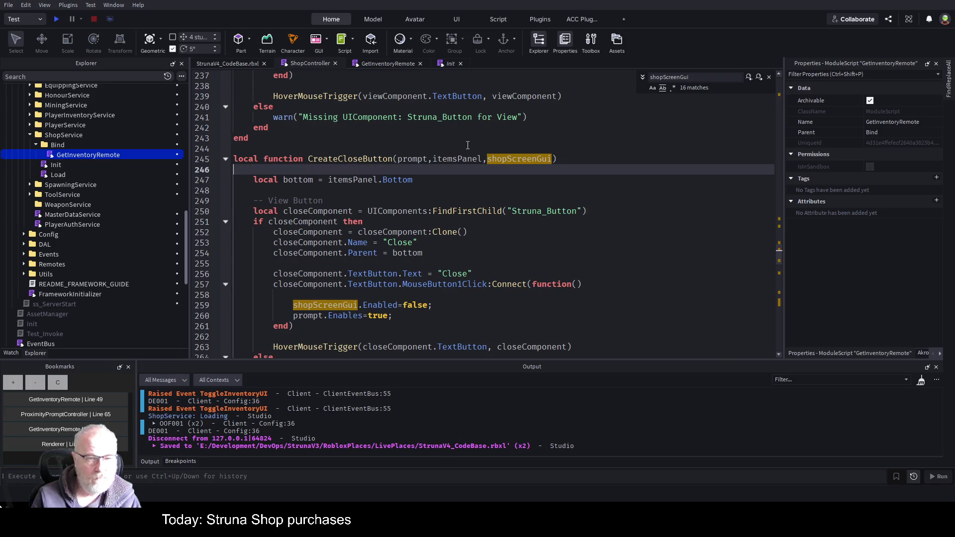
pyautogui.hotkey('shift', 'Down')
pyautogui.hotkey('shift', 'Down')
pyautogui.hotkey('shift', 'Down')
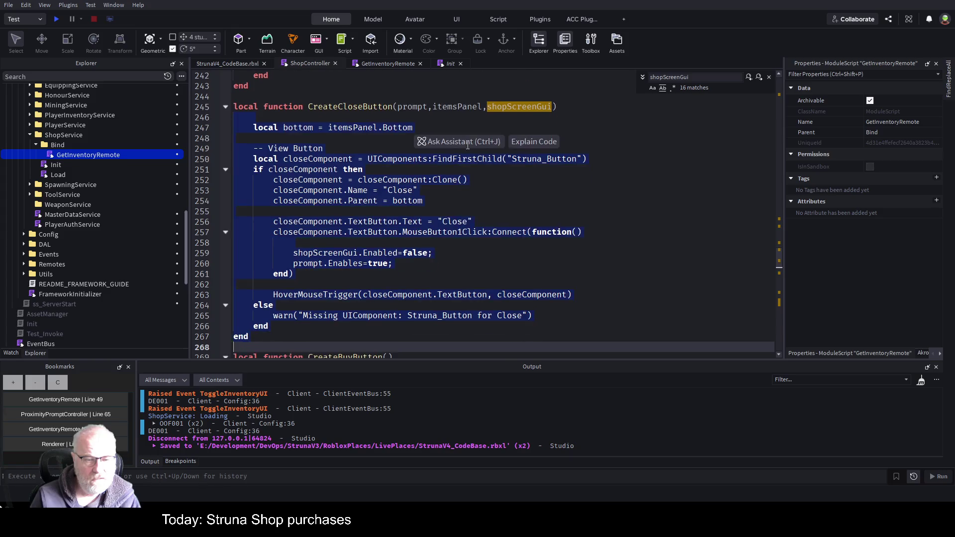
pyautogui.hotkey('shift', 'Up')
pyautogui.hotkey('shift', 'Up')
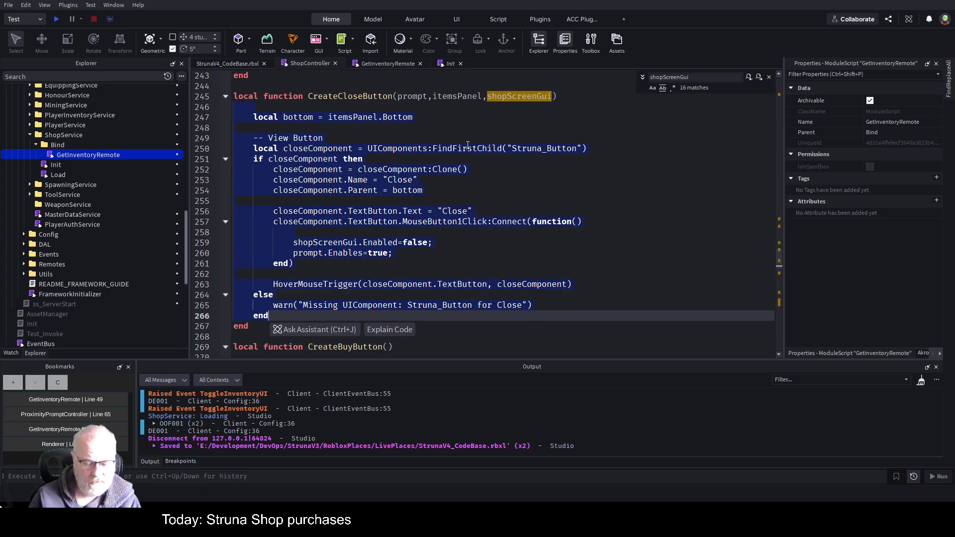
pyautogui.click(226, 97)
pyautogui.click(252, 138)
pyautogui.hotkey('ctrl', 'v')
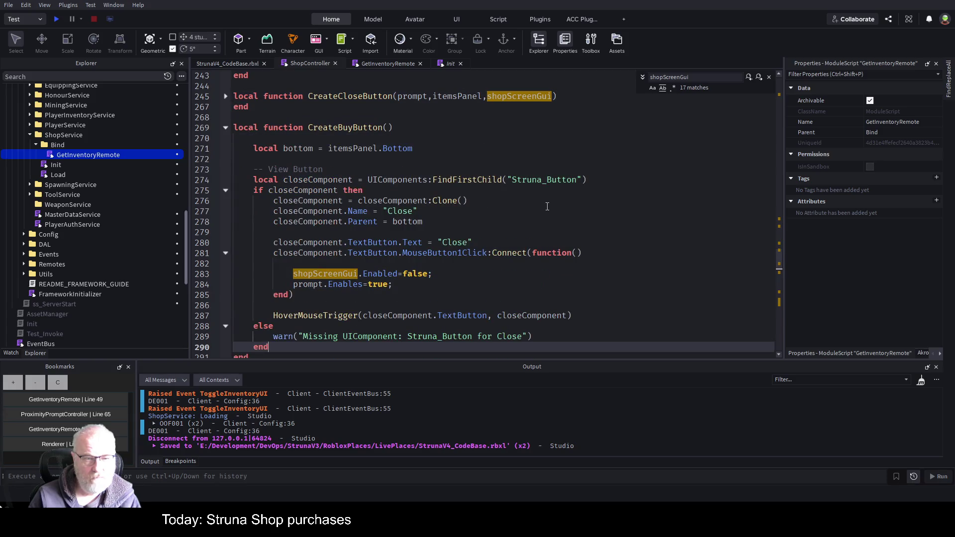
pyautogui.hotkey('ctrl', 's')
# Step: Rename the button to 'Buy' and copy CreateCloseButton's parameter list into CreateBuyButton
pyautogui.doubleClick(400, 211)
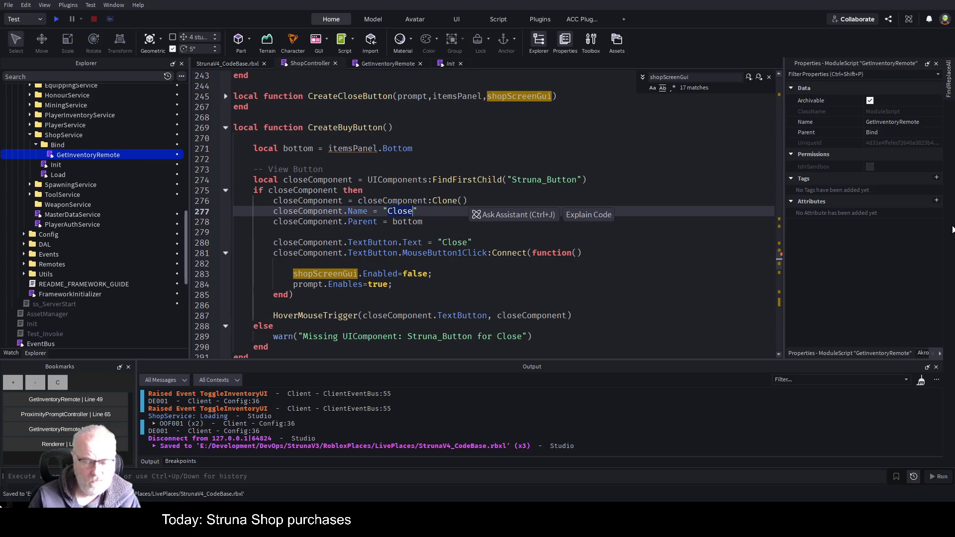
pyautogui.write('Buy')
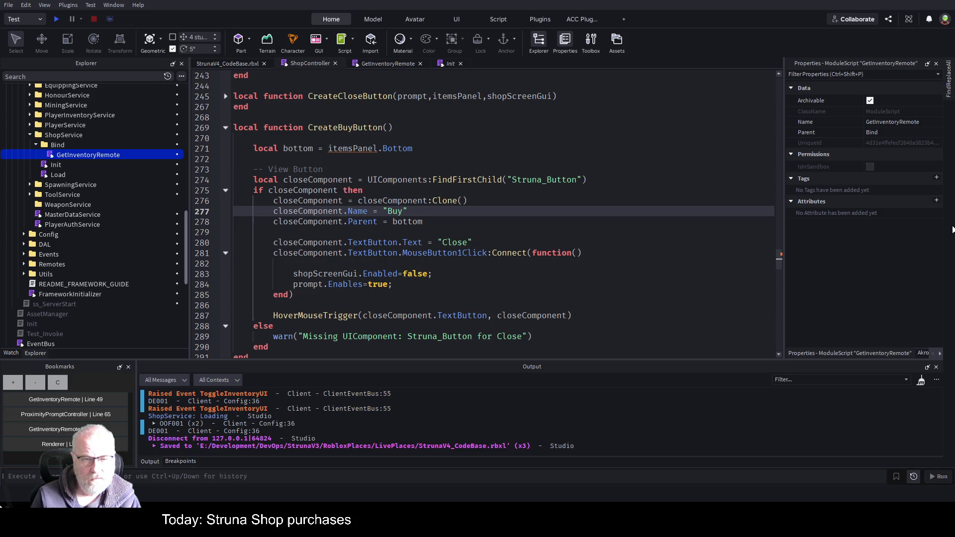
pyautogui.press('Up')
pyautogui.press('Up')
pyautogui.press('Up')
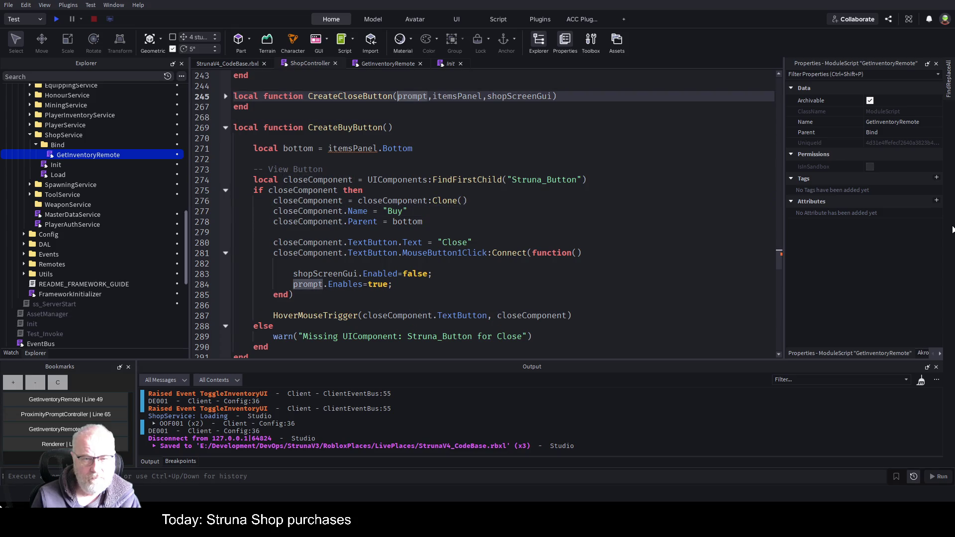
pyautogui.hotkey('shift', 'End')
pyautogui.hotkey('ctrl', 'c')
pyautogui.press('Down')
pyautogui.press('Down')
pyautogui.press('End')
pyautogui.press('Left')
pyautogui.hotkey('ctrl', 'v')
# Step: Save, then add a '--add item' comment on a new line in the click handler
pyautogui.press('Down')
pyautogui.press('Down')
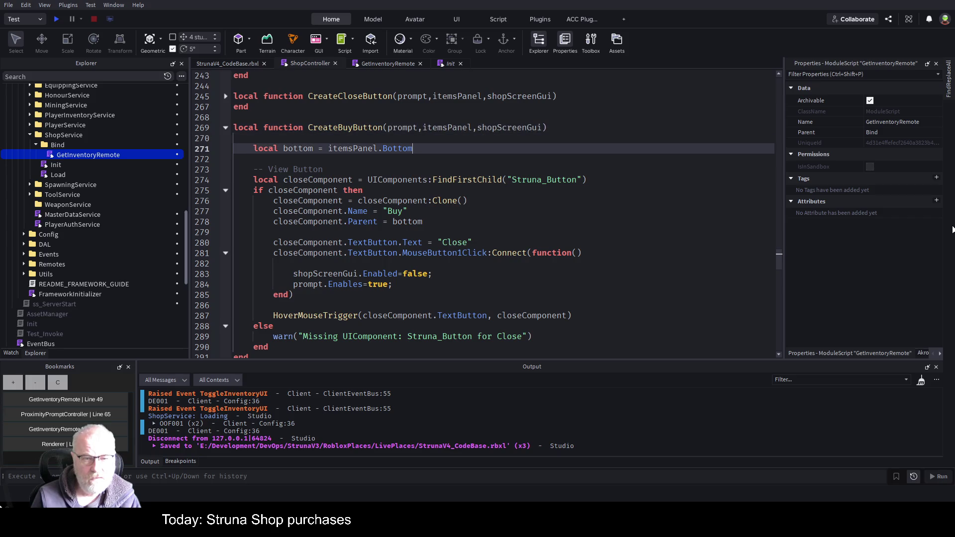
pyautogui.press('Down')
pyautogui.press('Down')
pyautogui.press('Down')
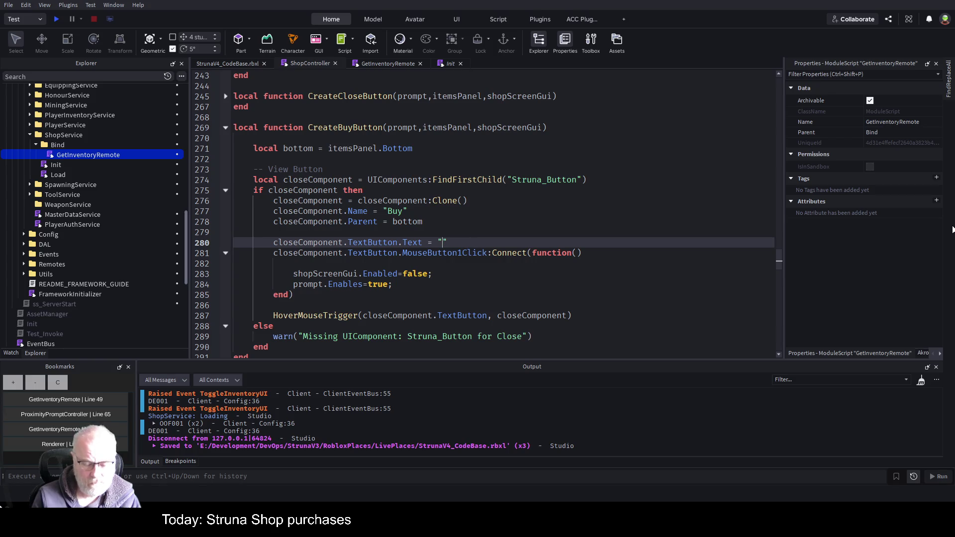
pyautogui.press('Left')
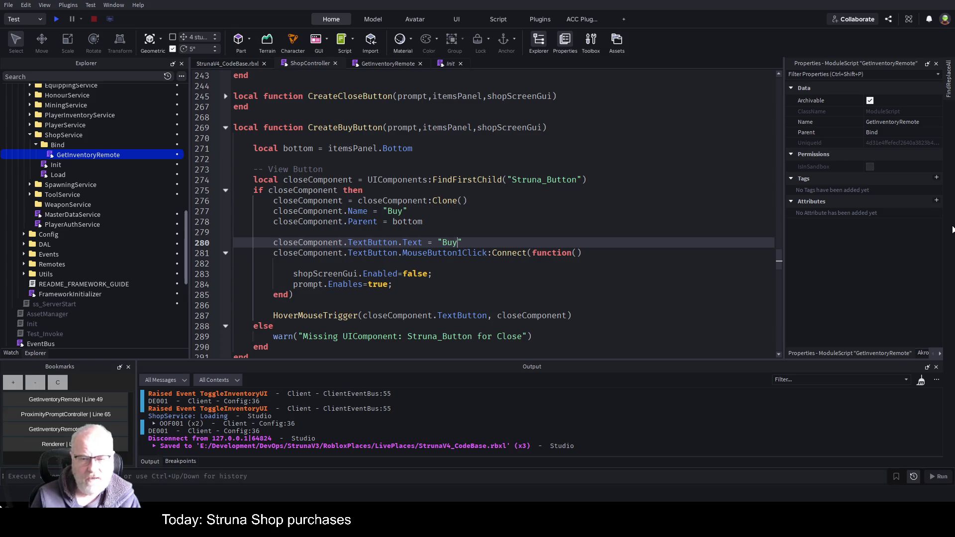
pyautogui.press('Down')
pyautogui.press('Down')
pyautogui.press('Down')
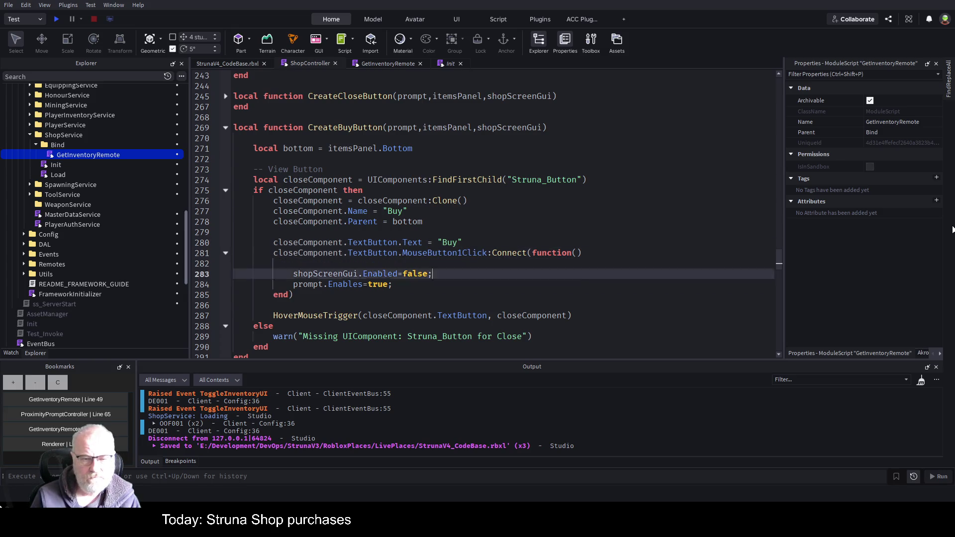
pyautogui.hotkey('ctrl', 's')
pyautogui.press('Up')
pyautogui.press('Up')
pyautogui.press('Up')
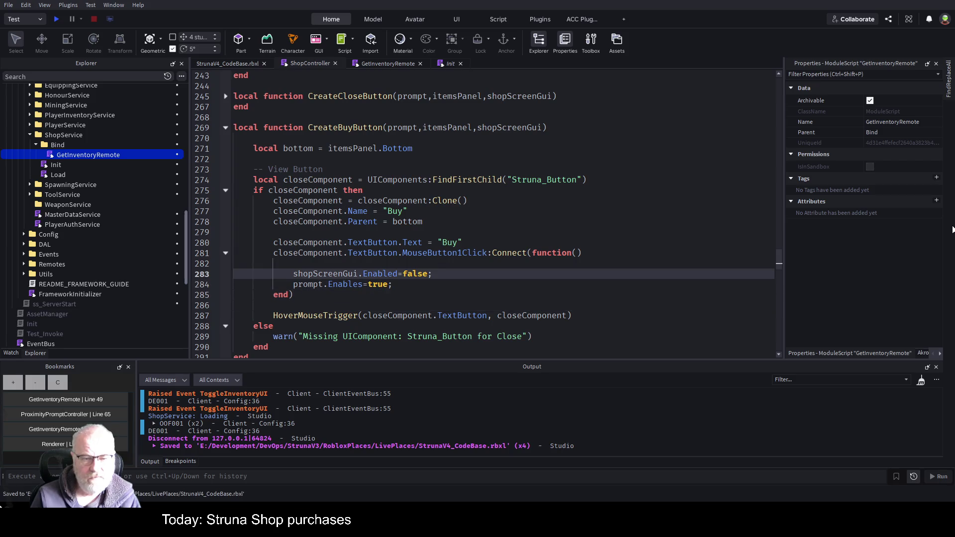
pyautogui.press('Return')
pyautogui.press('Return')
pyautogui.press('Up')
pyautogui.press('Up')
pyautogui.write('--')
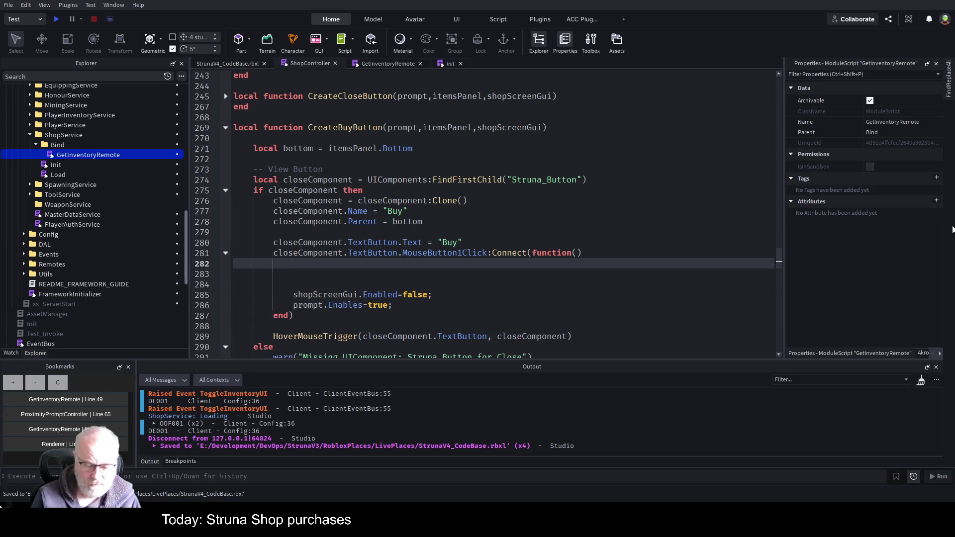
pyautogui.write('add item to players inventory and')
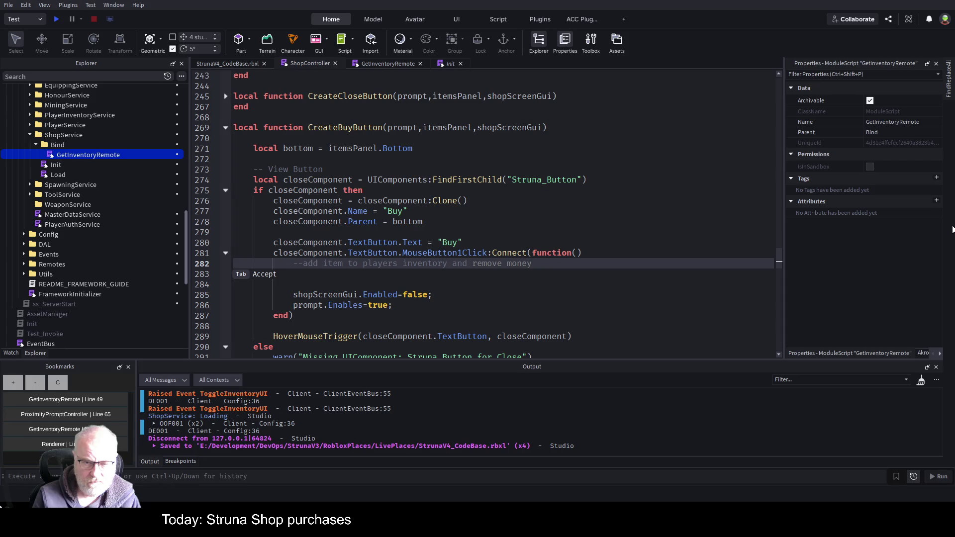
# Step: Finish the add-item comment in the Buy click handler and save
pyautogui.press('BackSpace')
pyautogui.press('BackSpace')
pyautogui.press('BackSpace')
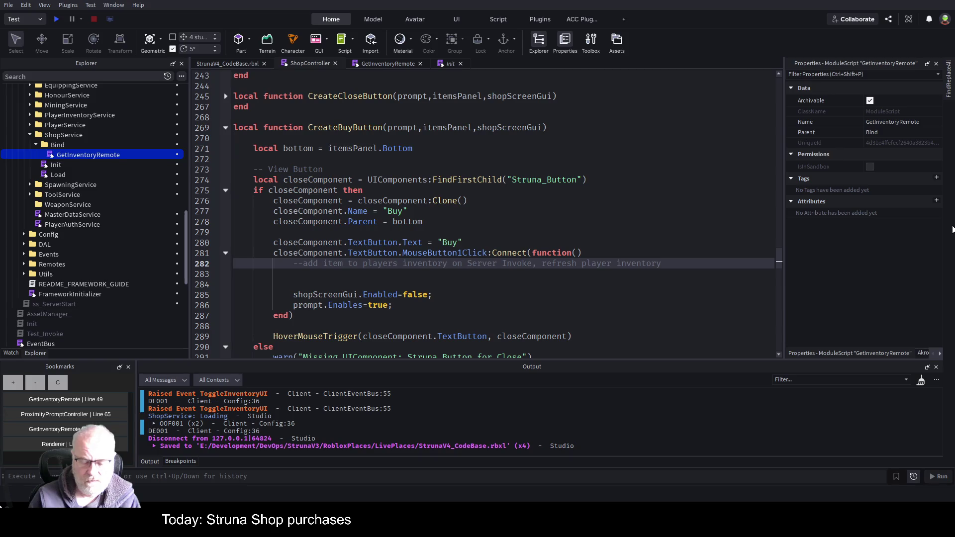
pyautogui.press('BackSpace')
pyautogui.hotkey('ctrl', 's')
pyautogui.write('s')
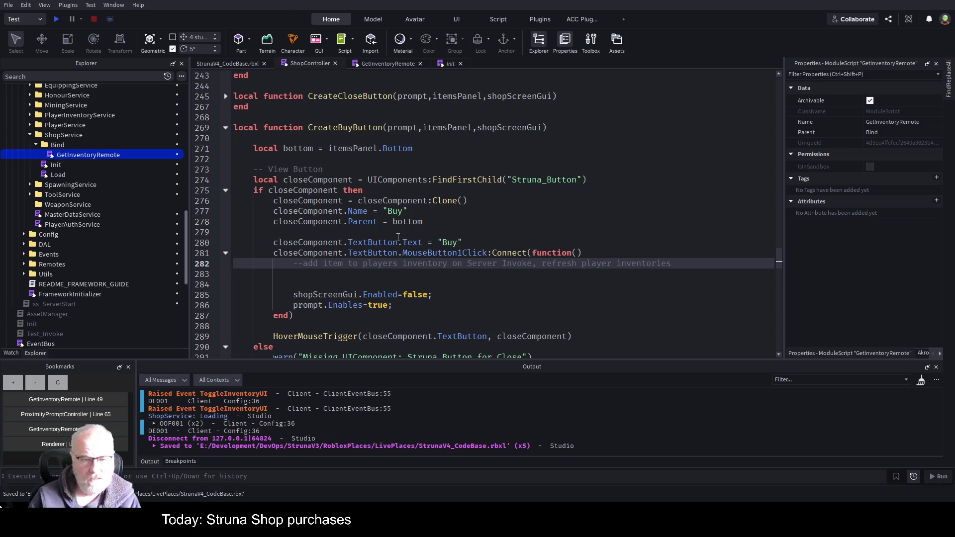
pyautogui.press('Down')
pyautogui.press('Down')
# Step: Change 'Close' to 'Buy' in the missing-component warning and save
pyautogui.scroll(-2, 430, 253)
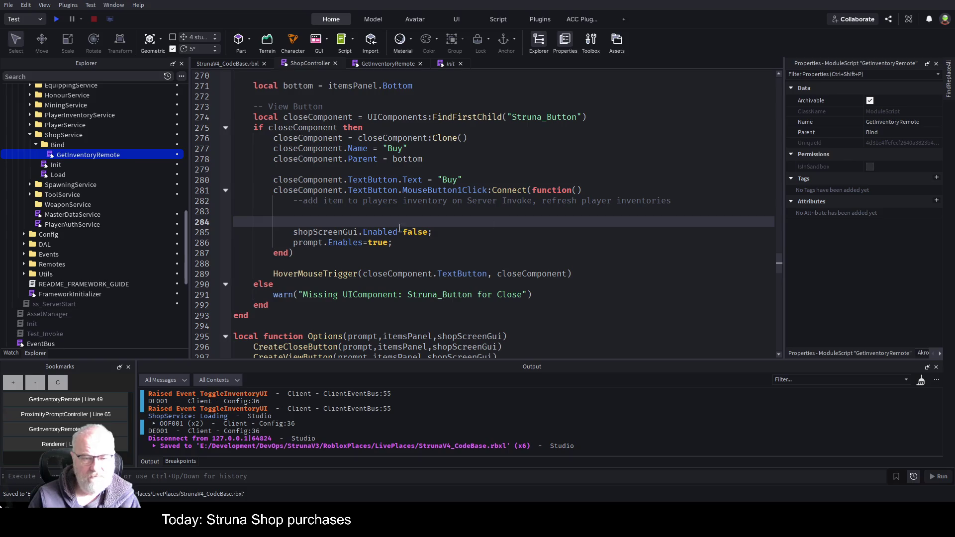
pyautogui.doubleClick(510, 295)
pyautogui.write('B')
pyautogui.hotkey('ctrl', 's')
pyautogui.scroll(-2, 469, 276)
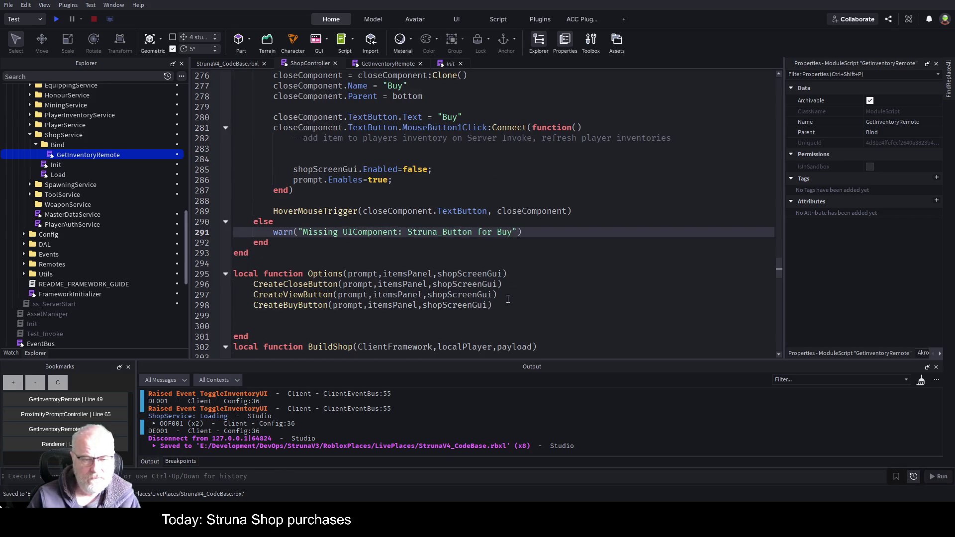
# Step: Move the CreateViewButton call below the CreateBuyButton call in Options
pyautogui.click(622, 293)
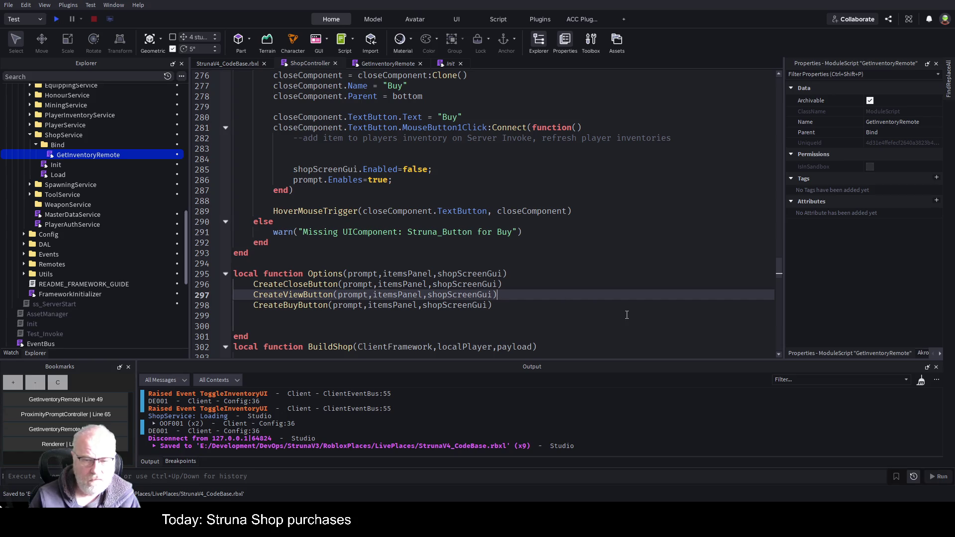
pyautogui.hotkey('shift', 'Home')
pyautogui.hotkey('ctrl', 'x')
pyautogui.press('Down')
pyautogui.press('Down')
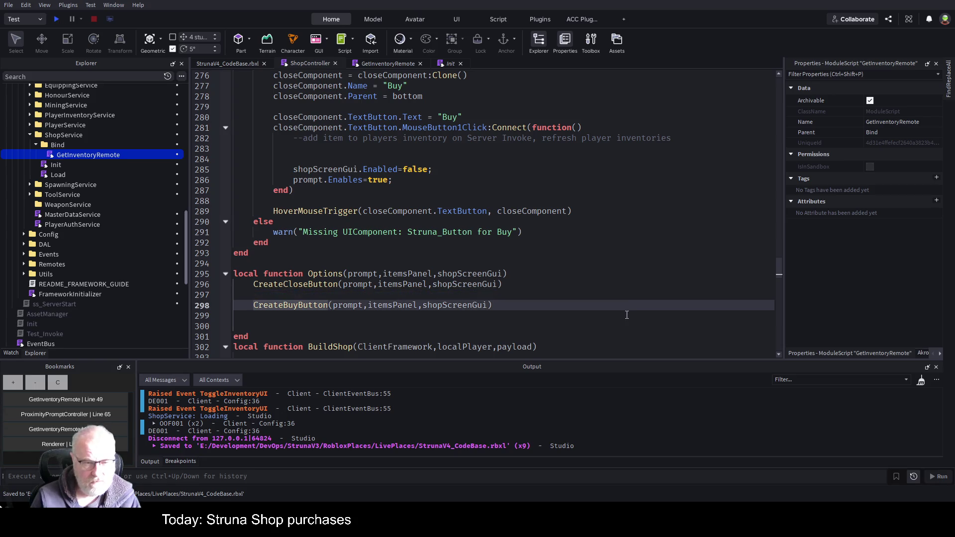
pyautogui.press('Return')
pyautogui.hotkey('ctrl', 'v')
# Step: Start a playtest, walk the character to the shop, and open the Struna Inc Shop
pyautogui.click(56, 19)
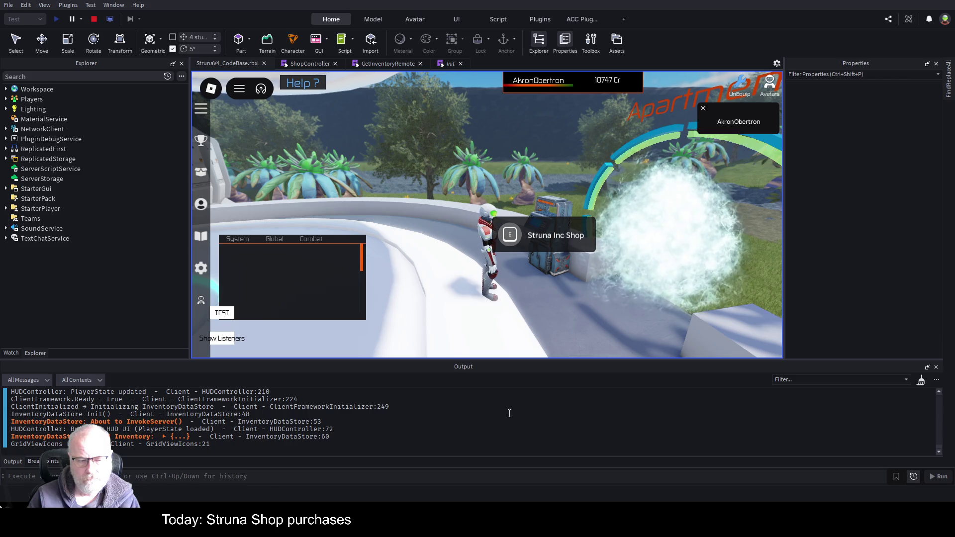
pyautogui.click(623, 312)
pyautogui.press('w')
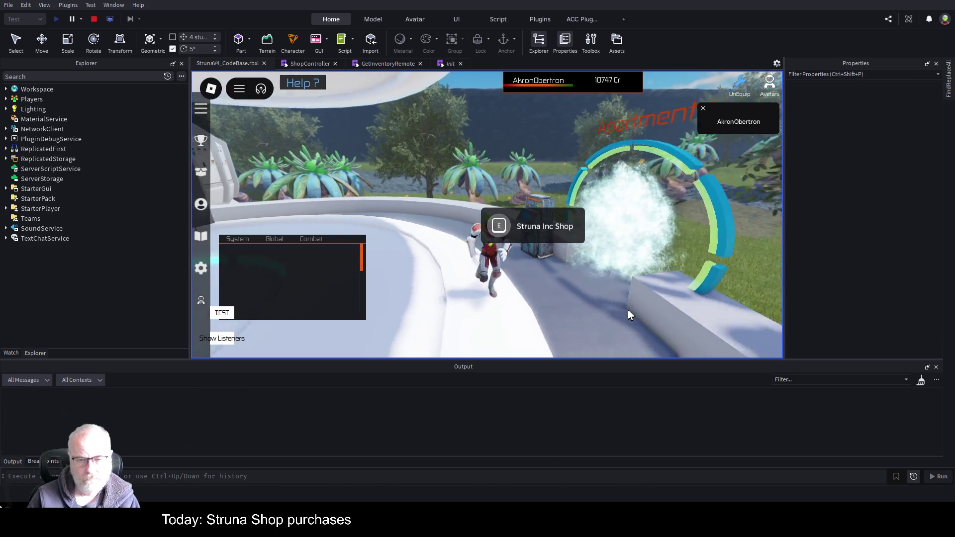
pyautogui.press('a')
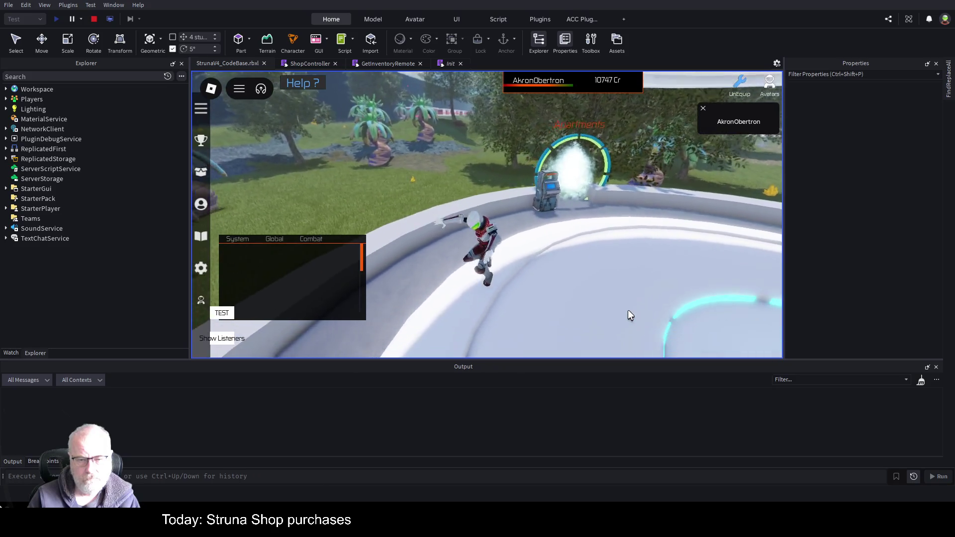
pyautogui.press('w')
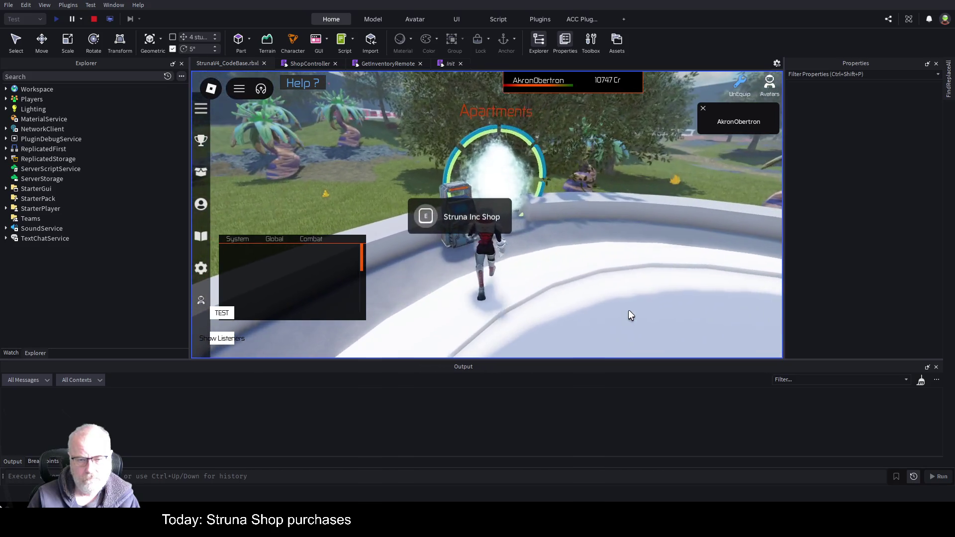
pyautogui.press('e')
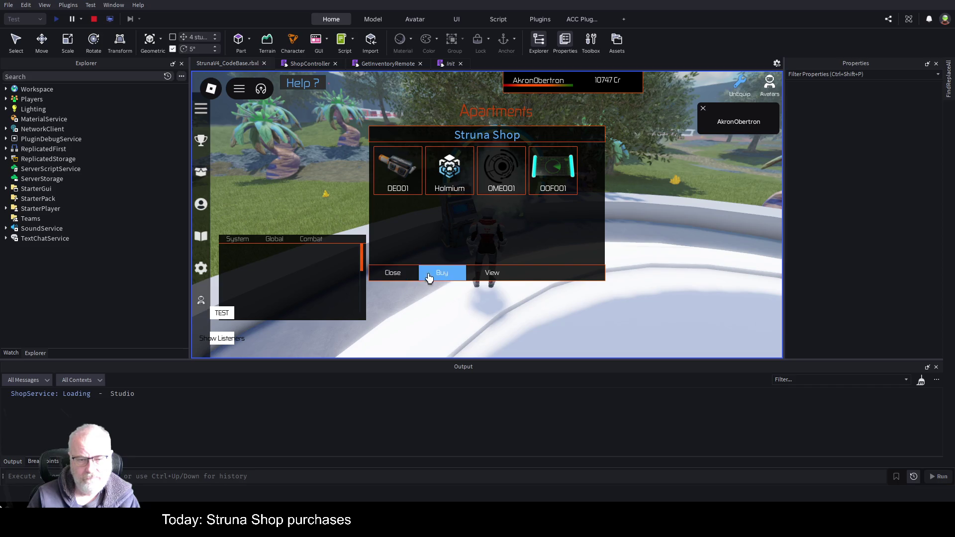
# Step: View the OOF001 item stats, close both shop panels, and jump to the error line
pyautogui.click(563, 175)
pyautogui.click(497, 273)
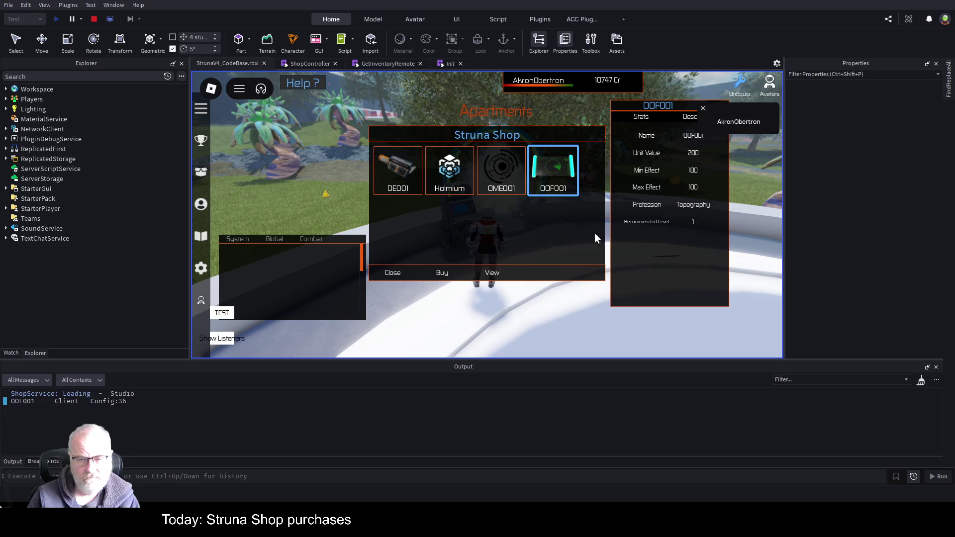
pyautogui.click(703, 108)
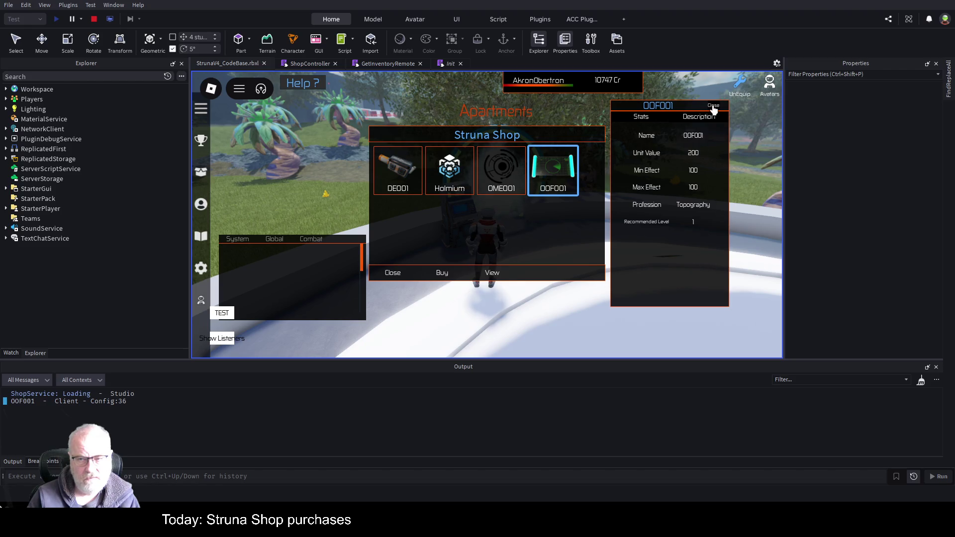
pyautogui.click(403, 277)
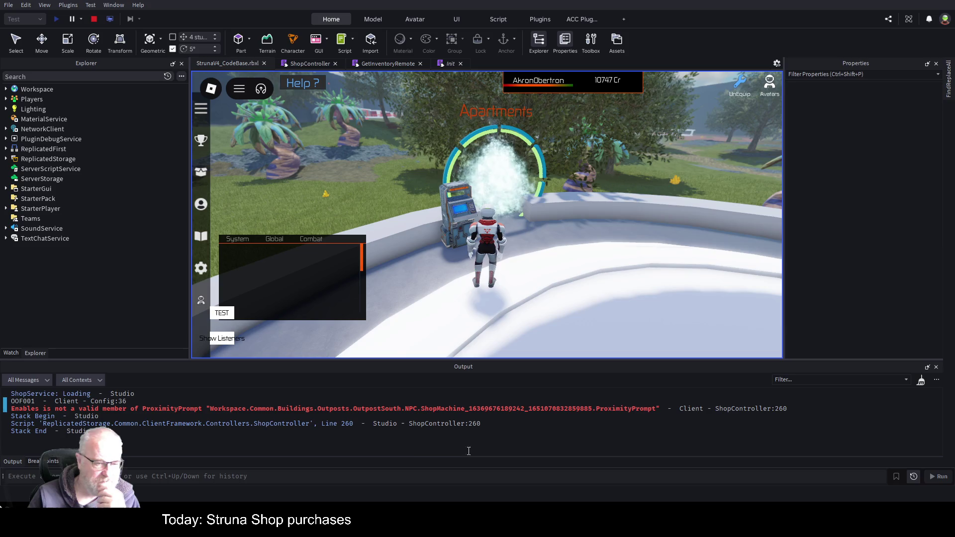
pyautogui.click(589, 411)
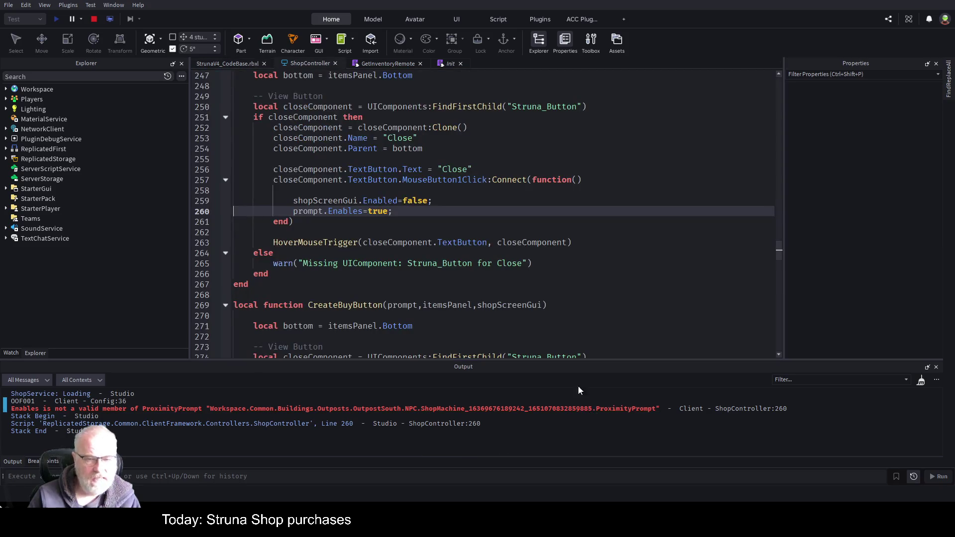
# Step: Correct 'Enables' to 'Enabled' on line 260 and stop the playtest
pyautogui.doubleClick(357, 211)
pyautogui.write('Enabled')
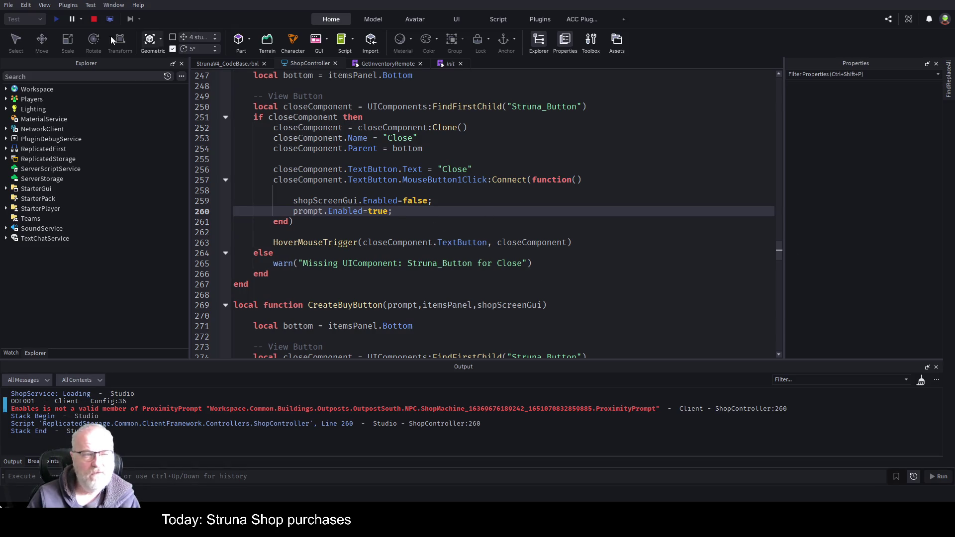
pyautogui.click(92, 20)
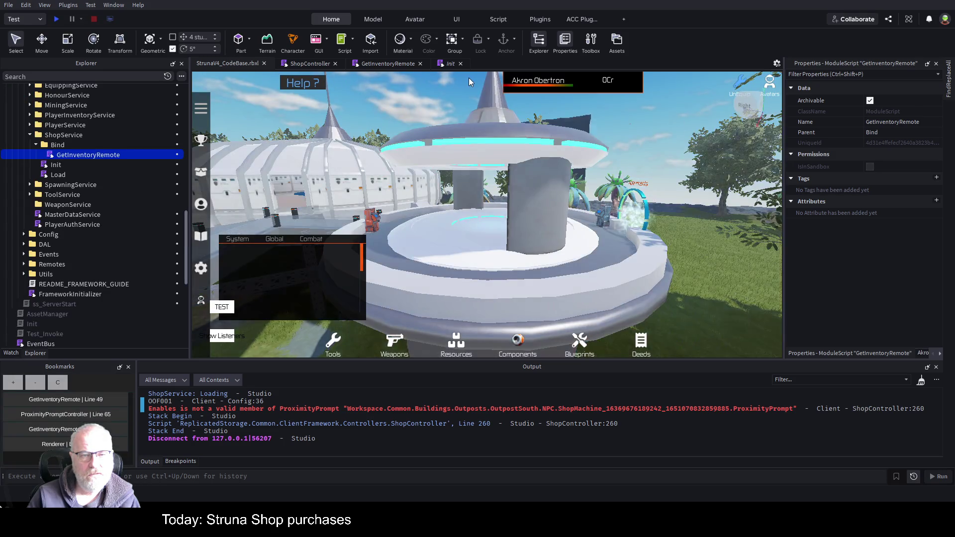
# Step: Check GetInventoryRemote, return to ShopController, and select prompt on line 260
pyautogui.click(398, 63)
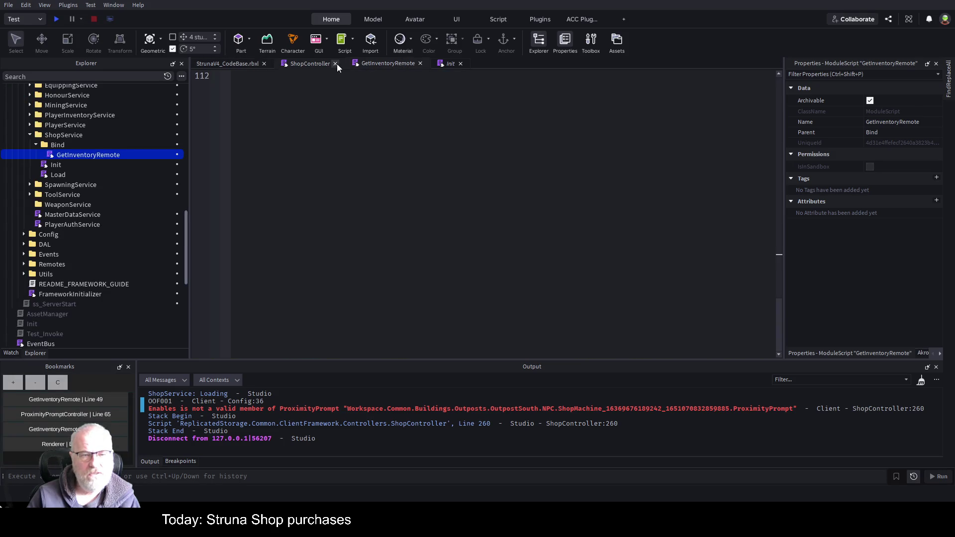
pyautogui.click(295, 63)
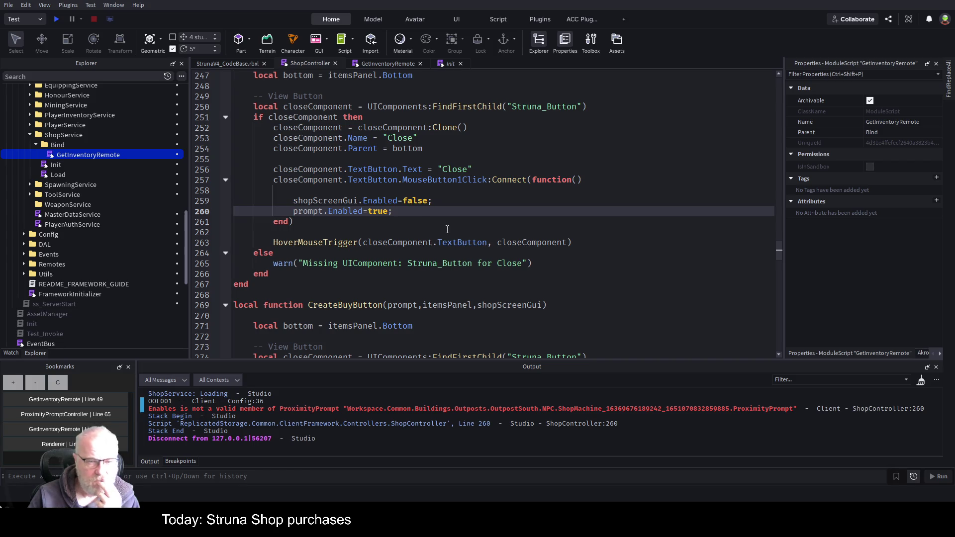
pyautogui.doubleClick(307, 211)
# Step: Type CreateCloseButton's prompt parameter as ProximityPrompt on line 245 and save
pyautogui.scroll(3, 591, 167)
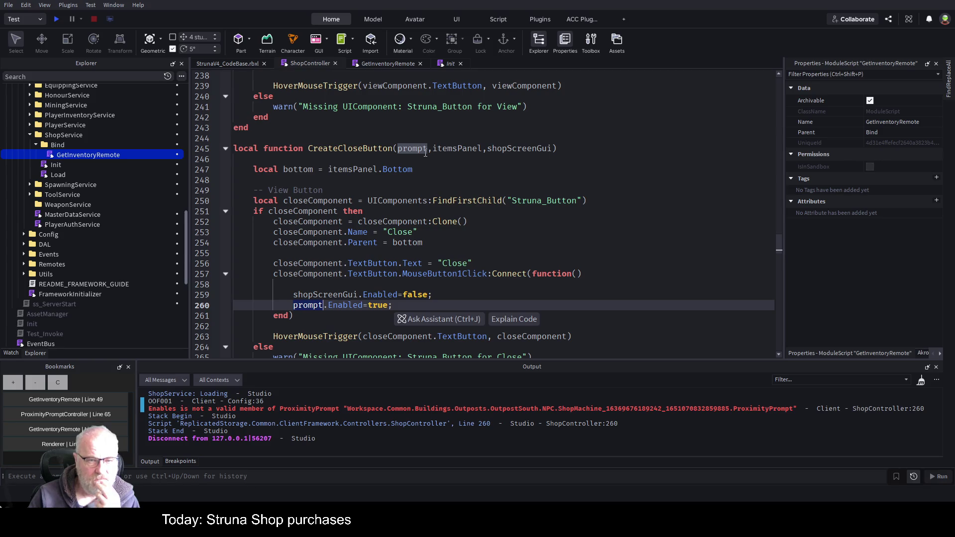
pyautogui.click(425, 152)
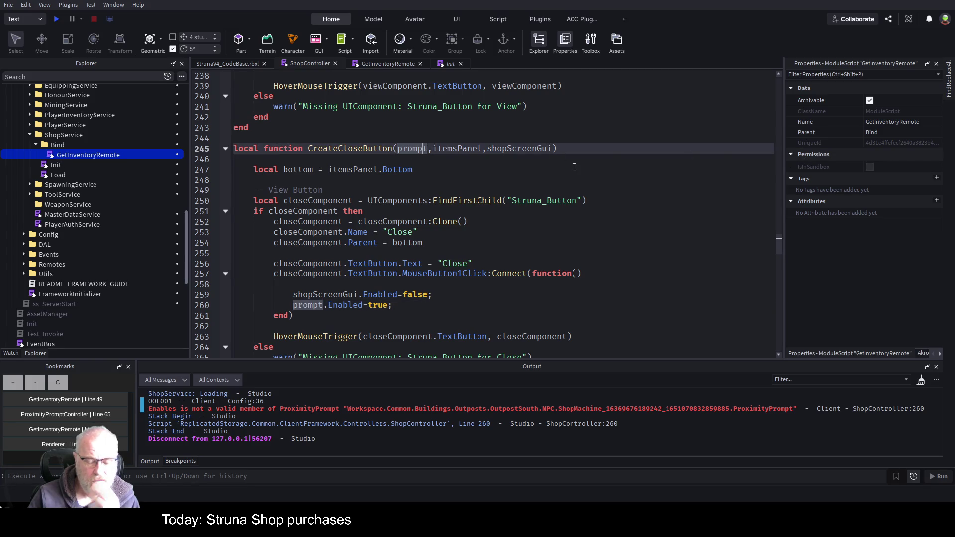
pyautogui.write('::')
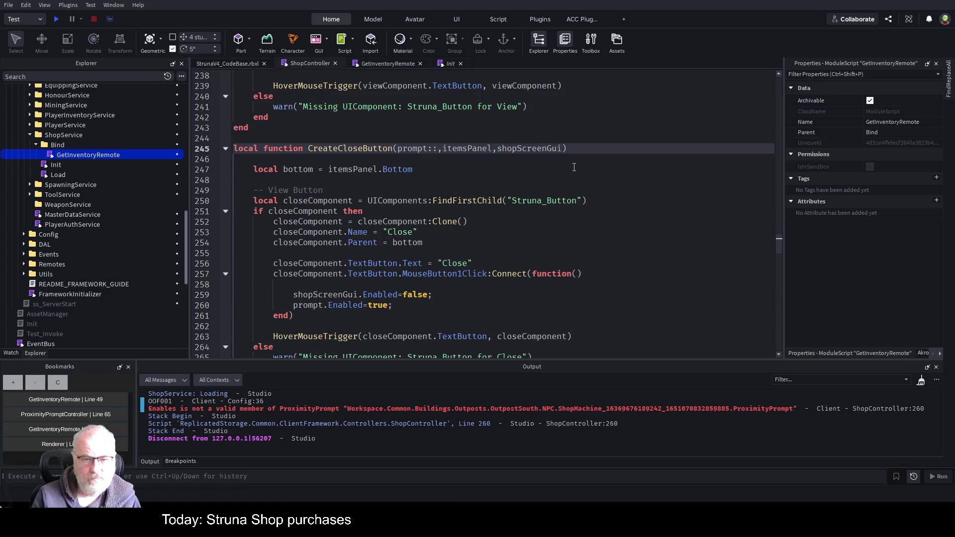
pyautogui.press('BackSpace')
pyautogui.press('BackSpace')
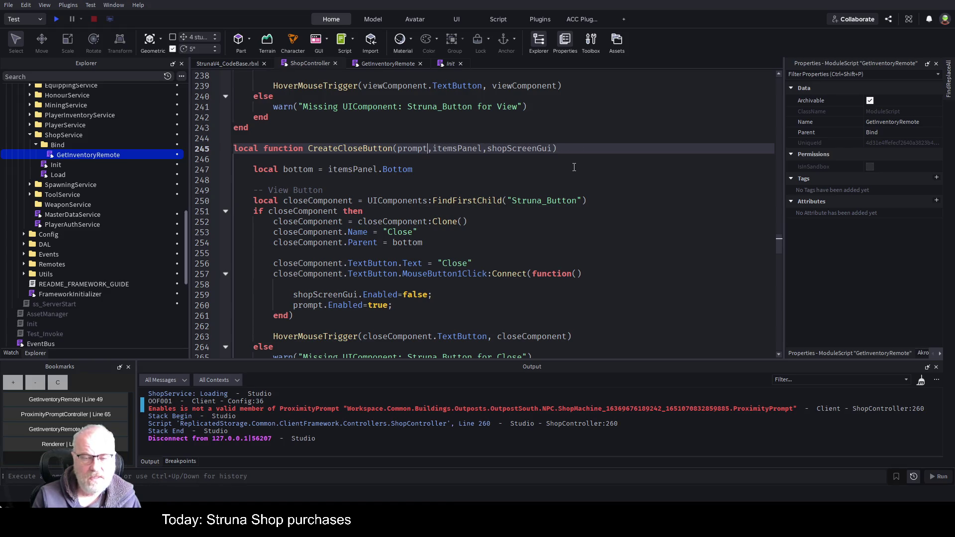
pyautogui.write(':pr')
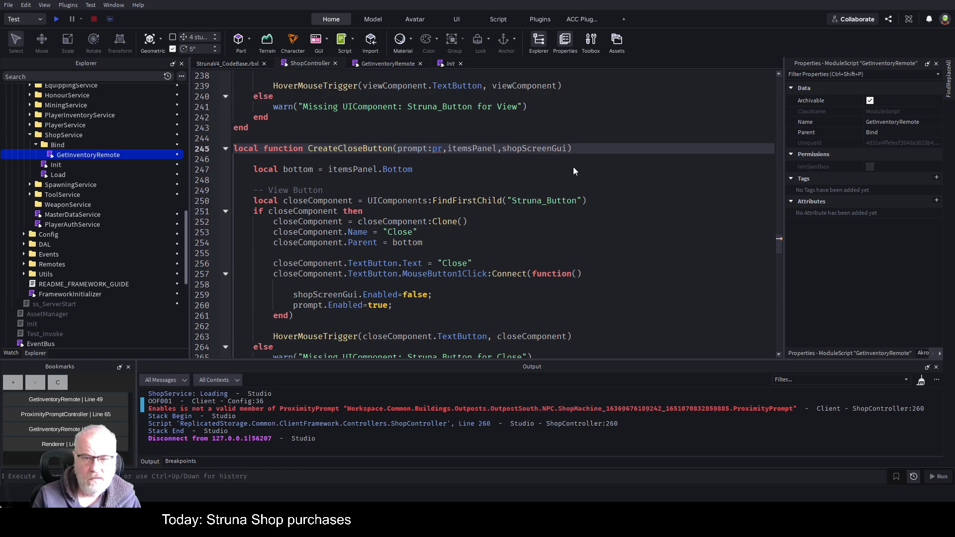
pyautogui.press('Tab')
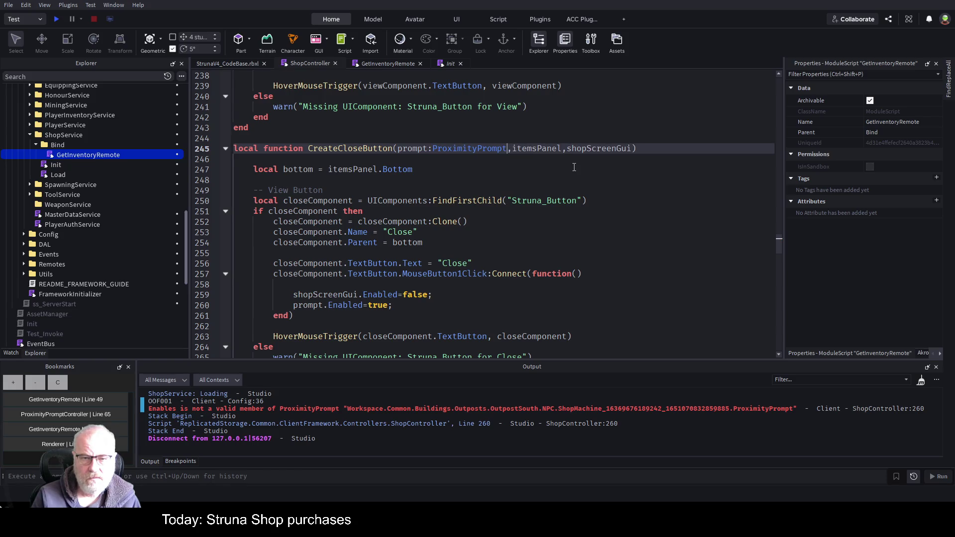
pyautogui.click(541, 192)
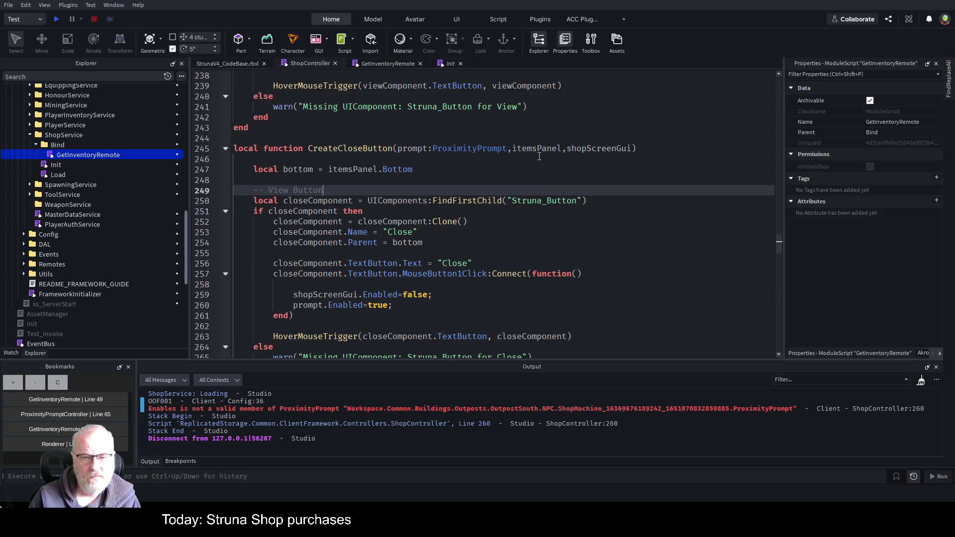
pyautogui.hotkey('ctrl', 's')
# Step: Retype the property on line 260 so it reads prompt.Enabled=true, and save
pyautogui.doubleClick(347, 305)
pyautogui.press('BackSpace')
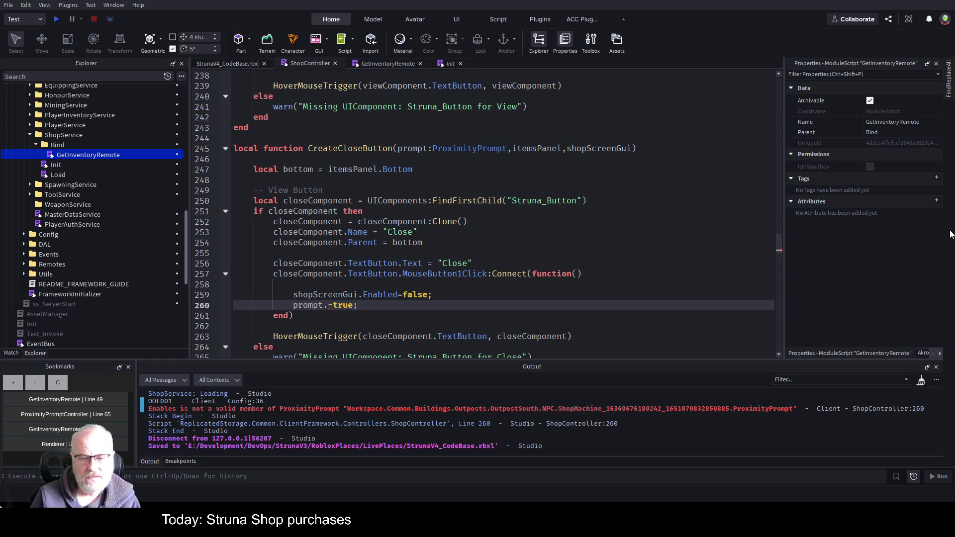
pyautogui.write('Enables')
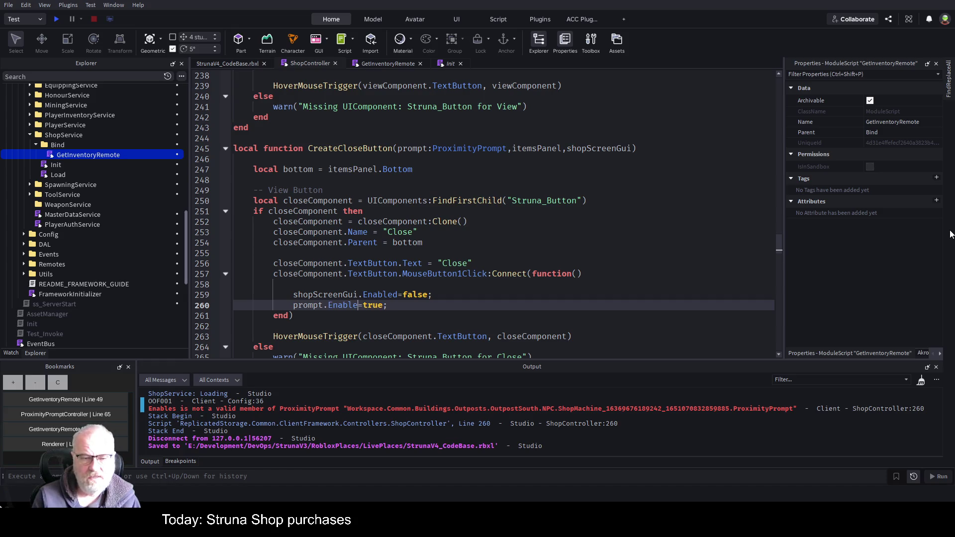
pyautogui.press('Up')
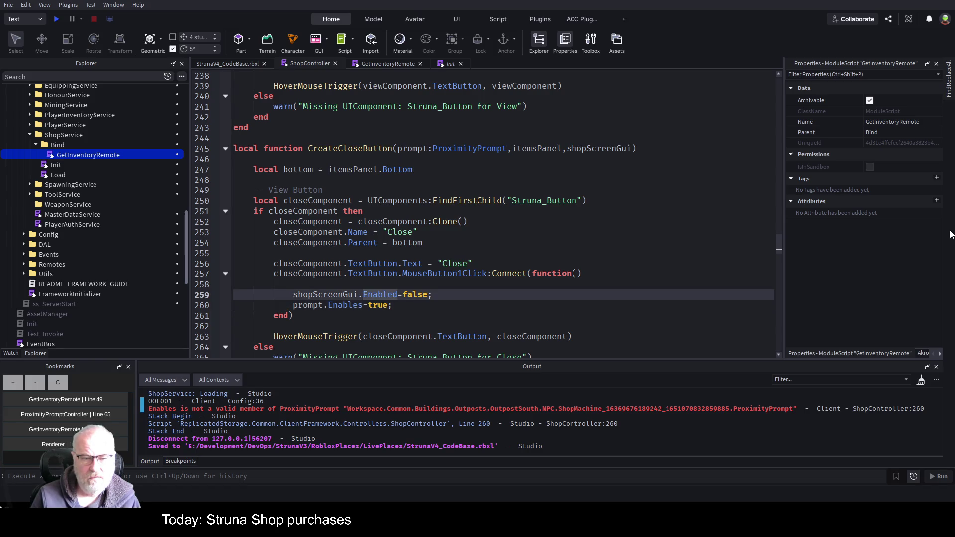
pyautogui.press('Down')
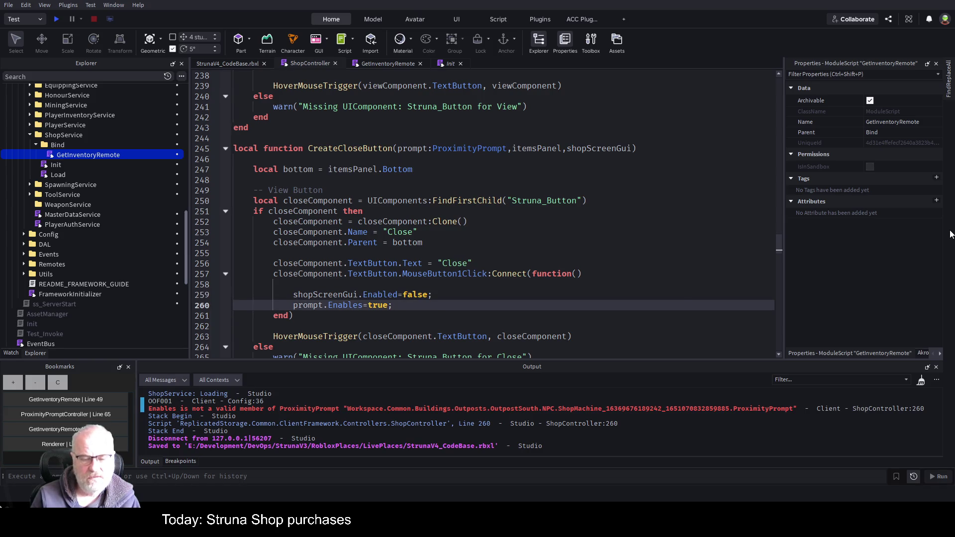
pyautogui.press('BackSpace')
pyautogui.write('d')
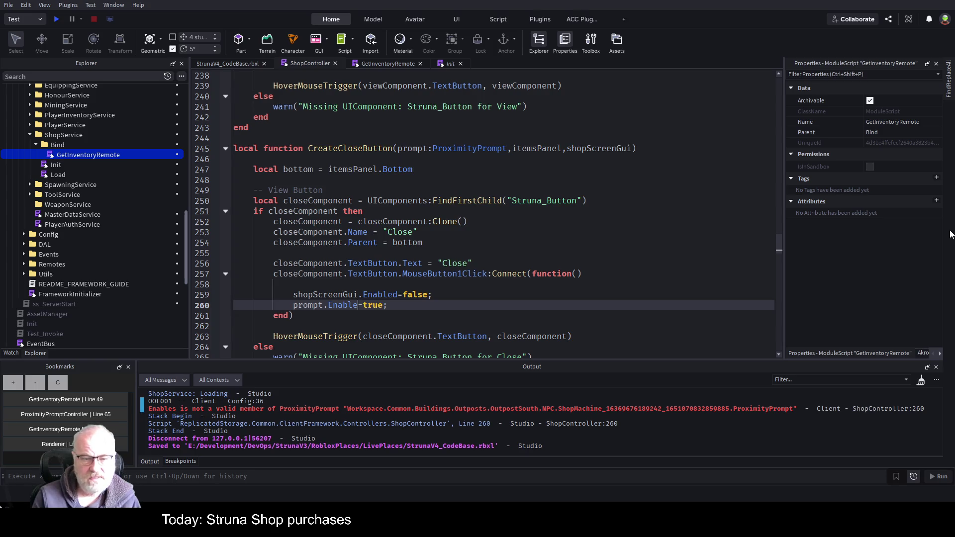
pyautogui.press('Up')
pyautogui.hotkey('ctrl', 's')
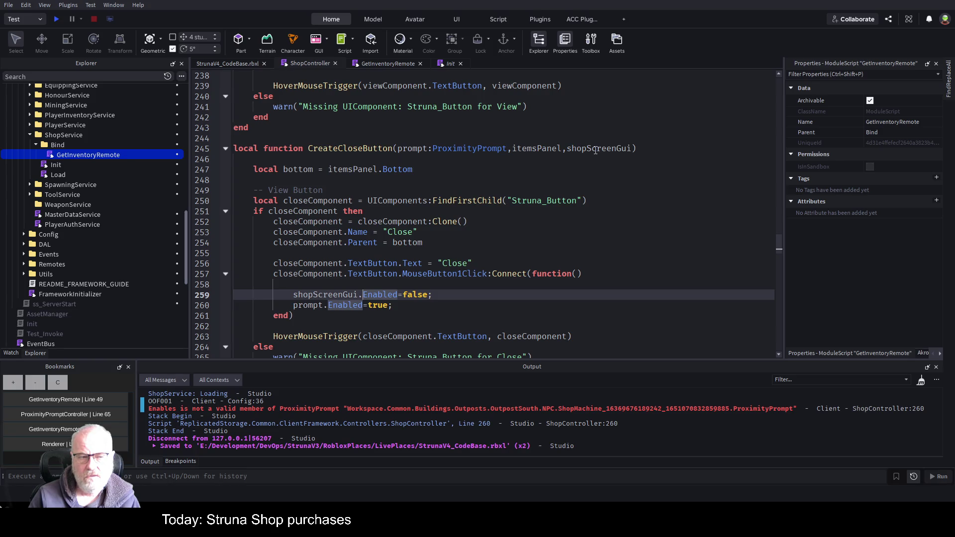
# Step: Type shopScreenGui as ScreenGui and itemsPanel as Frame on line 245, then save
pyautogui.click(596, 149)
pyautogui.click(634, 149)
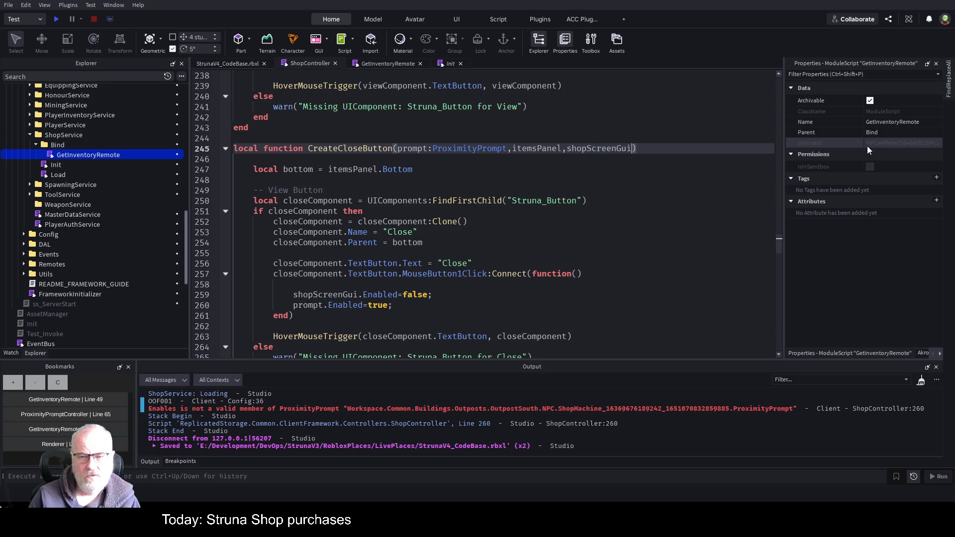
pyautogui.write(':Sc')
pyautogui.press('Tab')
pyautogui.press('Down')
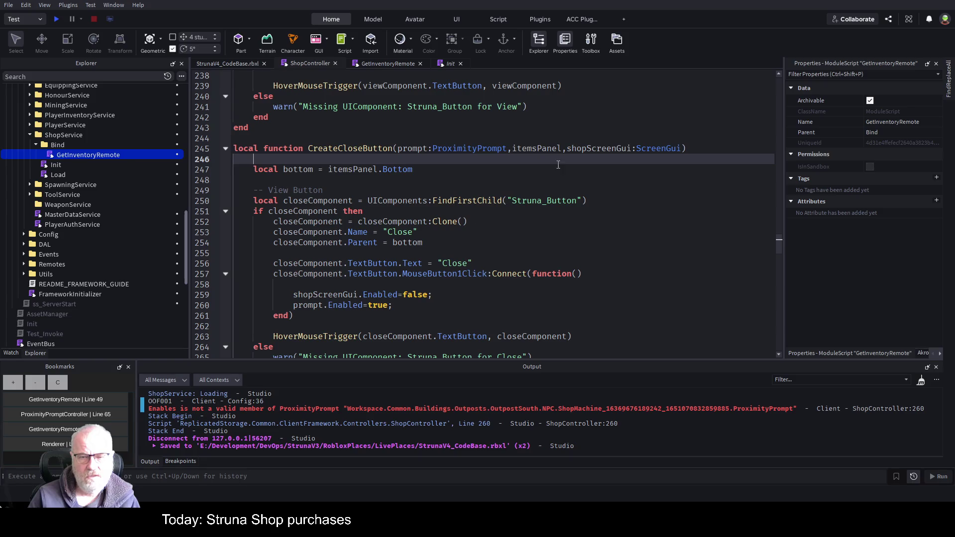
pyautogui.click(562, 148)
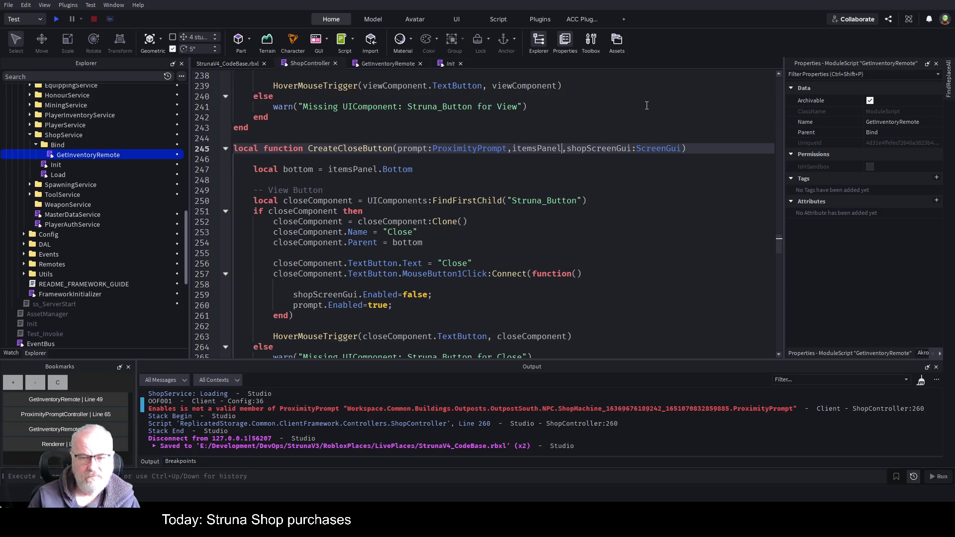
pyautogui.write(':Frame')
pyautogui.hotkey('ctrl', 's')
# Step: Try a shopScreenGui statement on line 258, undo it, and save the unchanged script
pyautogui.scroll(-5, 529, 191)
pyautogui.scroll(3, 528, 191)
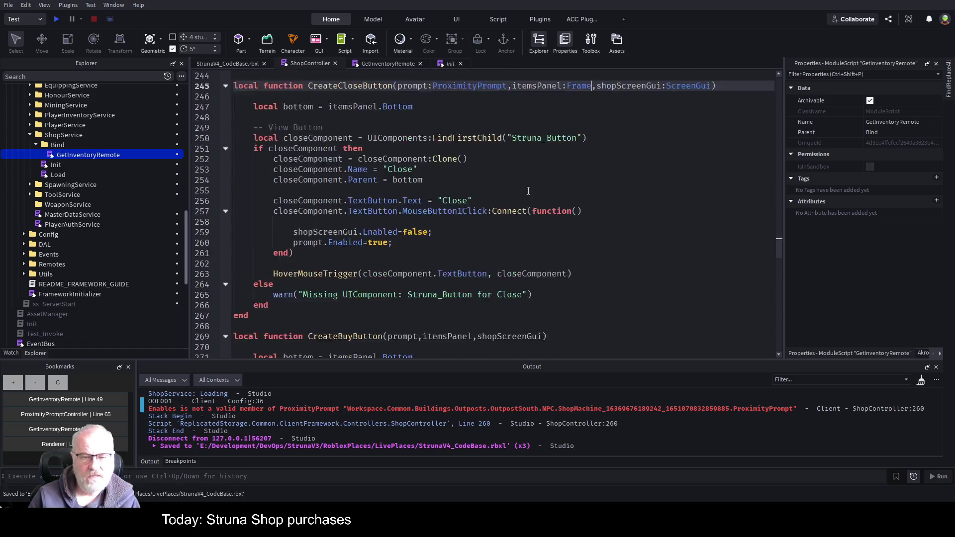
pyautogui.scroll(2, 405, 162)
pyautogui.click(515, 228)
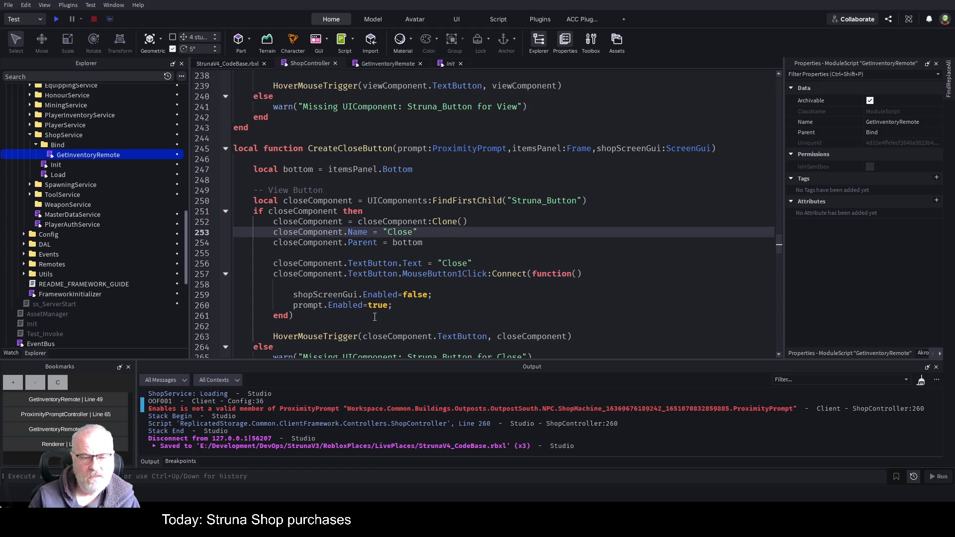
pyautogui.click(312, 284)
pyautogui.write('shop')
pyautogui.press('Tab')
pyautogui.write('.')
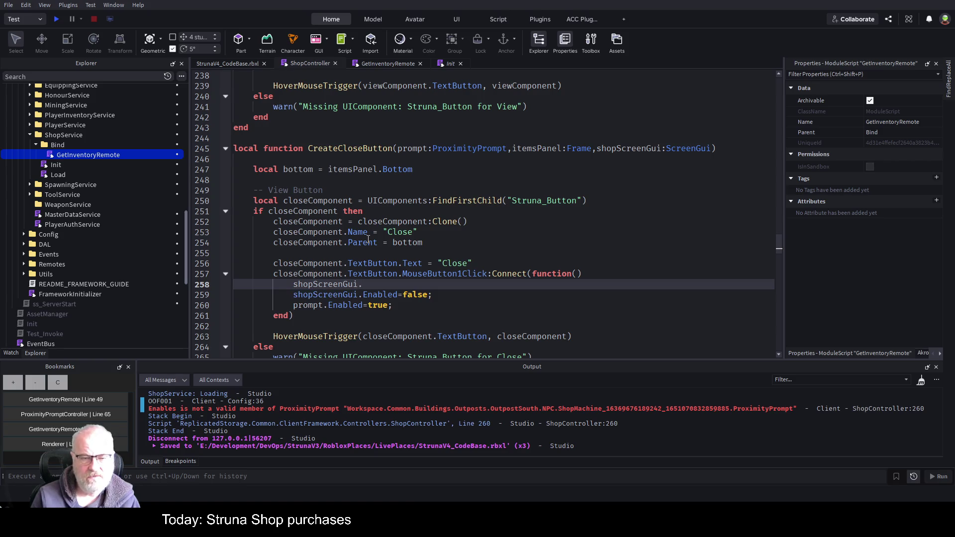
pyautogui.press('Delete')
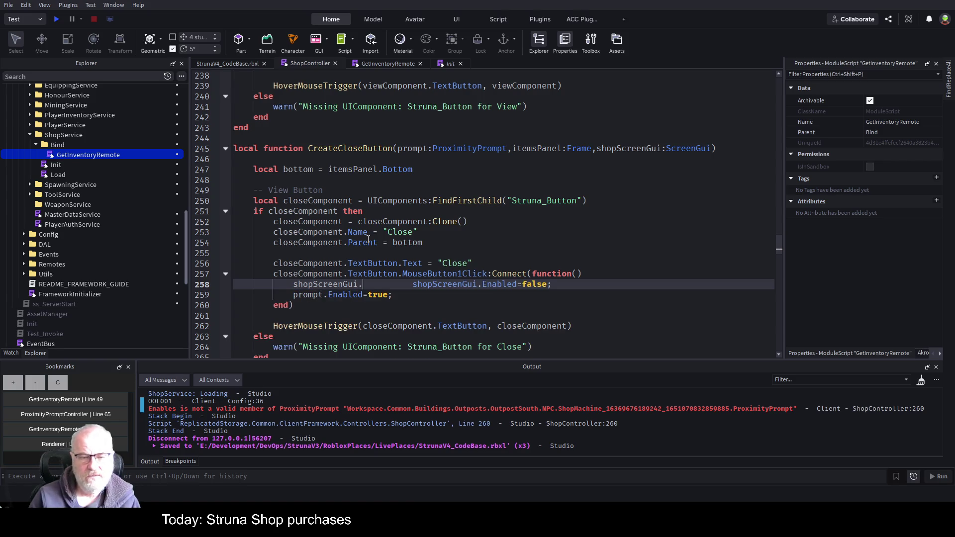
pyautogui.hotkey('ctrl', 'z')
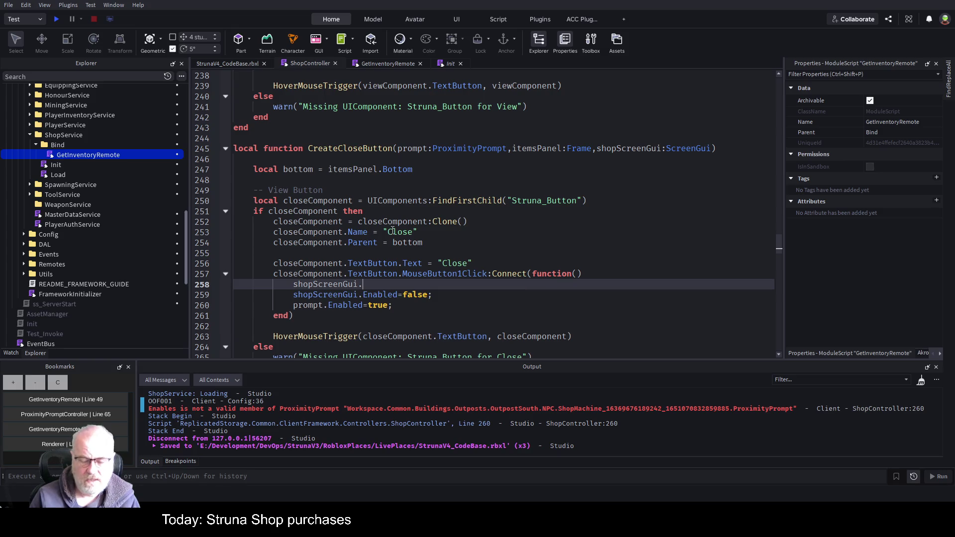
pyautogui.hotkey('ctrl', 'z')
pyautogui.hotkey('ctrl', 's')
pyautogui.click(459, 164)
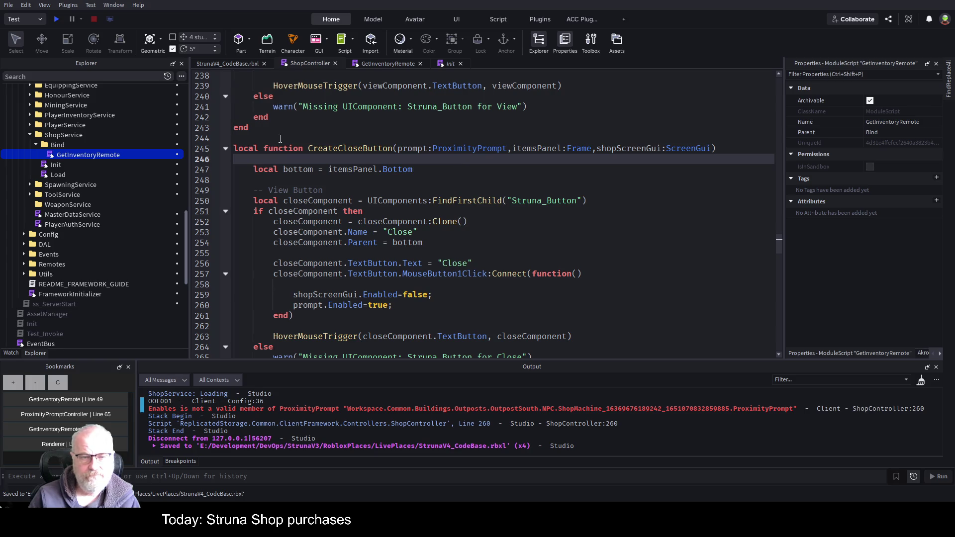
pyautogui.click(397, 148)
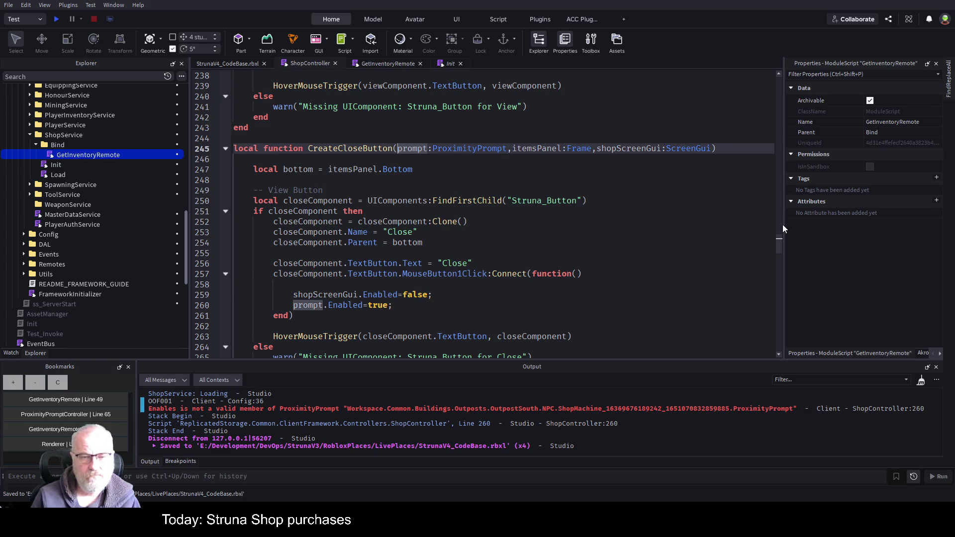
# Step: Paste the typed parameter list over CreateViewButton's parameters on line 215 and save
pyautogui.hotkey('shift', 'End')
pyautogui.hotkey('ctrl', 'c')
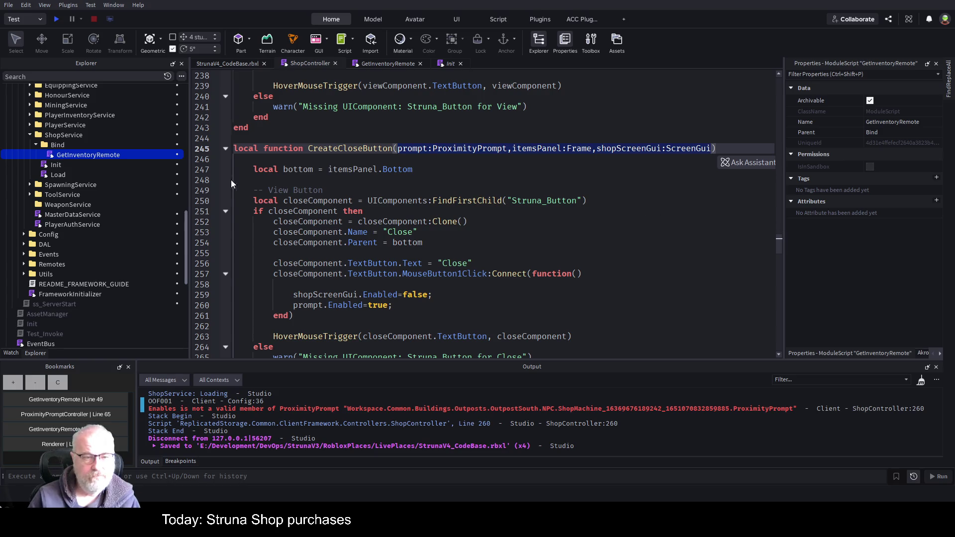
pyautogui.click(224, 148)
pyautogui.scroll(7, 333, 139)
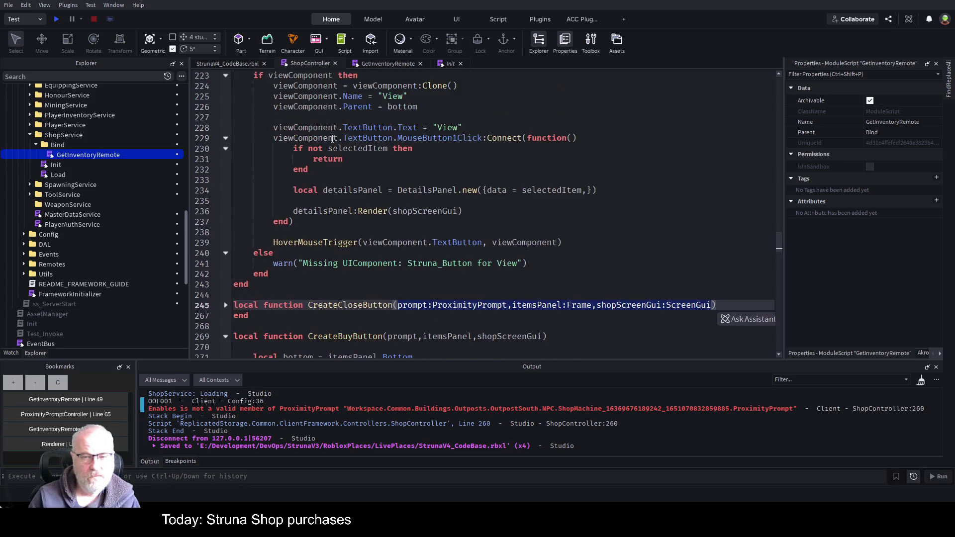
pyautogui.click(225, 138)
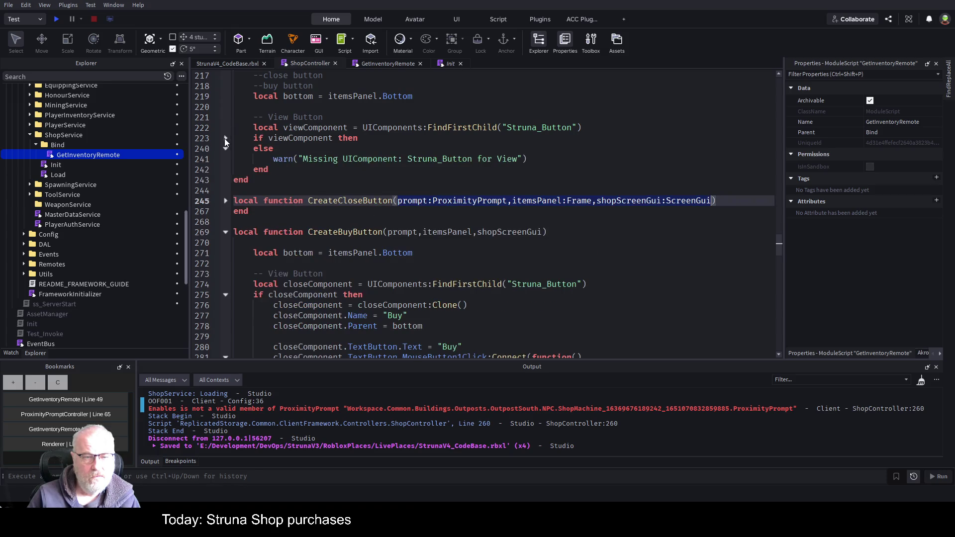
pyautogui.scroll(2, 355, 109)
pyautogui.moveTo(393, 118); pyautogui.dragTo(548, 118)
pyautogui.hotkey('ctrl', 'v')
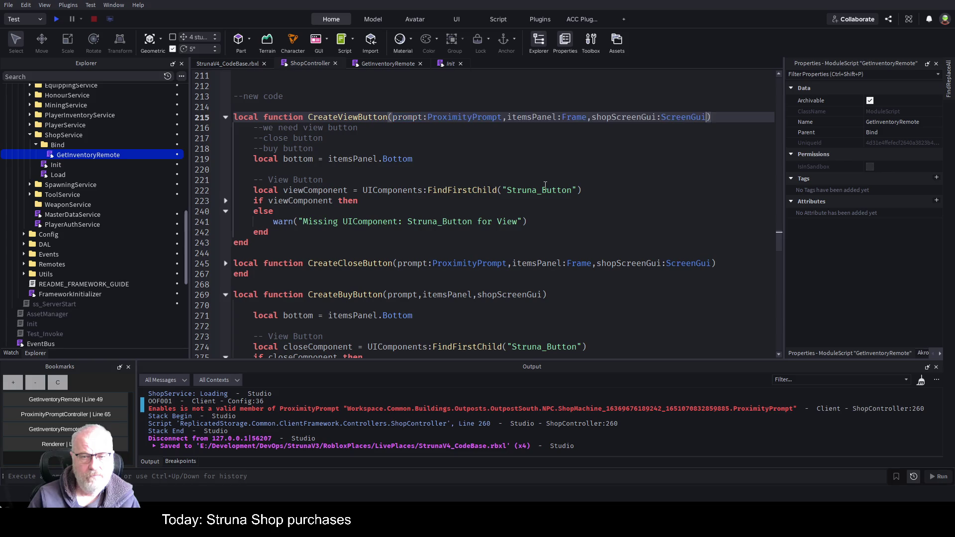
pyautogui.scroll(6, 476, 221)
pyautogui.scroll(4, 477, 220)
pyautogui.scroll(-14, 488, 229)
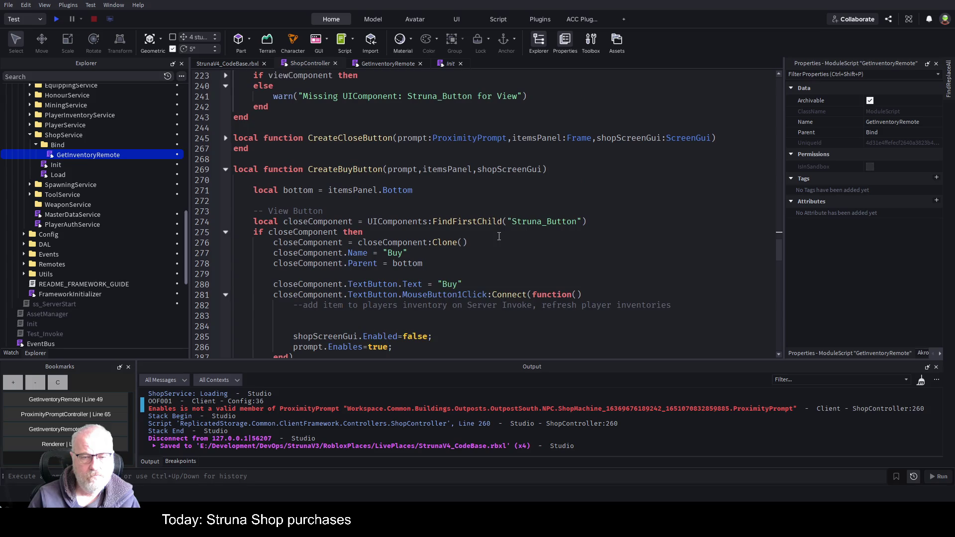
pyautogui.hotkey('ctrl', 's')
# Step: Paste the same typed parameters over CreateBuyButton's parameters on line 269
pyautogui.scroll(-12, 499, 236)
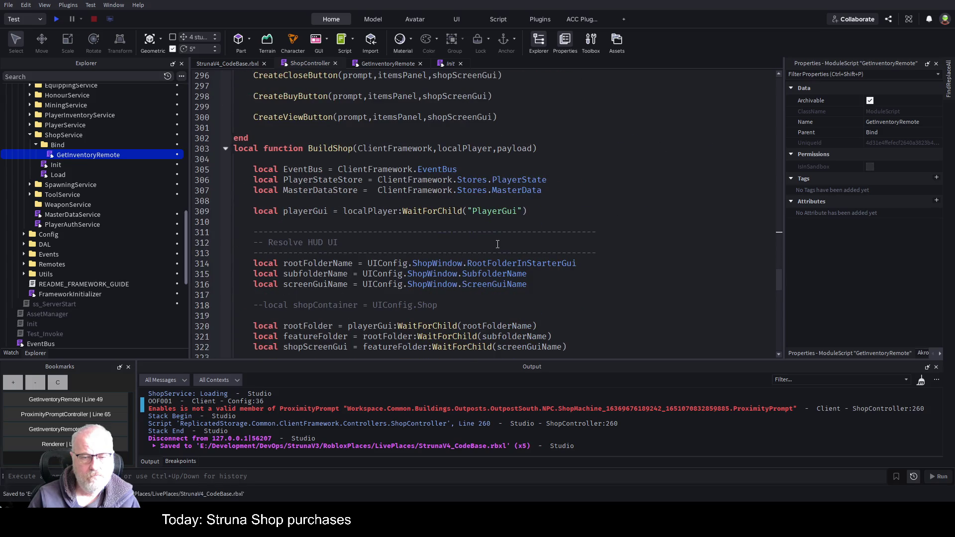
pyautogui.scroll(5, 498, 245)
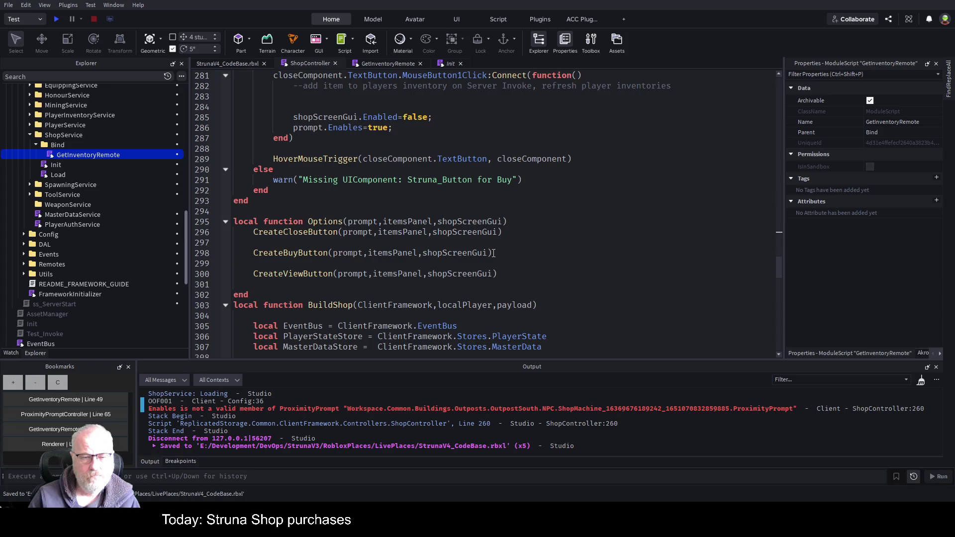
pyautogui.scroll(9, 492, 251)
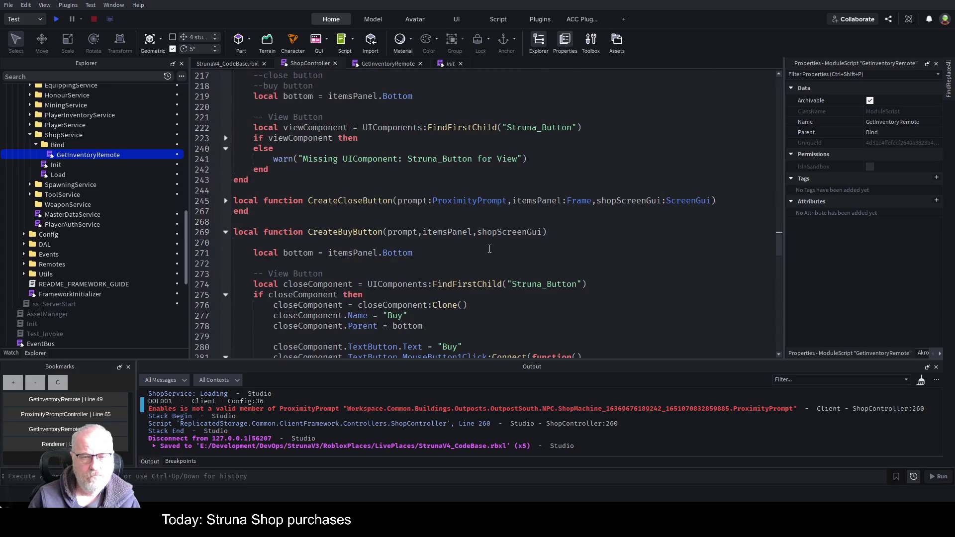
pyautogui.scroll(4, 489, 247)
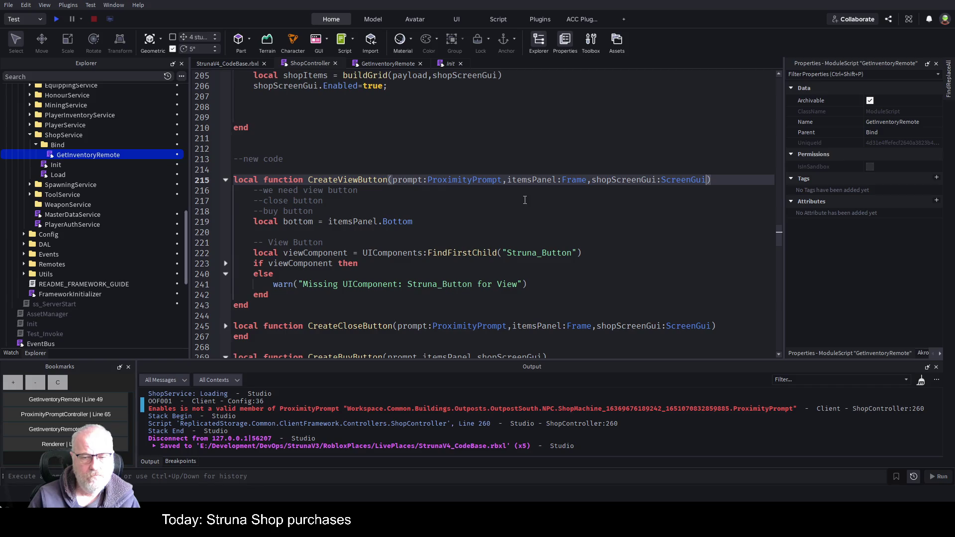
pyautogui.scroll(-2, 501, 291)
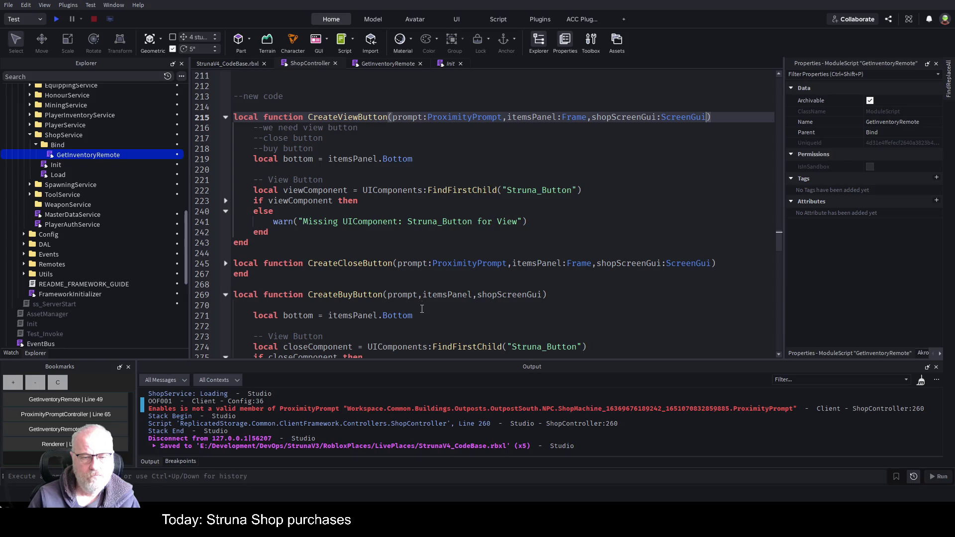
pyautogui.moveTo(388, 295); pyautogui.dragTo(543, 294)
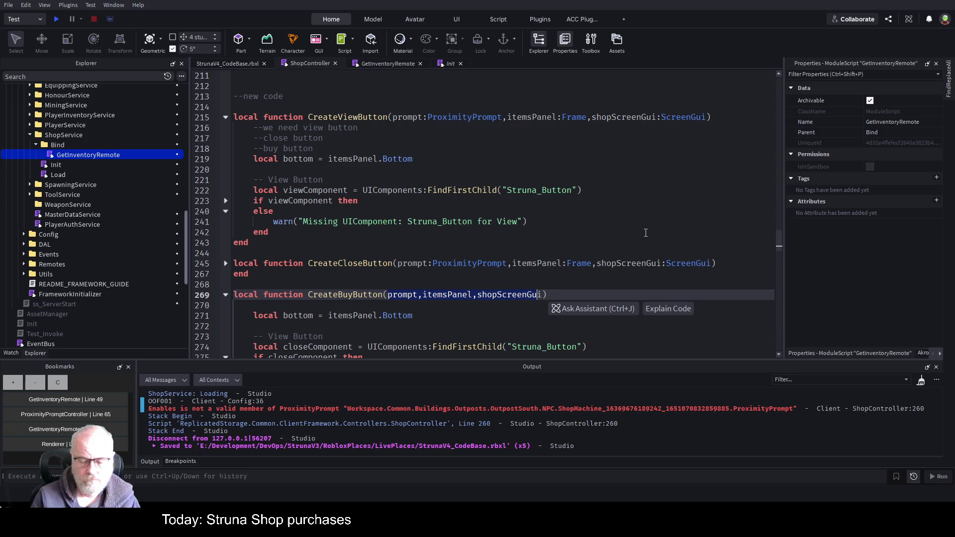
pyautogui.hotkey('ctrl', 'v')
# Step: Save the place with CreateBuyButton's prompt, itemsPanel and shopScreenGui parameters typed
pyautogui.hotkey('ctrl', 's')
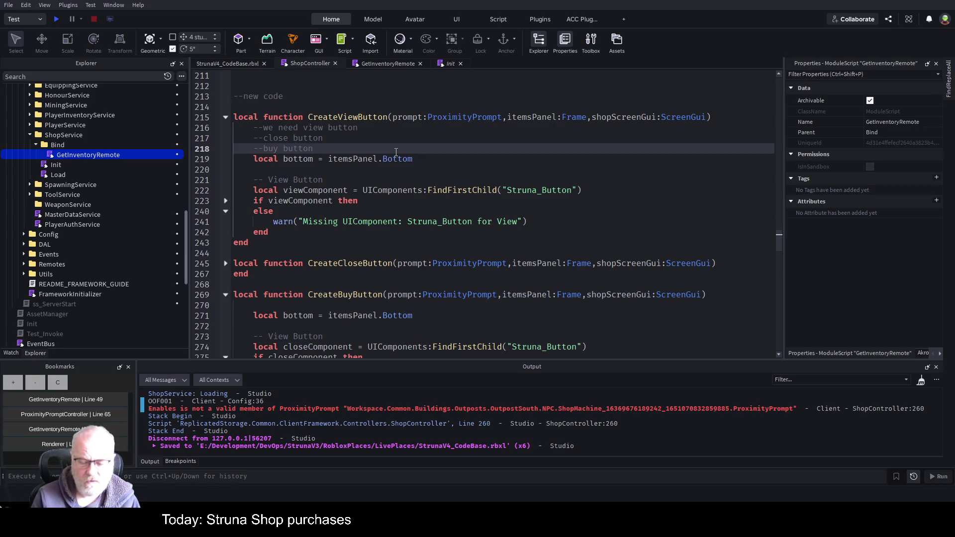
# Step: Insert --!strict as the first line of ShopController and clear the Output log
pyautogui.hotkey('ctrl', 'Home')
pyautogui.press('Return')
pyautogui.press('Up')
pyautogui.write('--!strict')
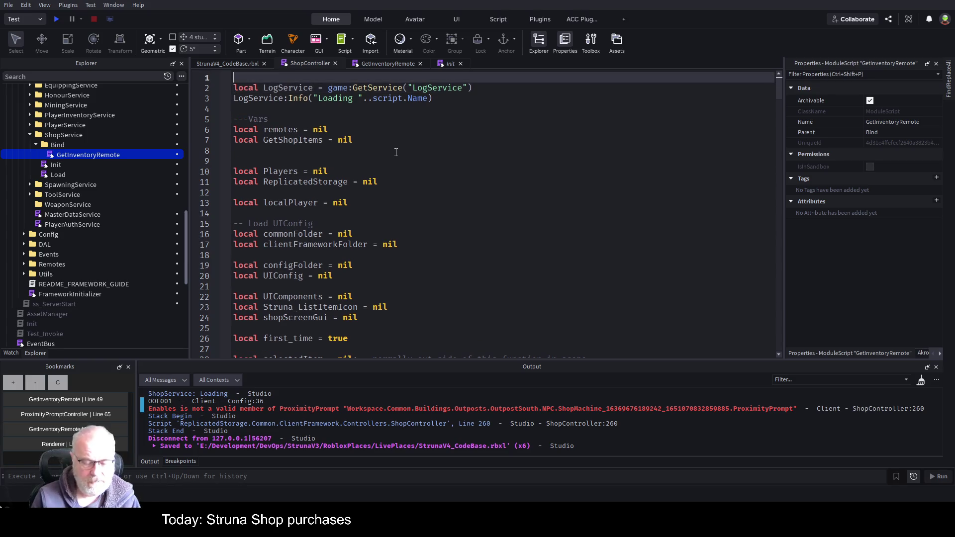
pyautogui.press('Return')
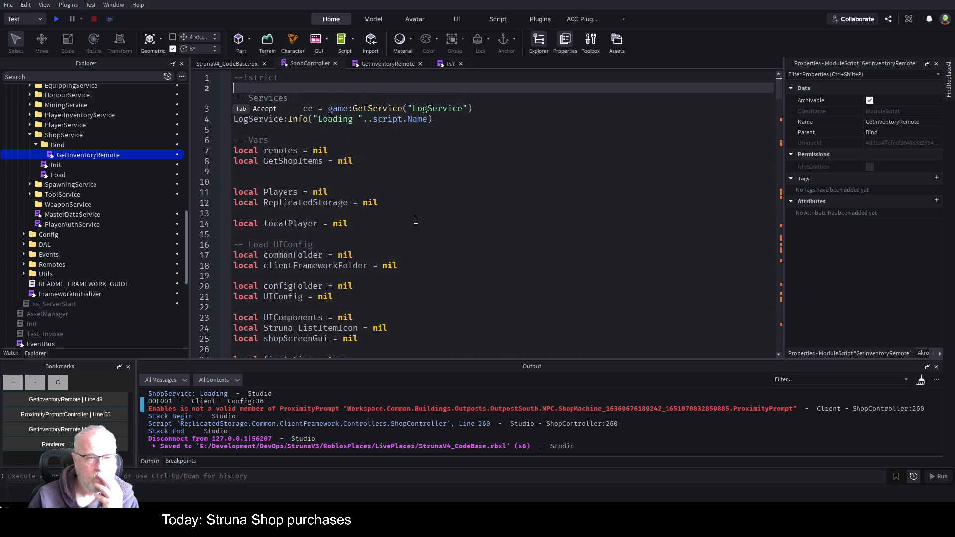
pyautogui.click(497, 199)
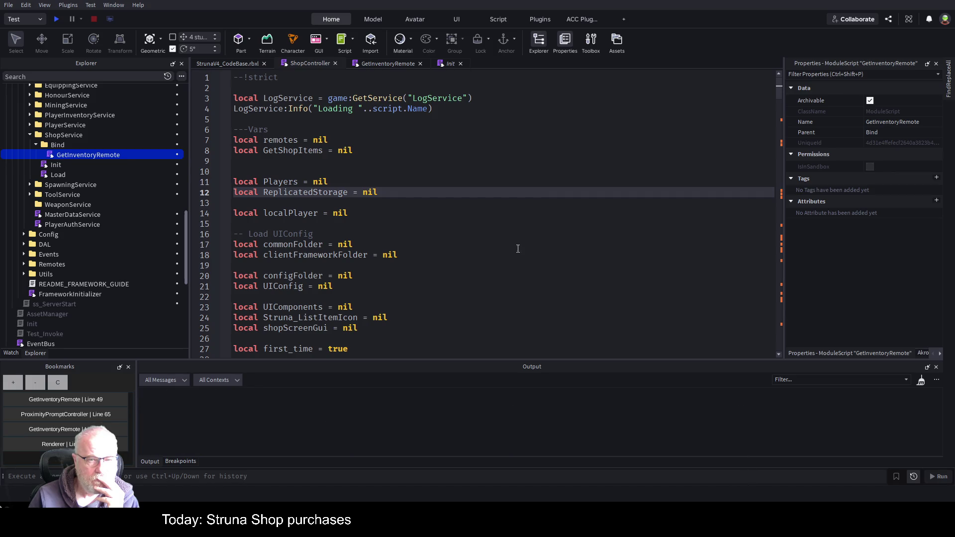
pyautogui.click(524, 234)
# Step: Start a play test and open AssetPreloaderController at its 'Preloaded 1674 assets' print line
pyautogui.click(56, 19)
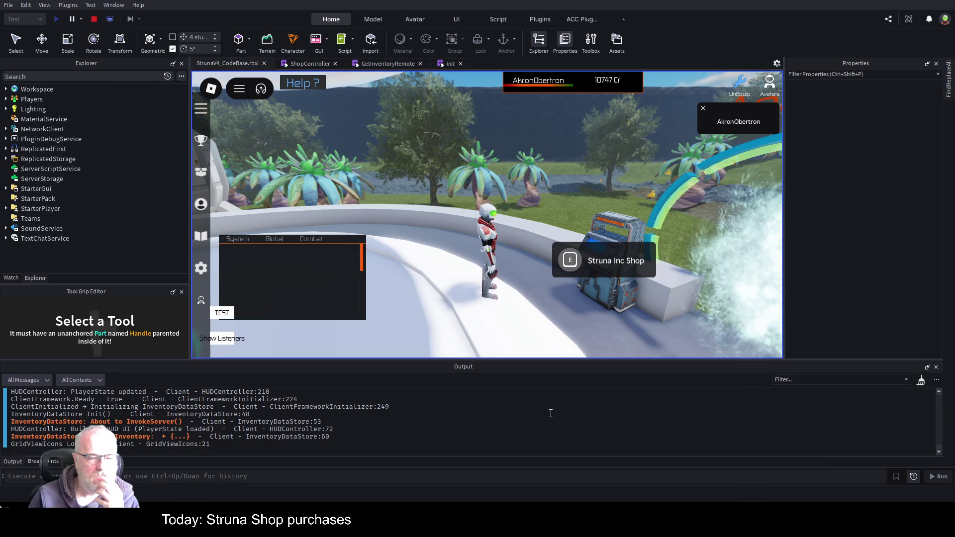
pyautogui.scroll(2, 427, 433)
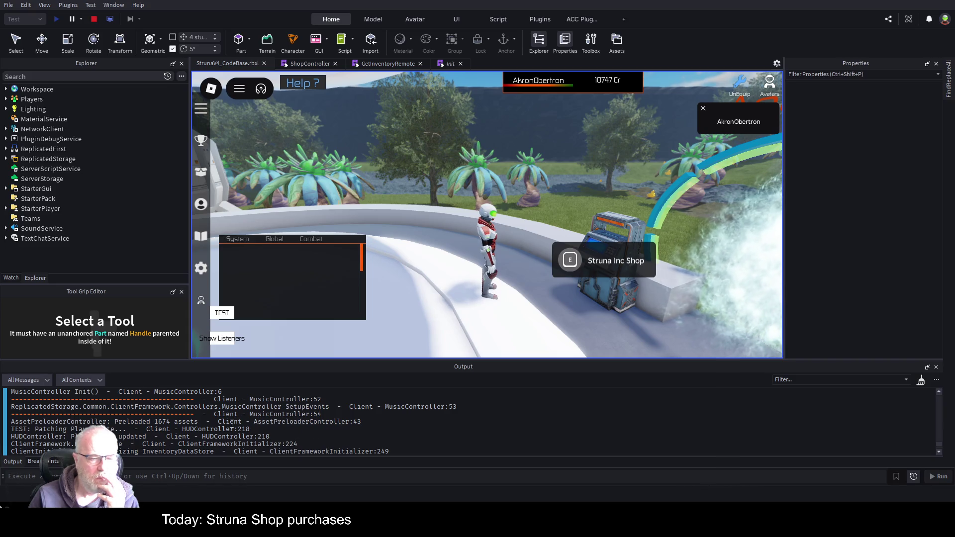
pyautogui.click(171, 425)
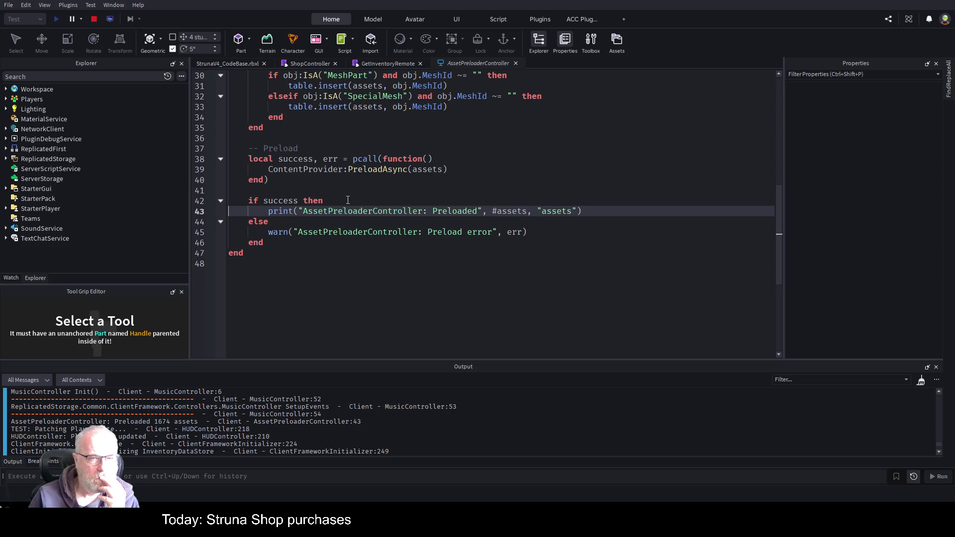
# Step: Return to the running game and open the Struna Shop listing DE001, Holmium, OME001 and OOF001
pyautogui.scroll(3, 348, 200)
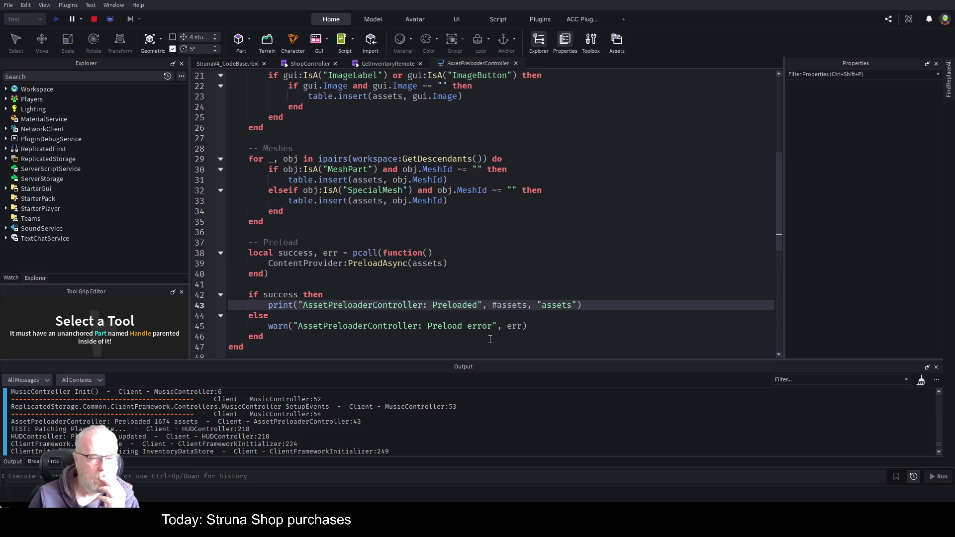
pyautogui.click(245, 64)
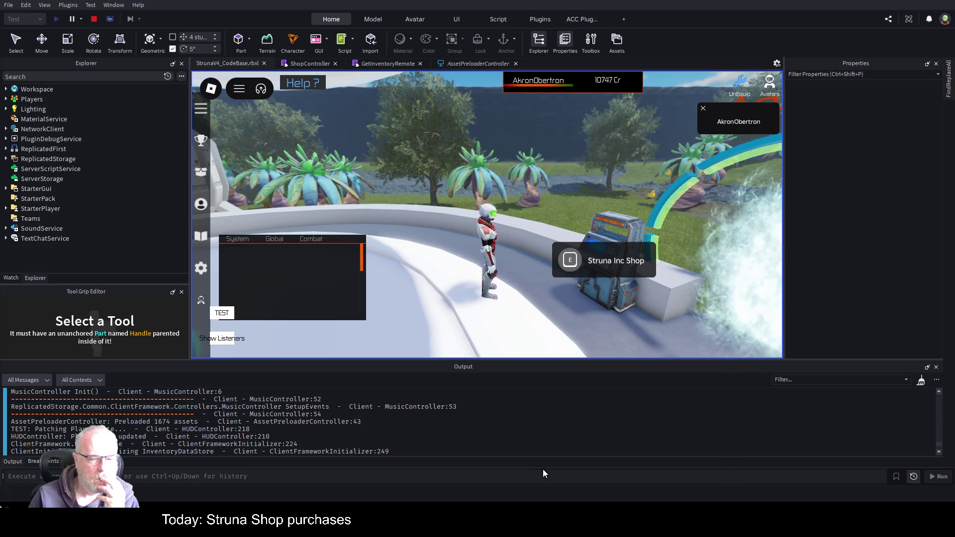
pyautogui.click(569, 261)
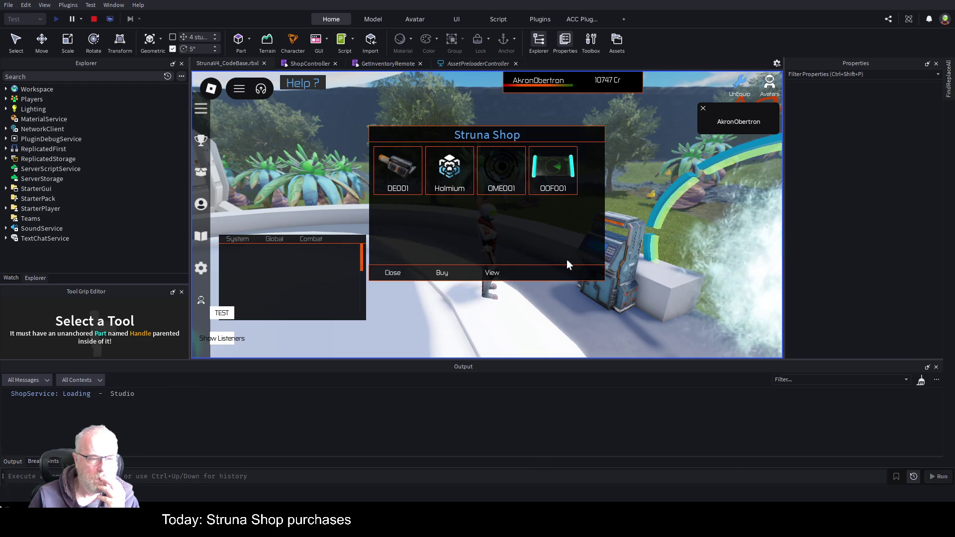
# Step: Check 'remotes' on ShopController line 7, then view the OOF001 shop item and close its panels
pyautogui.click(313, 64)
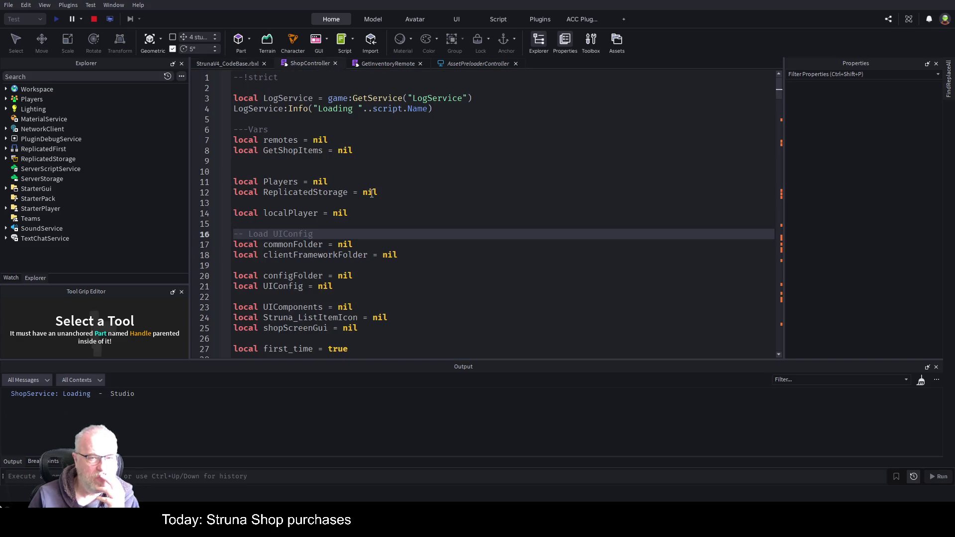
pyautogui.doubleClick(281, 140)
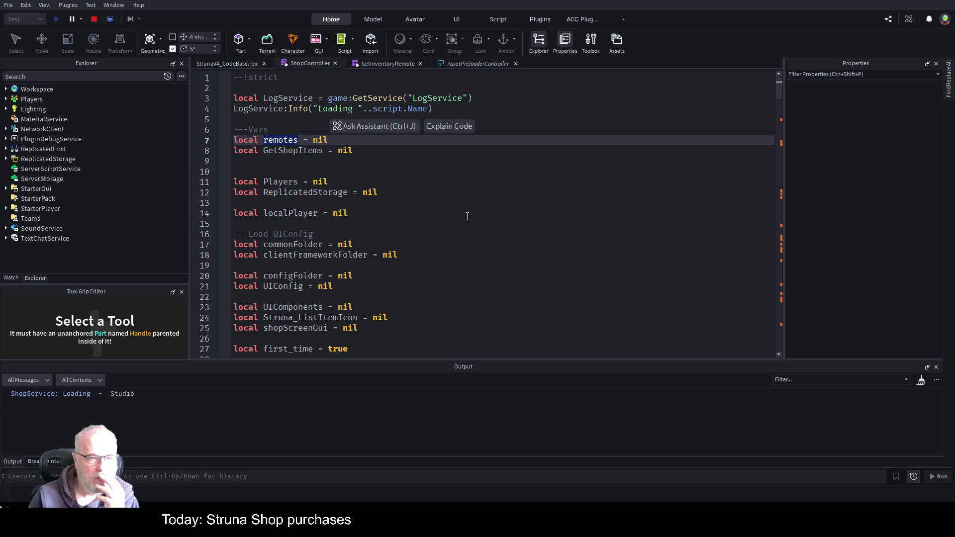
pyautogui.click(229, 63)
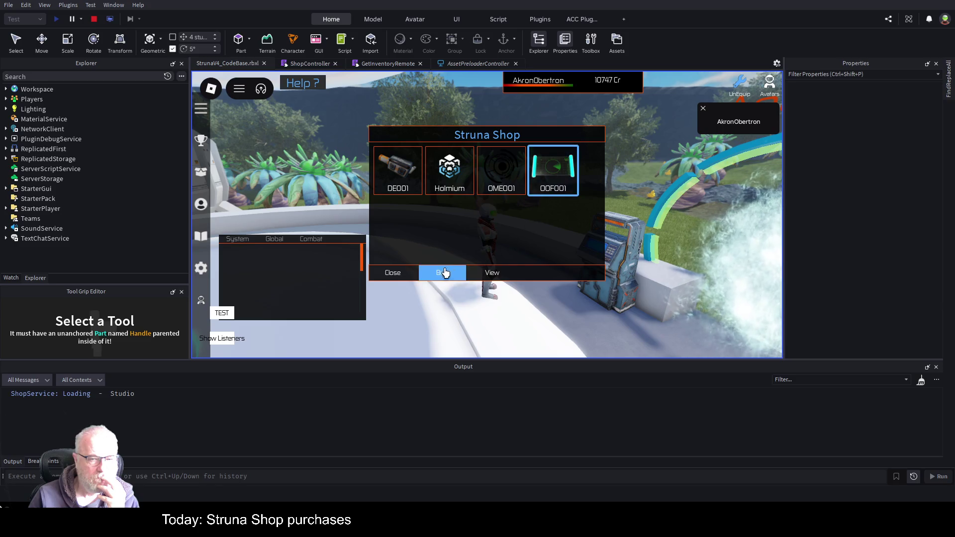
pyautogui.click(498, 273)
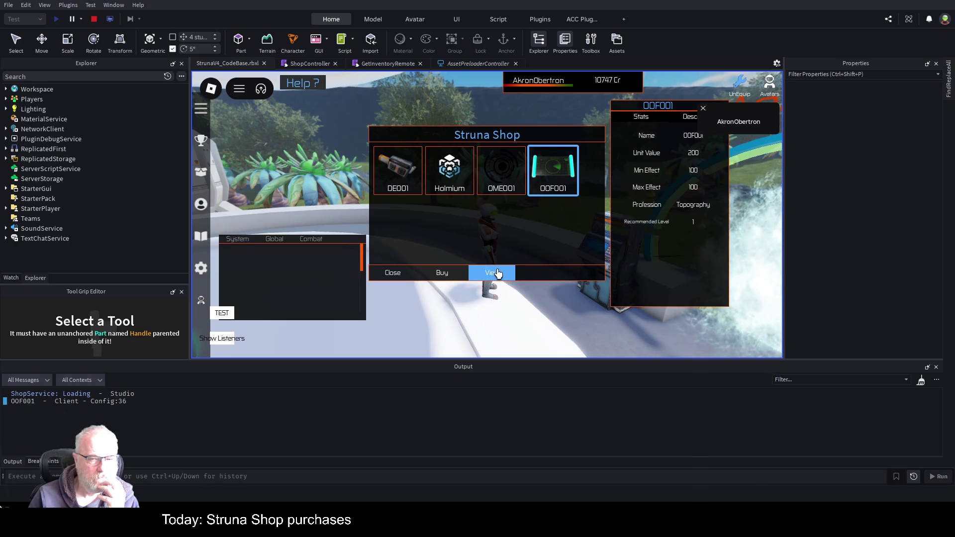
pyautogui.click(724, 118)
pyautogui.click(706, 113)
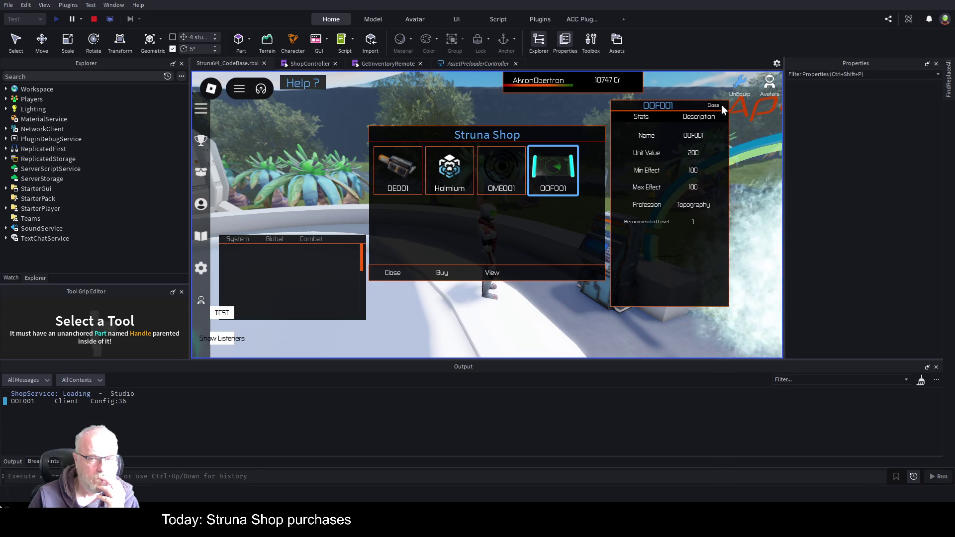
pyautogui.click(708, 108)
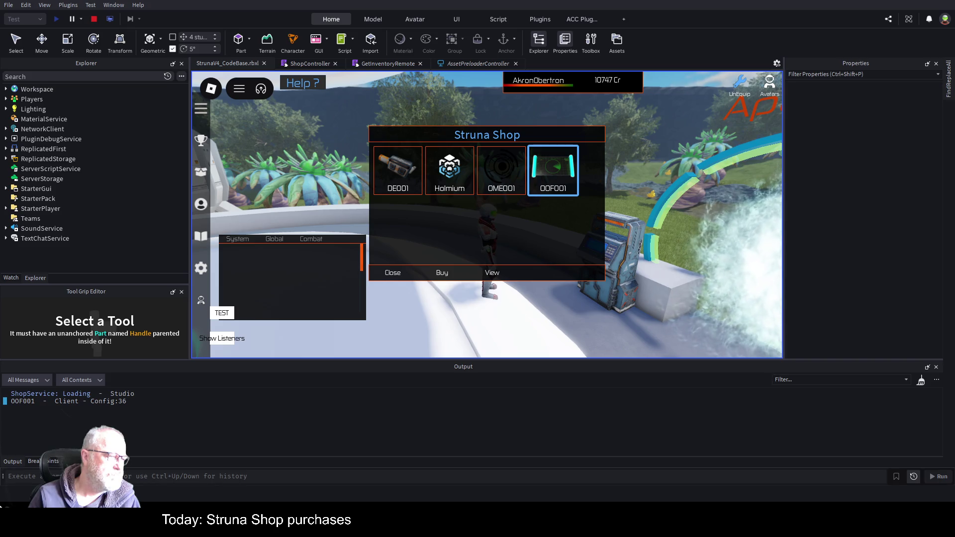
# Step: Review ShopController from the --!strict line down to lines 35–38, then stop the play test
pyautogui.click(313, 63)
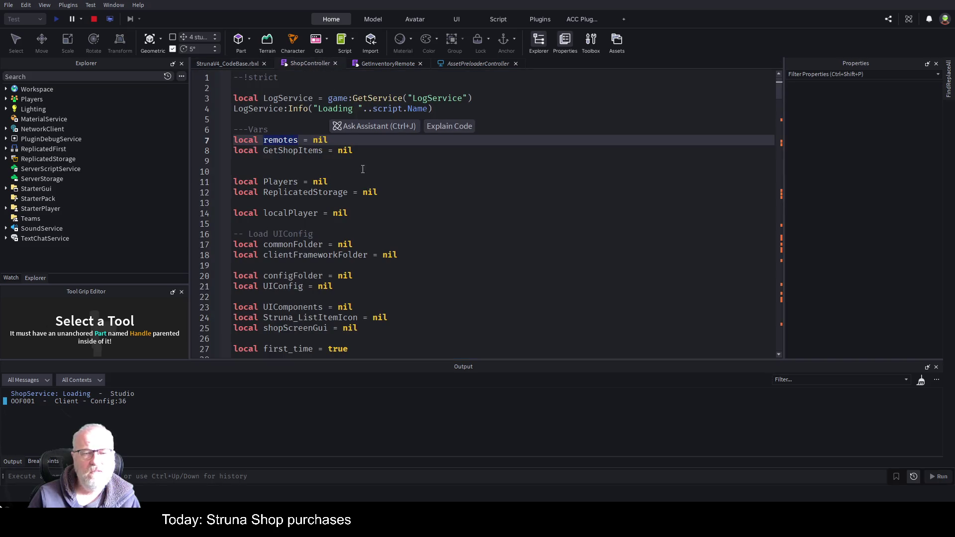
pyautogui.click(309, 80)
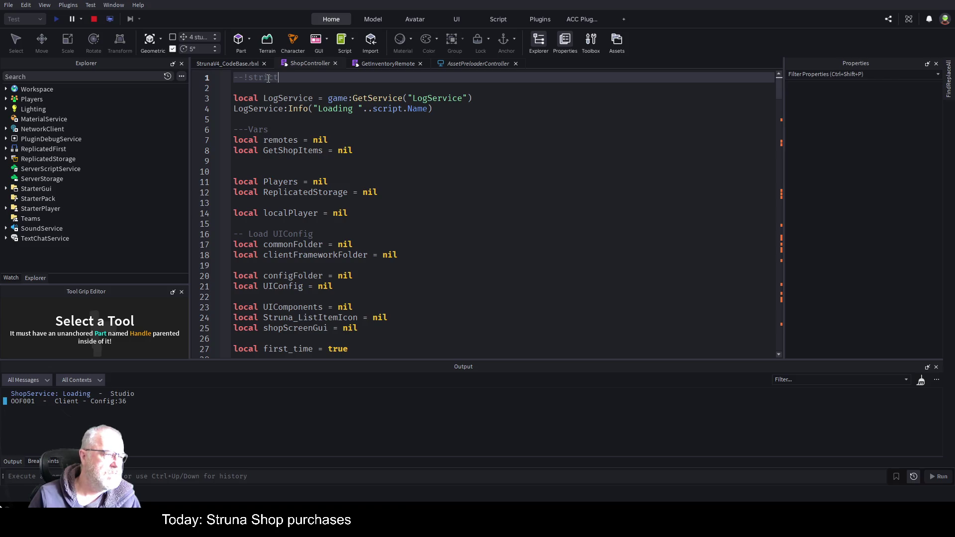
pyautogui.scroll(-7, 364, 211)
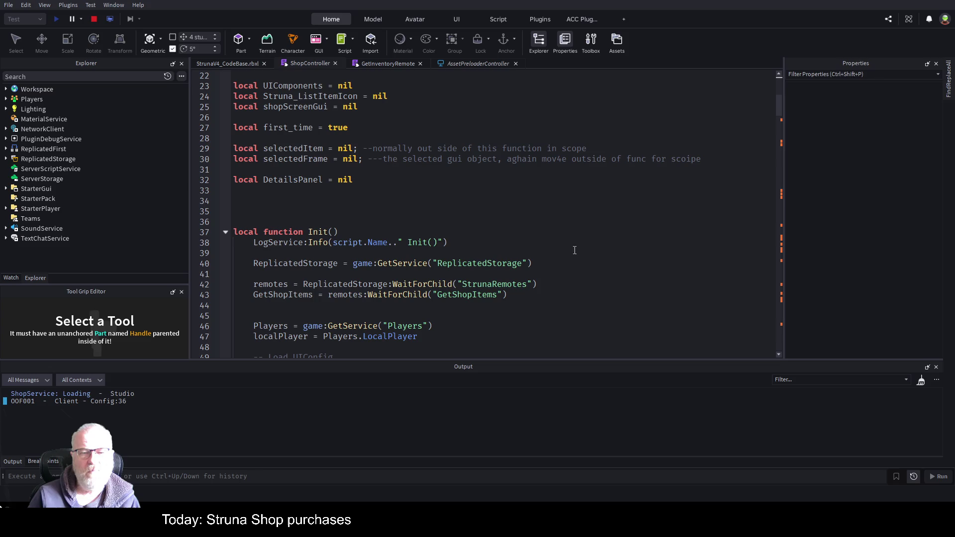
pyautogui.click(508, 244)
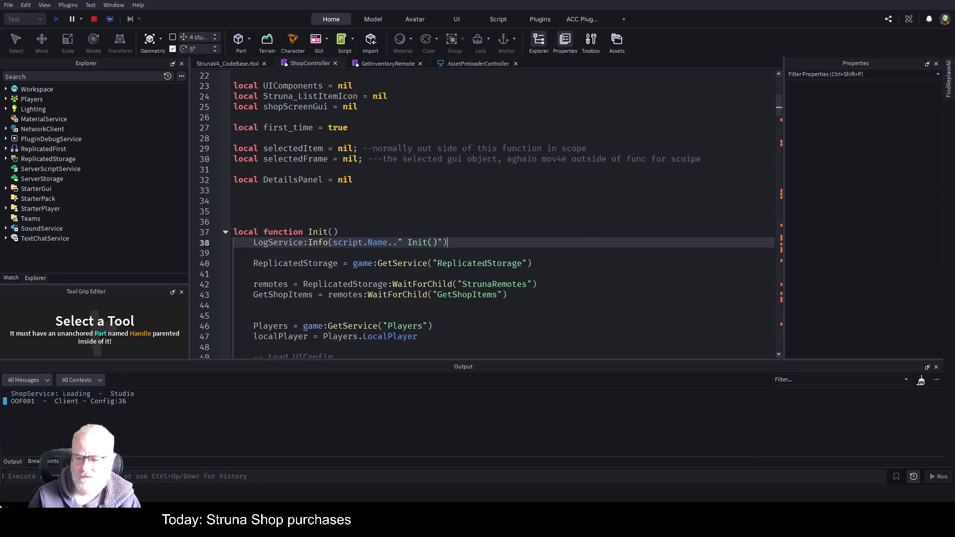
pyautogui.click(408, 211)
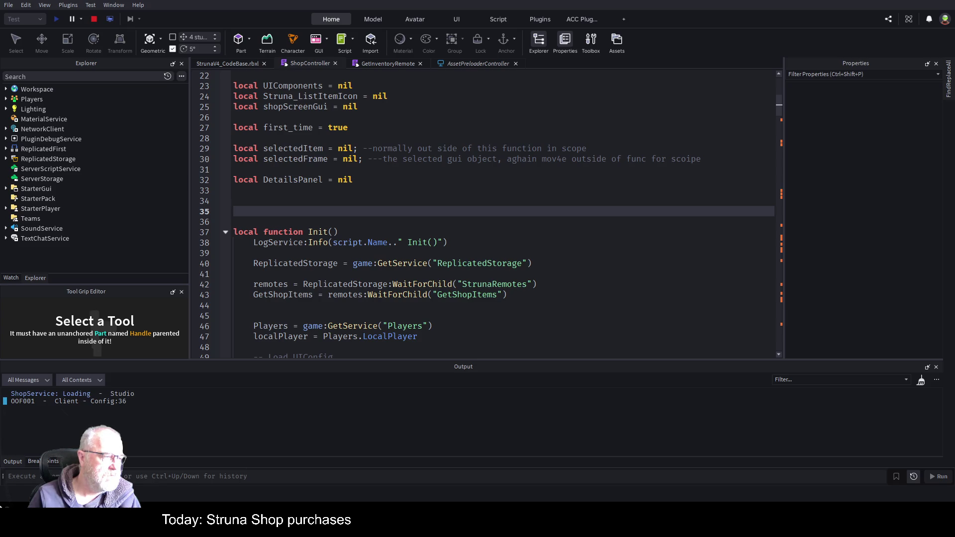
pyautogui.hotkey('shift', 'F5')
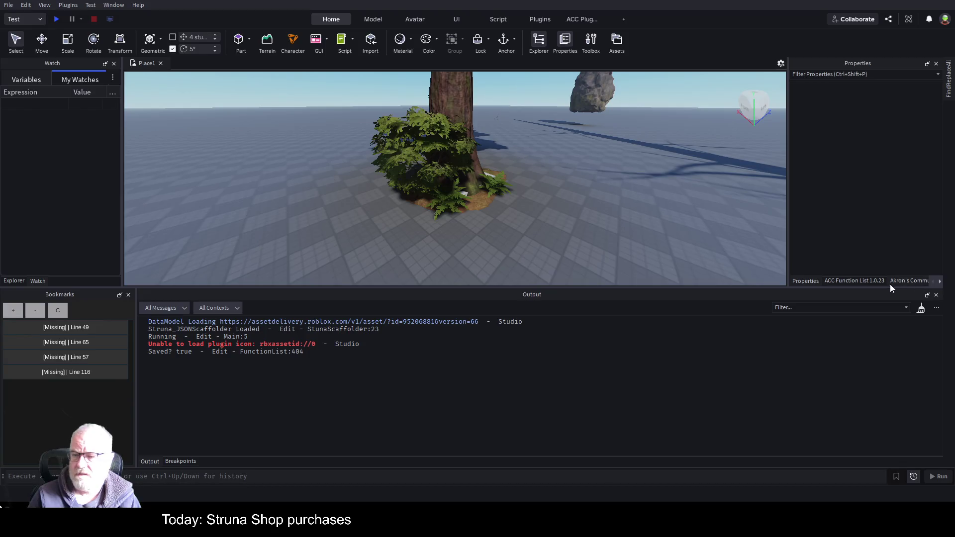
# Step: Open the Assistant, begin the typing question, enlarge the 3D view and switch to Plan mode
pyautogui.click(909, 19)
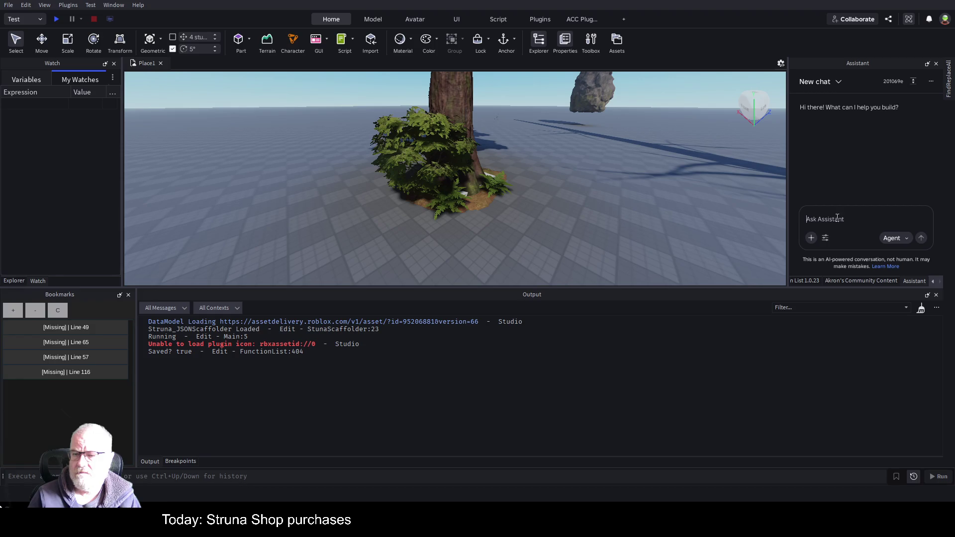
pyautogui.write('i want all my scripts ')
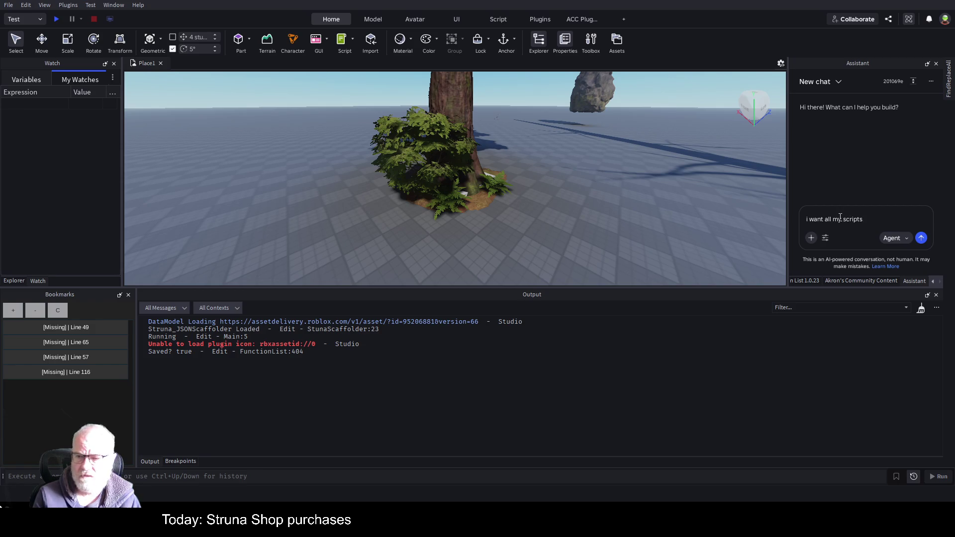
pyautogui.write('that i a')
pyautogui.write('dd')
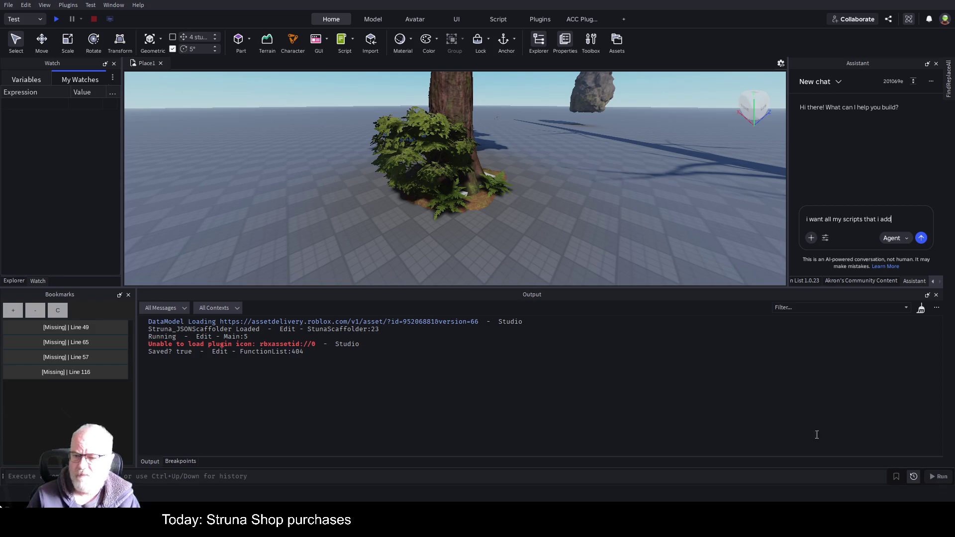
pyautogui.moveTo(729, 289)
pyautogui.mouseDown()
pyautogui.moveTo(730, 455)
pyautogui.moveTo(729, 398)
pyautogui.mouseUp()
pyautogui.click(892, 345)
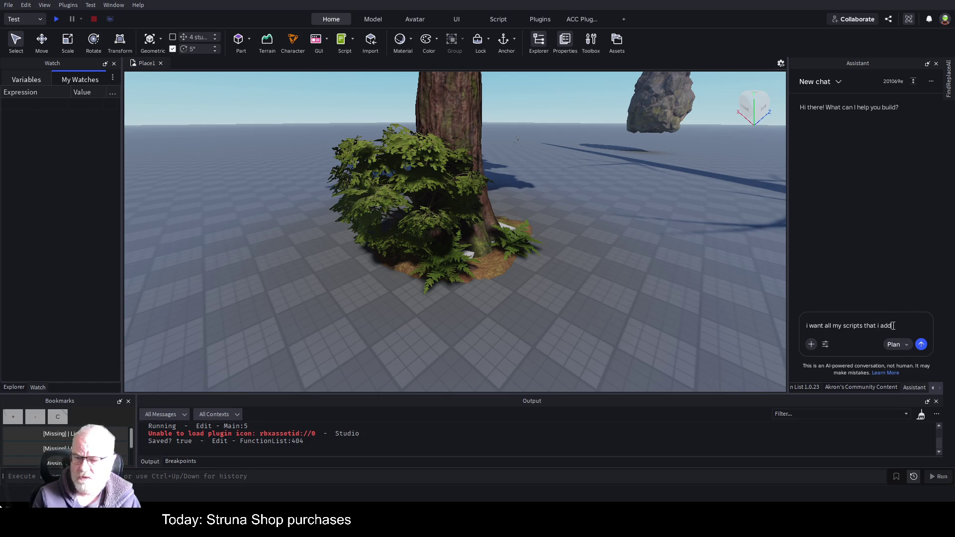
# Step: Send the question asking whether all new scripts can use Type with warnings, then widen the chat
pyautogui.write('to be')
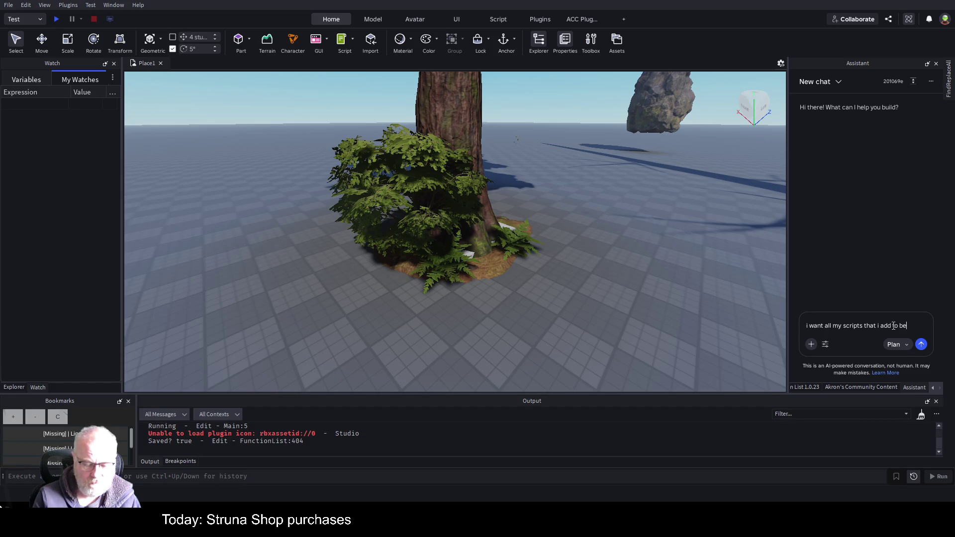
pyautogui.press('BackSpace')
pyautogui.write('ys')
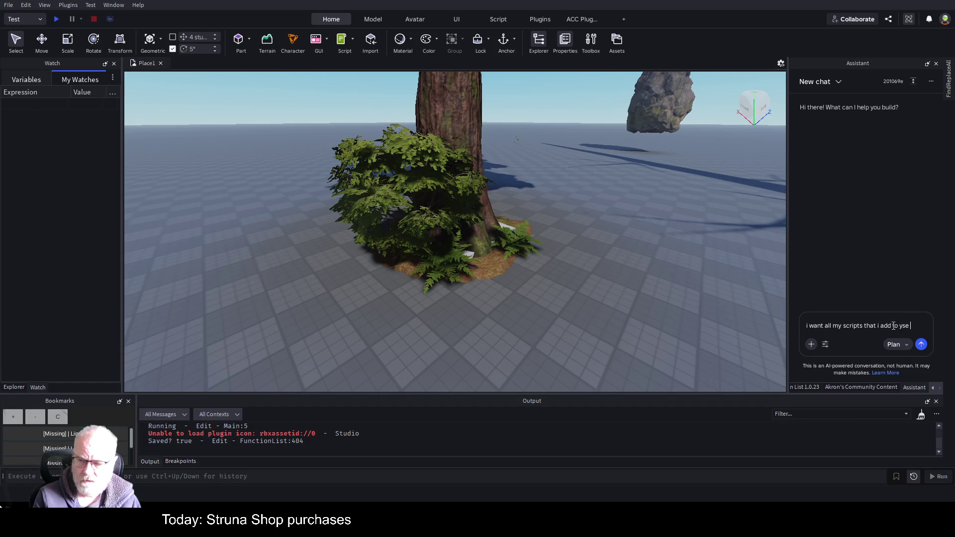
pyautogui.press('BackSpace')
pyautogui.press('BackSpace')
pyautogui.write('use Ty')
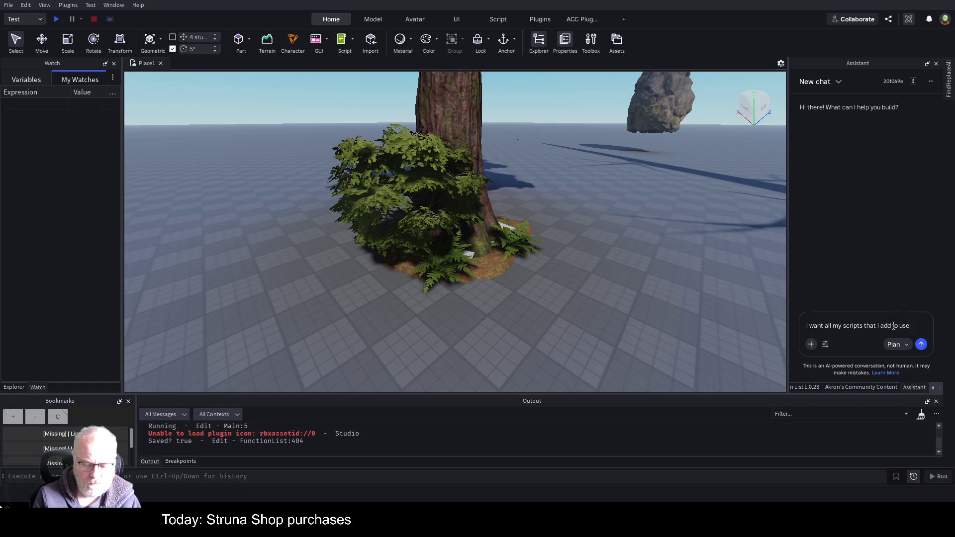
pyautogui.press('BackSpace')
pyautogui.press('BackSpace')
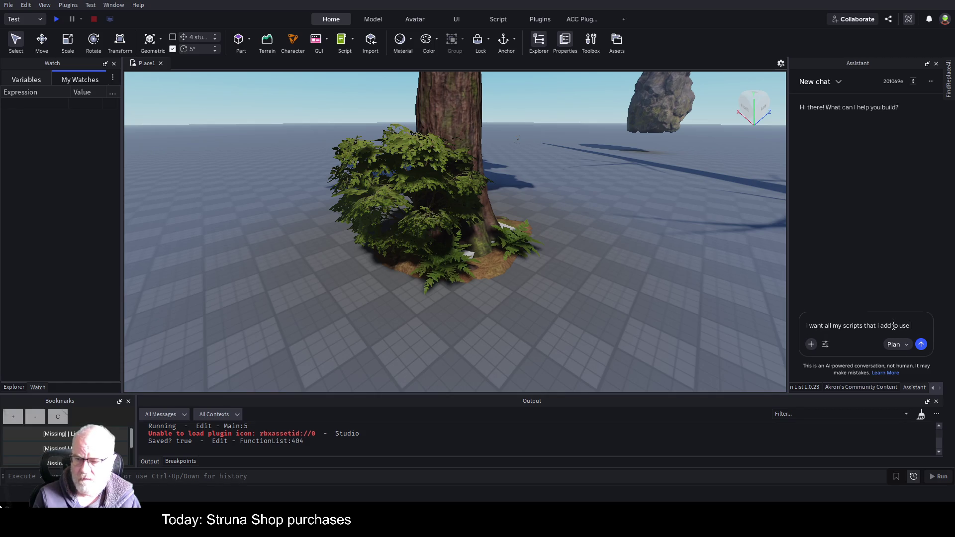
pyautogui.write('Type" ')
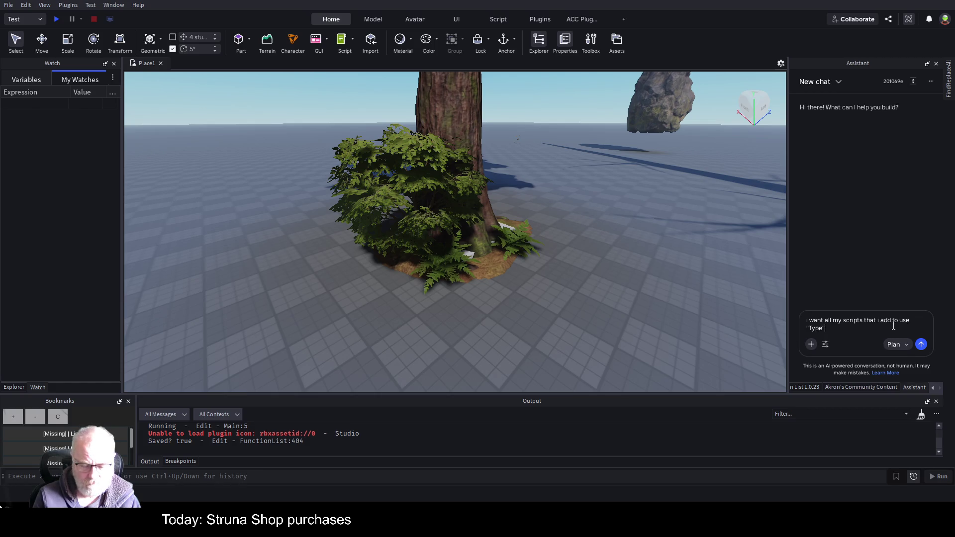
pyautogui.write('can i set ht')
pyautogui.press('BackSpace')
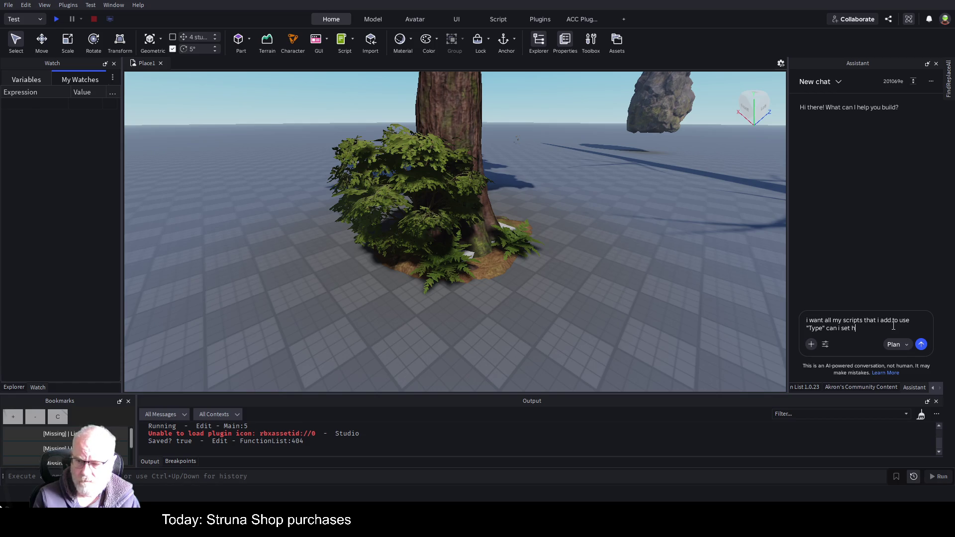
pyautogui.write('his in studio ')
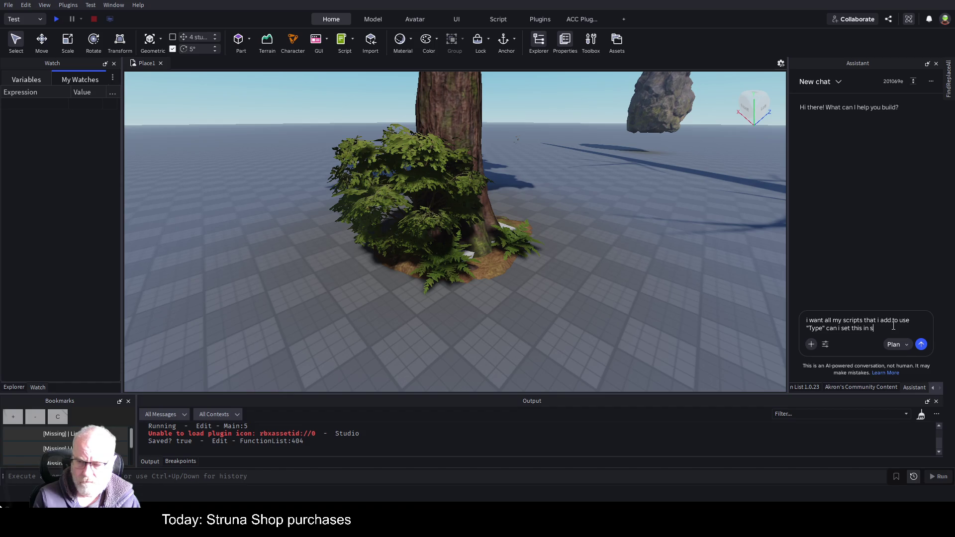
pyautogui.write('and will ')
pyautogui.write('it war')
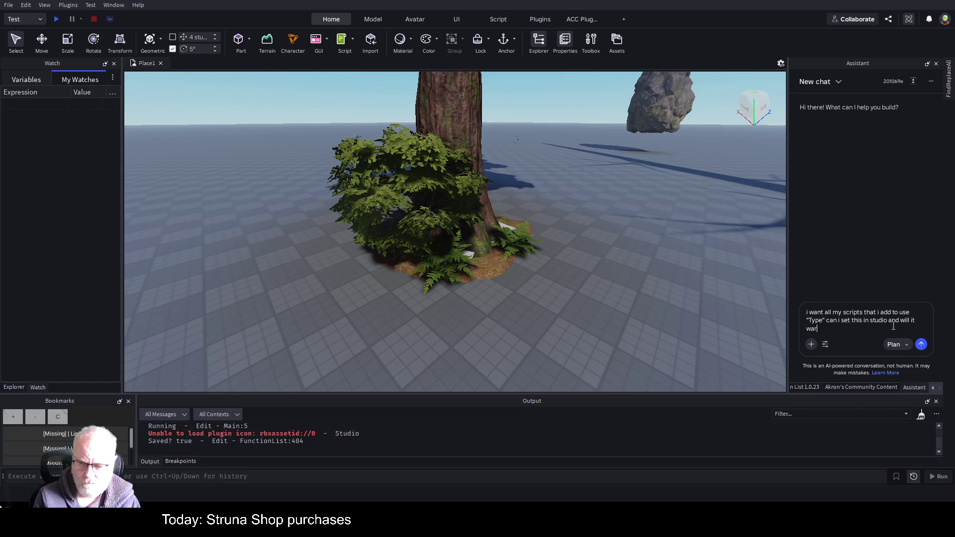
pyautogui.write('n me when coding ')
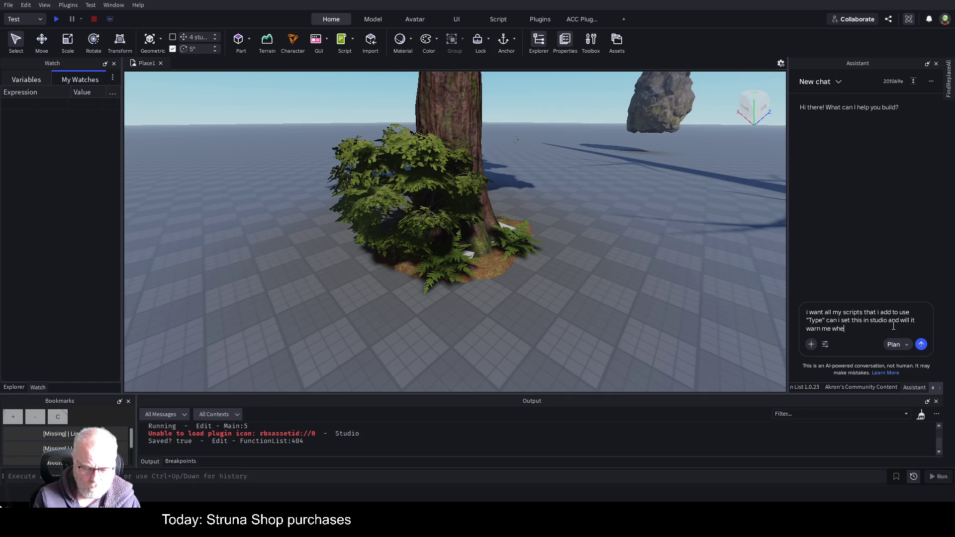
pyautogui.write('if i dont use')
pyautogui.write(' it')
pyautogui.press('Return')
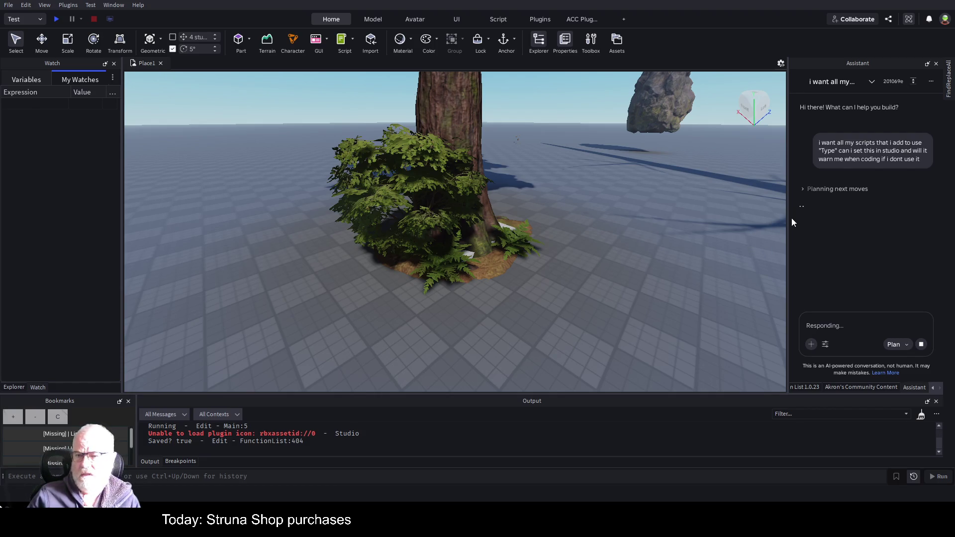
pyautogui.moveTo(789, 219); pyautogui.dragTo(532, 260)
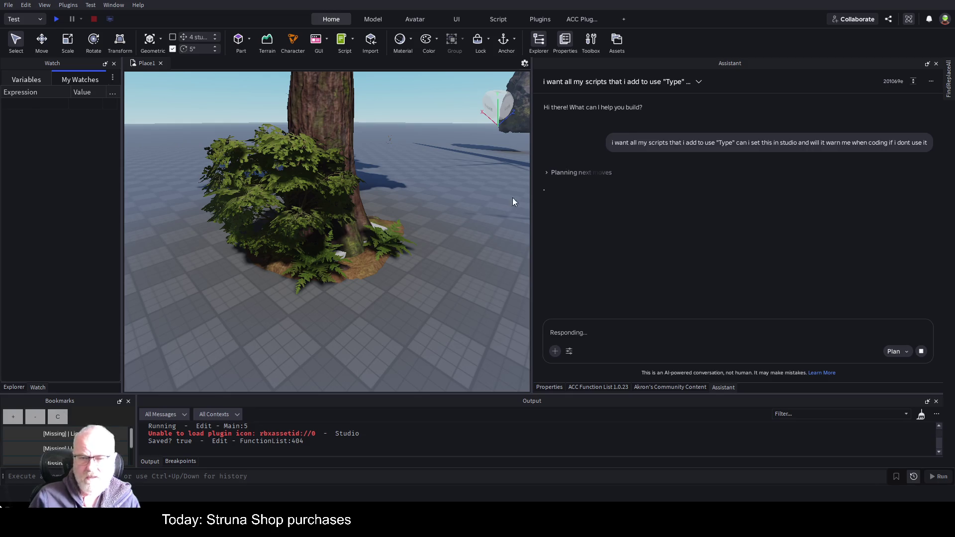
# Step: Expand the Assistant's reasoning, read the Default Type Checking Mode answer, then collapse it
pyautogui.click(547, 171)
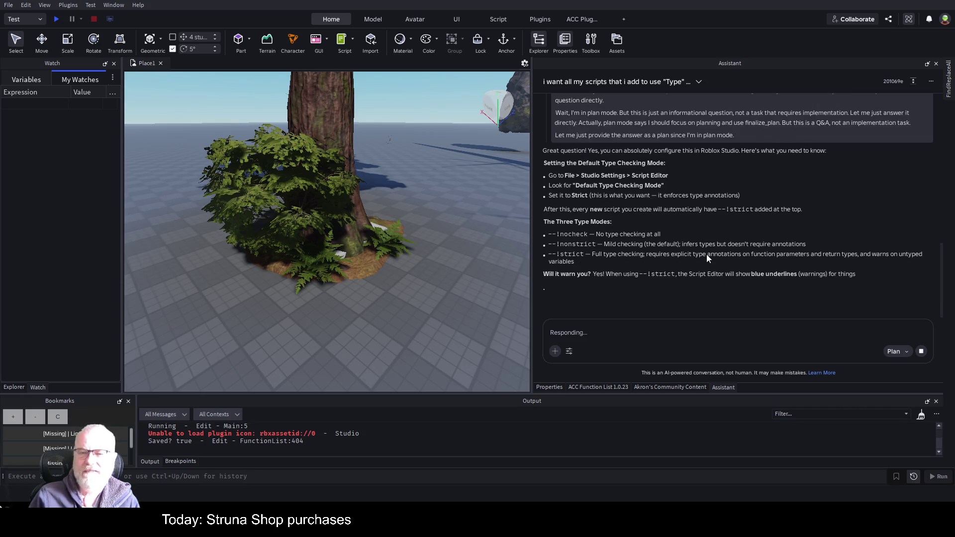
pyautogui.scroll(5, 647, 161)
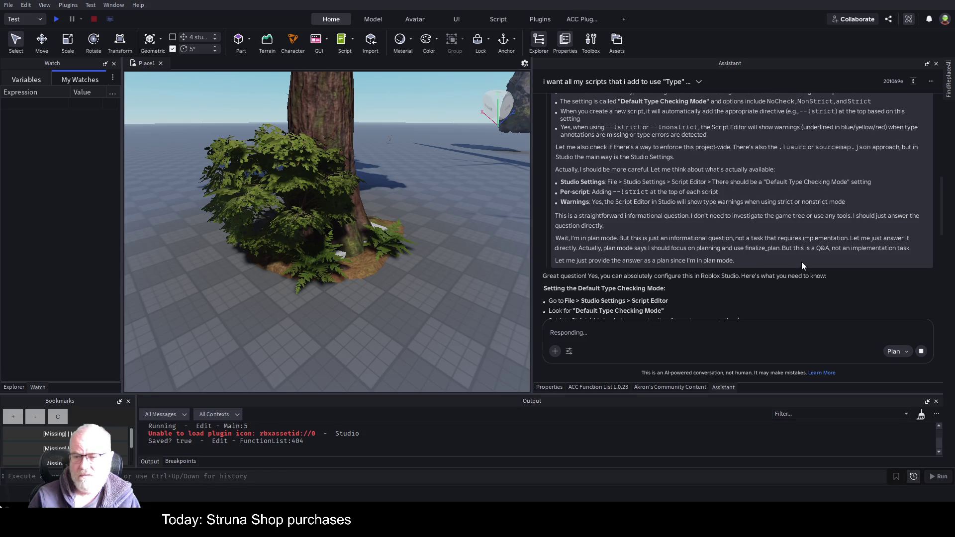
pyautogui.scroll(-3, 766, 232)
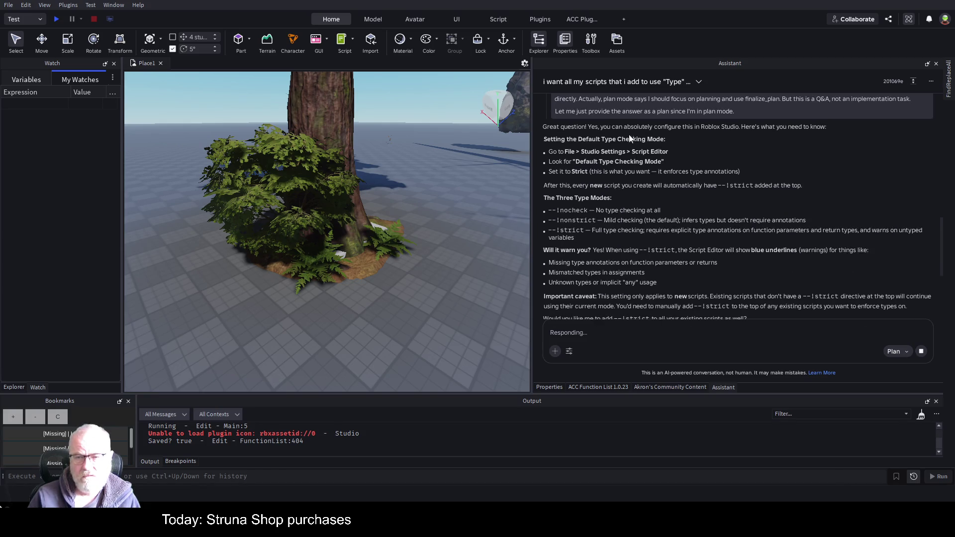
pyautogui.scroll(5, 627, 154)
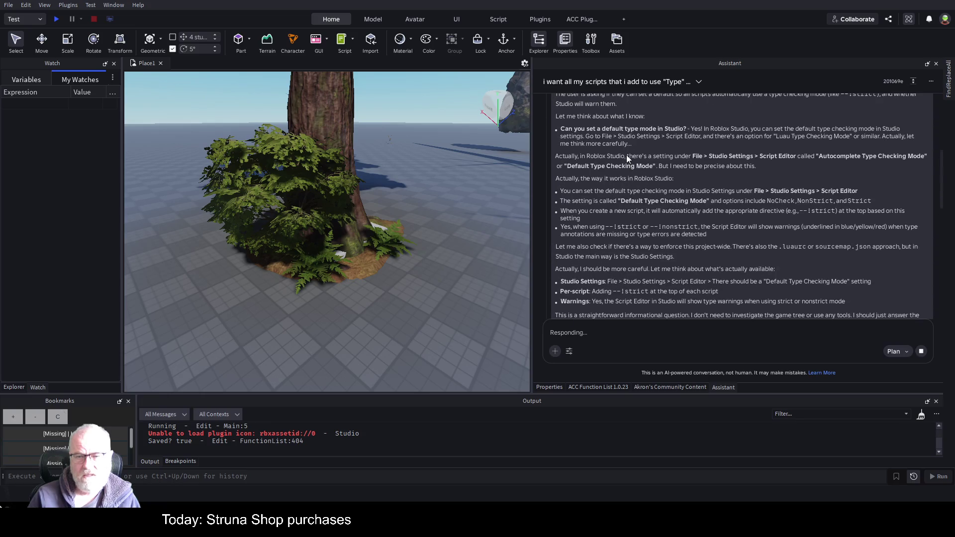
pyautogui.click(548, 168)
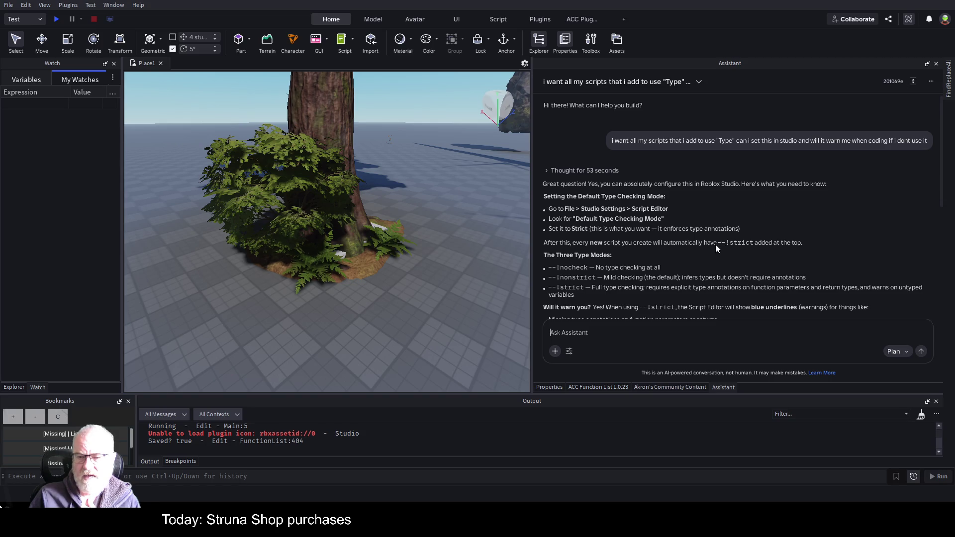
# Step: Select the --!strict directive in the Assistant's answer
pyautogui.moveTo(718, 244); pyautogui.dragTo(736, 244)
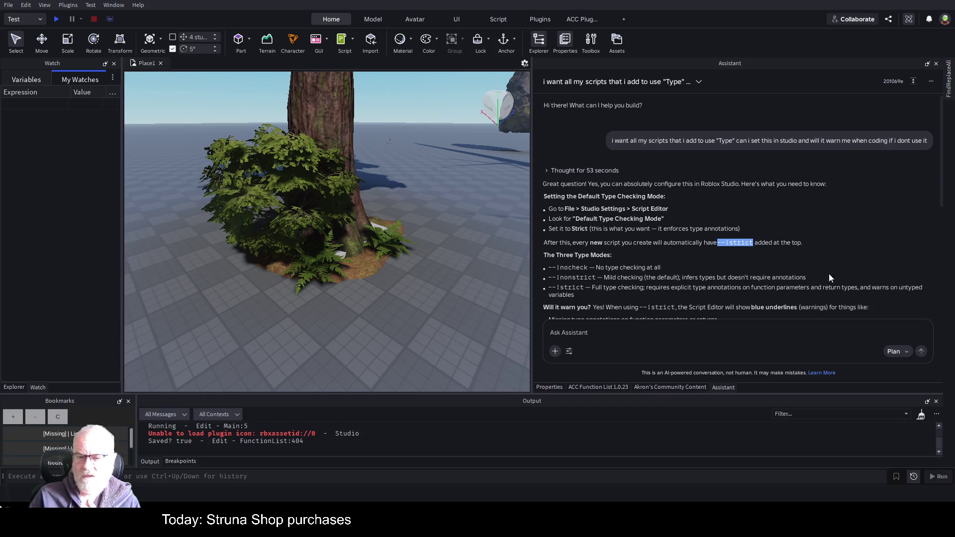
# Step: Scroll the answer down to the Enforce Luau Strict Types plan card
pyautogui.scroll(-2, 627, 219)
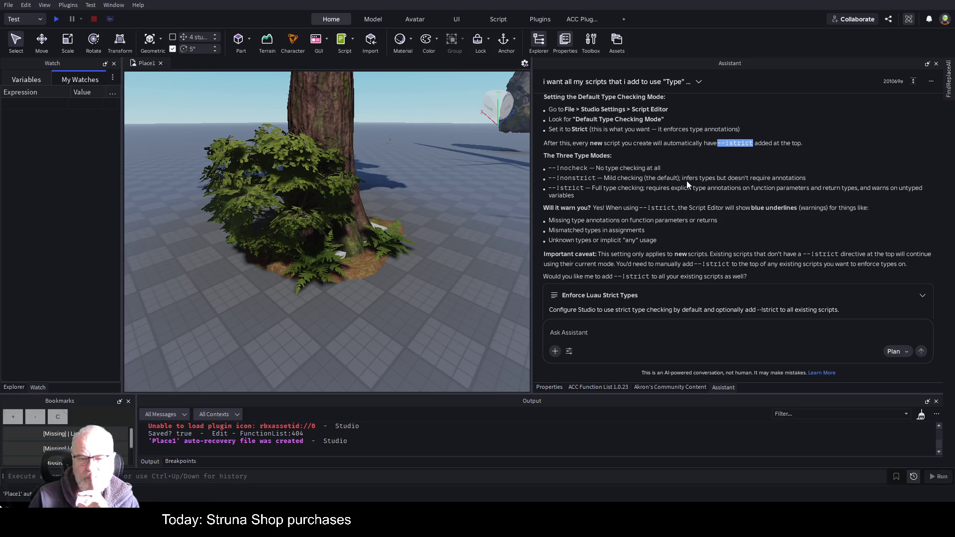
# Step: Add a new Script under Workspace and open it for editing
pyautogui.click(14, 387)
pyautogui.click(56, 89)
pyautogui.click(58, 89)
pyautogui.click(32, 115)
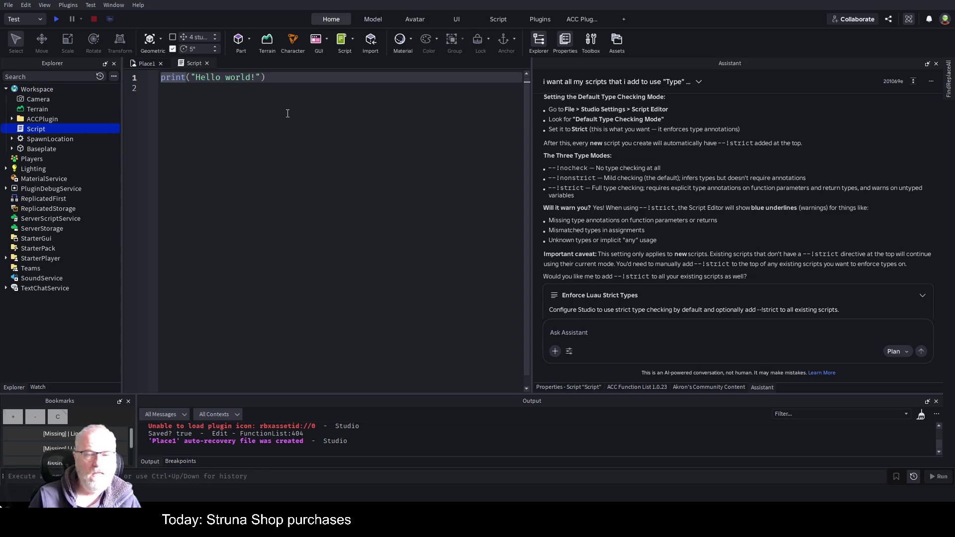
# Step: Put a lowercase --!strict directive on line 1 and delete the Hello world print line
pyautogui.write('--!Str')
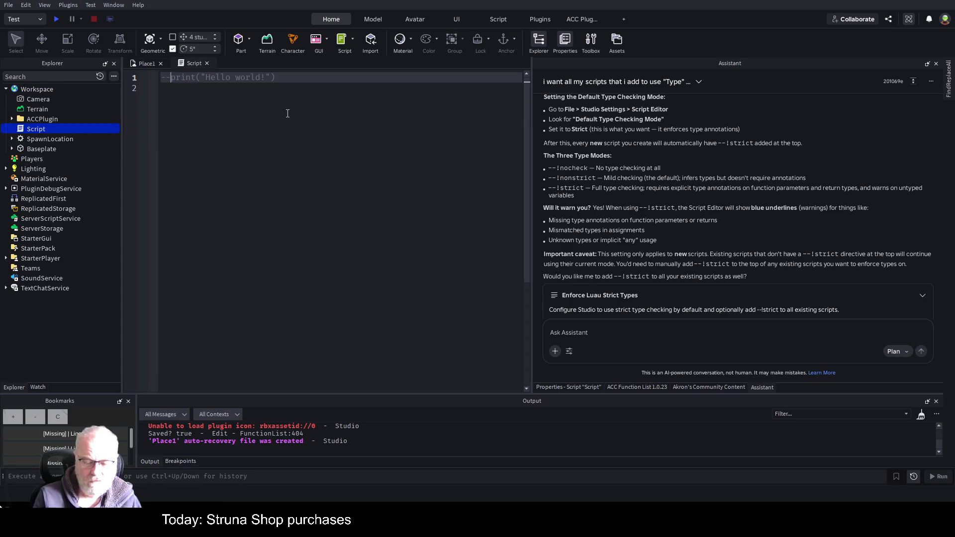
pyautogui.write('ict')
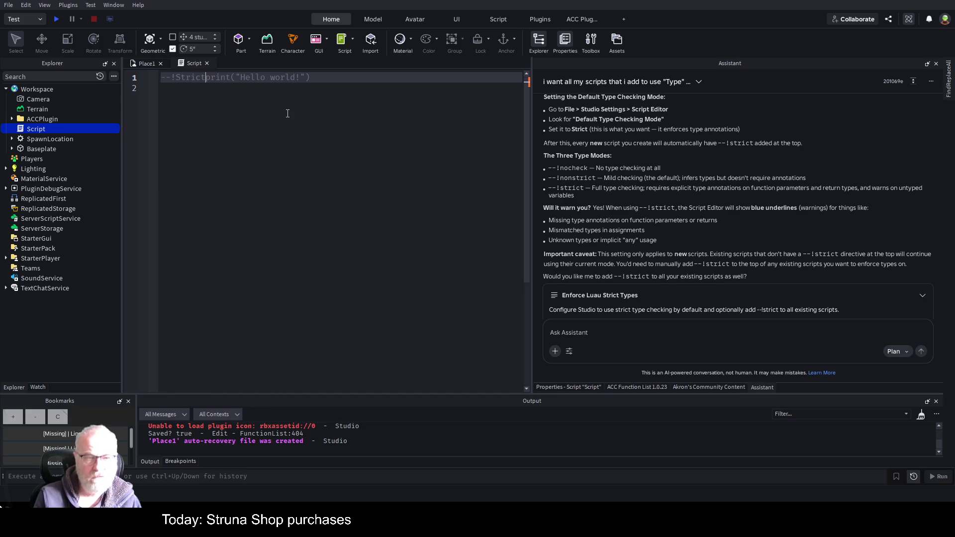
pyautogui.press('Return')
pyautogui.press('Delete')
pyautogui.hotkey('ctrl', 'z')
pyautogui.press('Left')
pyautogui.press('BackSpace')
pyautogui.press('BackSpace')
pyautogui.press('BackSpace')
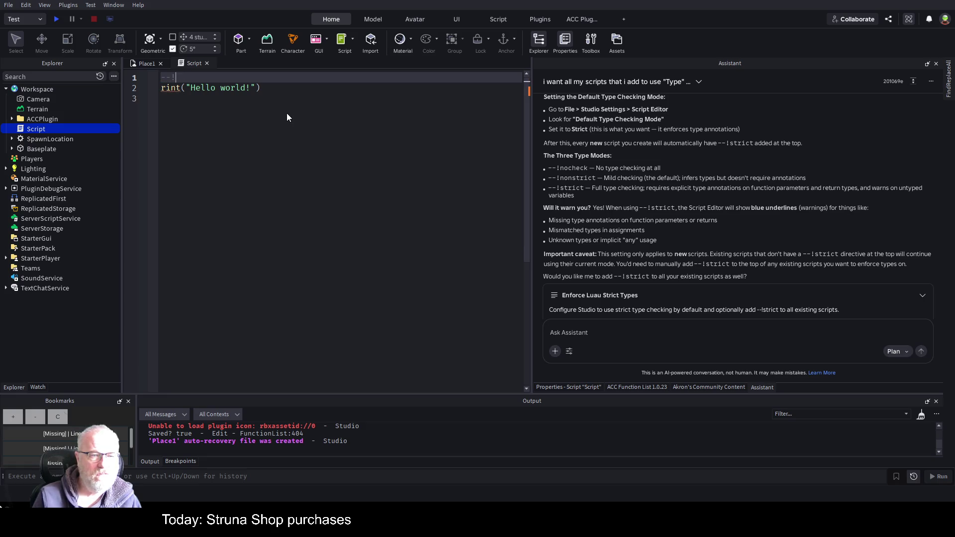
pyautogui.write('strict')
pyautogui.press('Down')
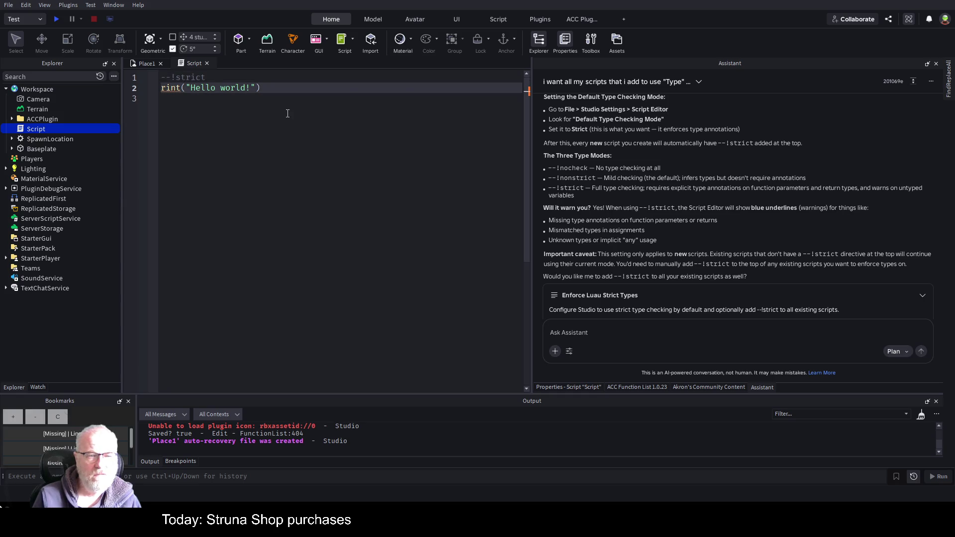
pyautogui.press('End')
pyautogui.hotkey('shift', 'Home')
pyautogui.press('BackSpace')
# Step: Declare local bob:string and a GetBob(name) function that returns bob
pyautogui.press('Return')
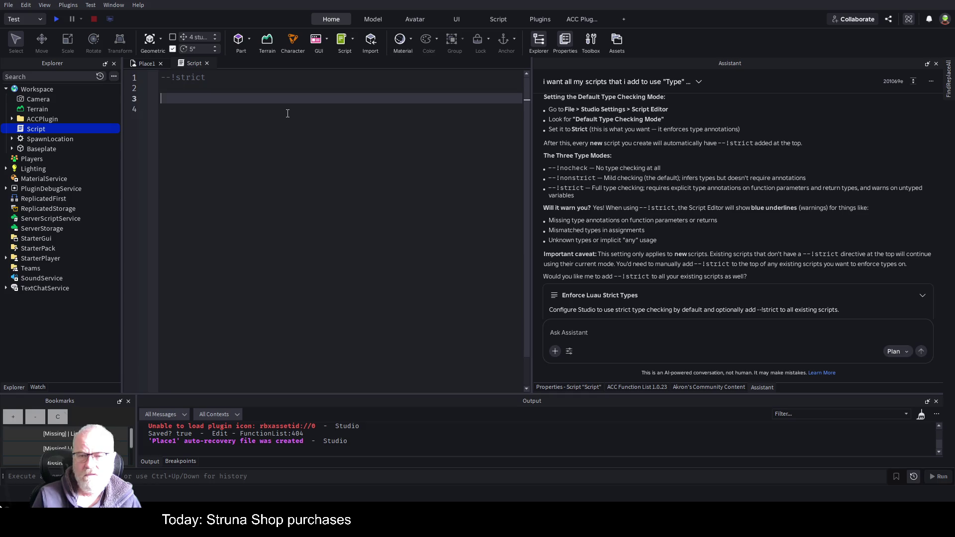
pyautogui.write('local bob')
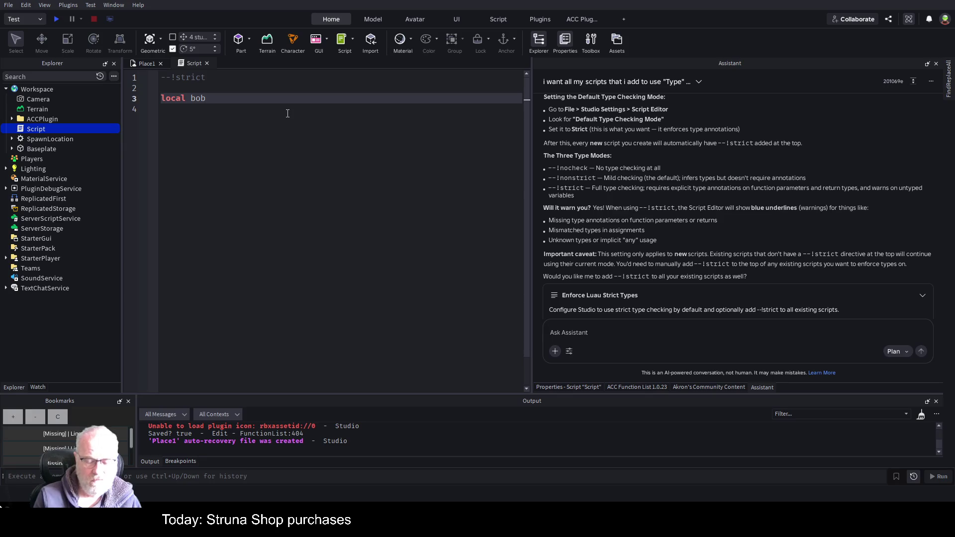
pyautogui.write(':')
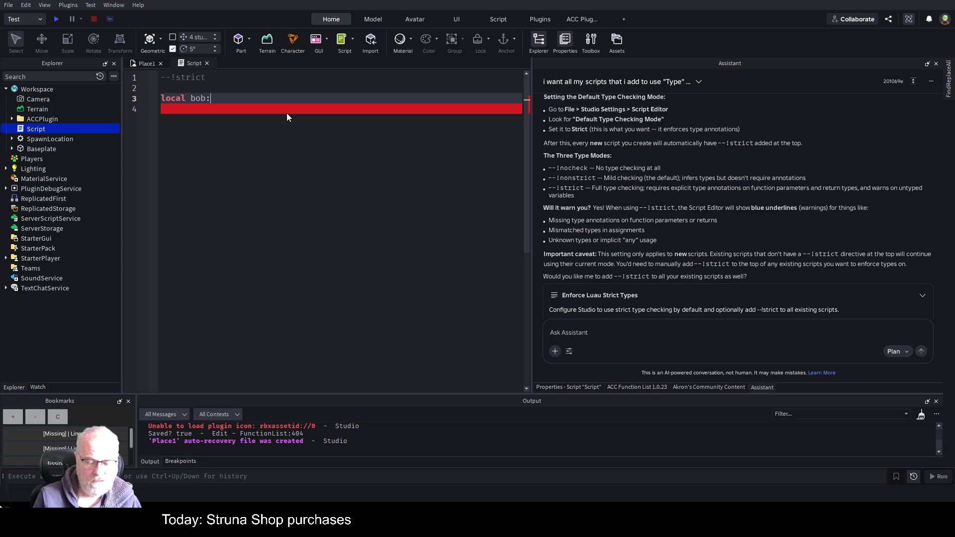
pyautogui.write('string')
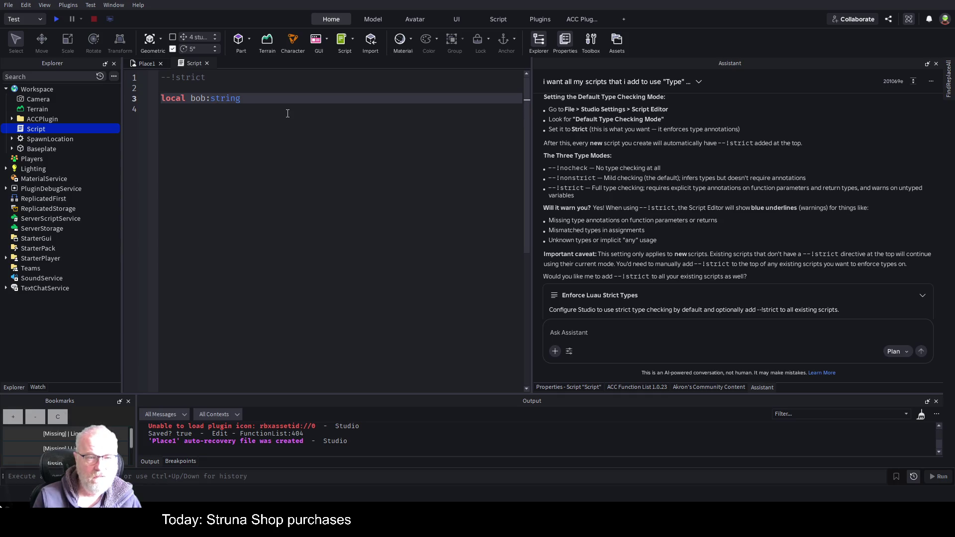
pyautogui.press('Return')
pyautogui.press('Return')
pyautogui.press('Return')
pyautogui.write('function GetBob(')
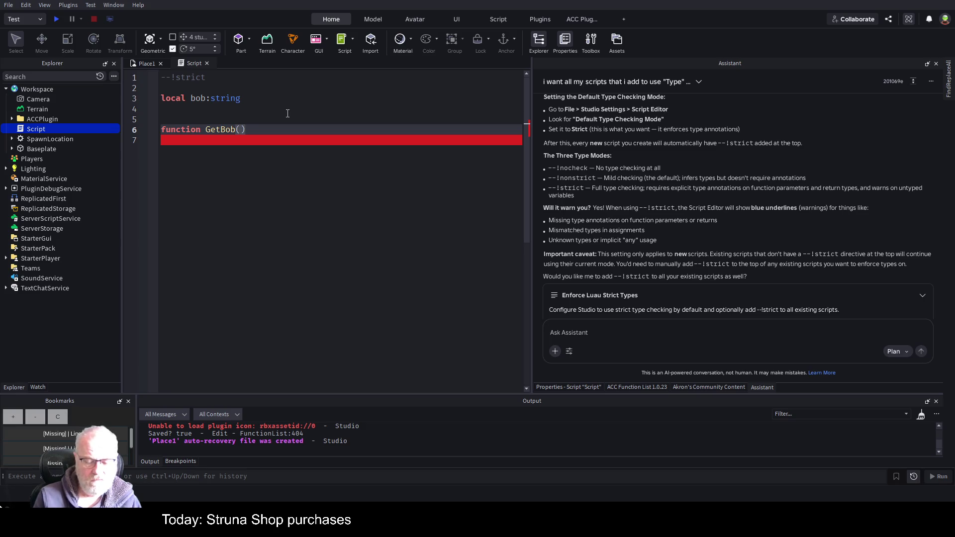
pyautogui.write('name')
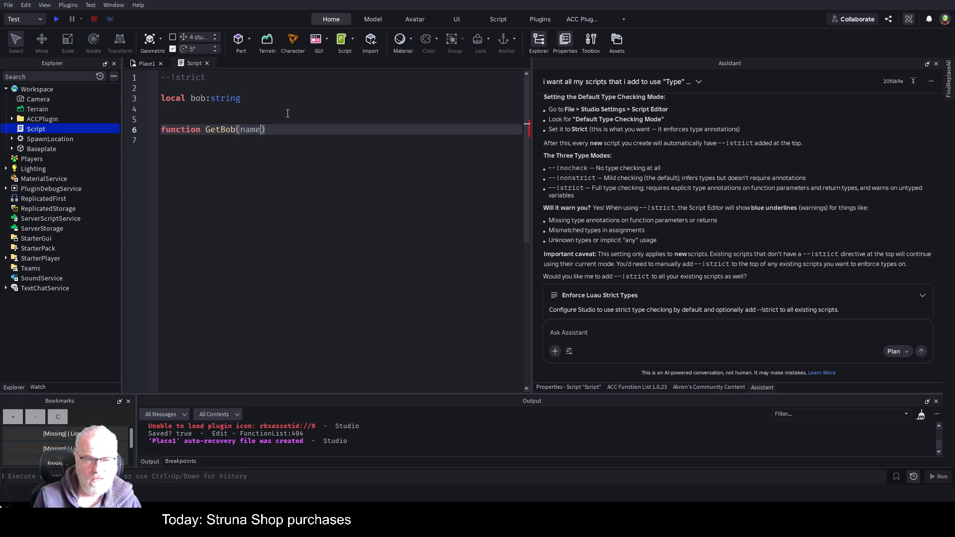
pyautogui.press('Return')
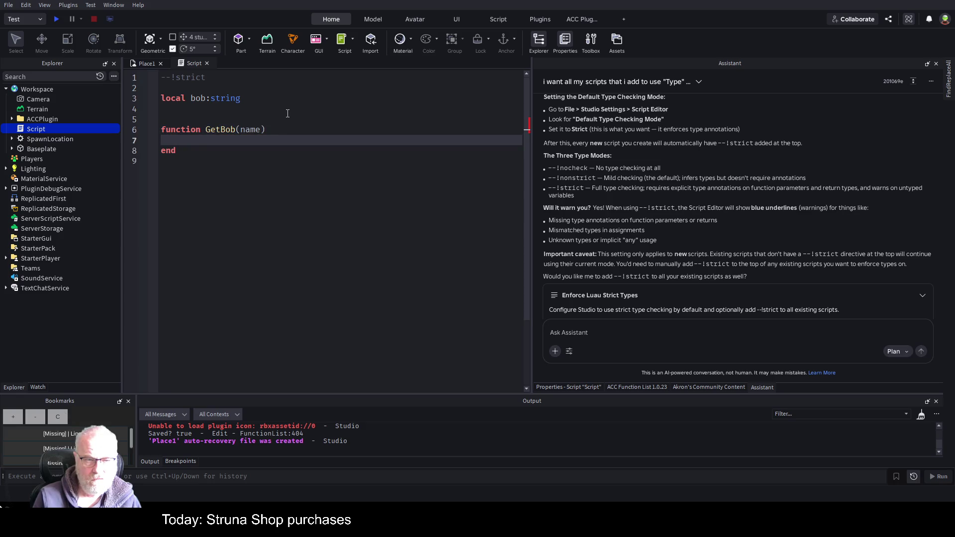
pyautogui.press('Tab')
pyautogui.press('Up')
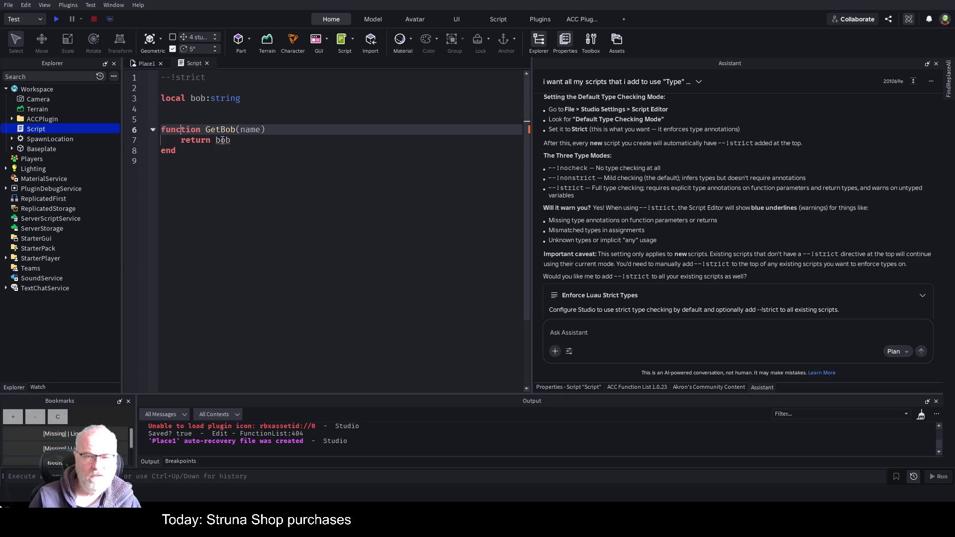
pyautogui.click(264, 98)
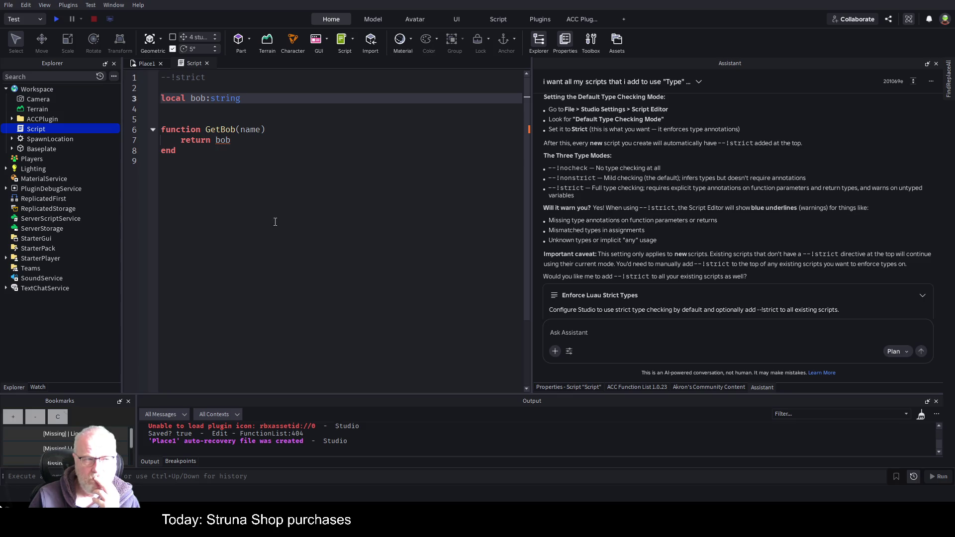
# Step: Make GetBob return 1234 instead of bob and annotate its parameter as name:string
pyautogui.click(272, 129)
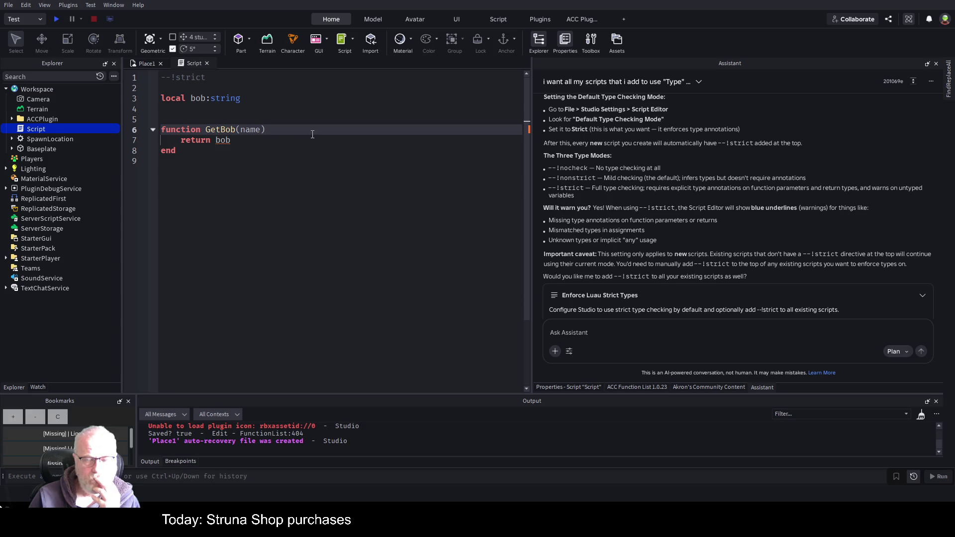
pyautogui.press('Down')
pyautogui.press('BackSpace')
pyautogui.press('BackSpace')
pyautogui.press('BackSpace')
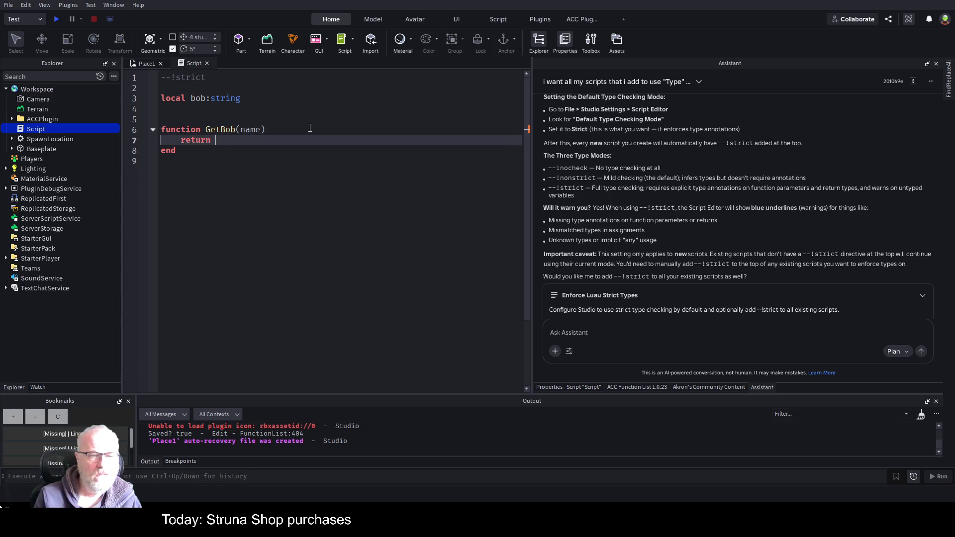
pyautogui.write('1234')
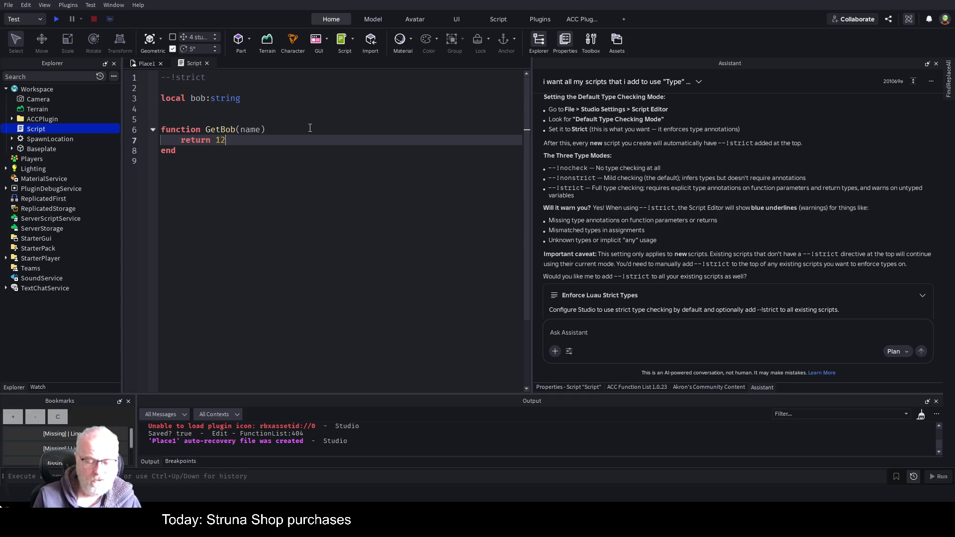
pyautogui.press('Up')
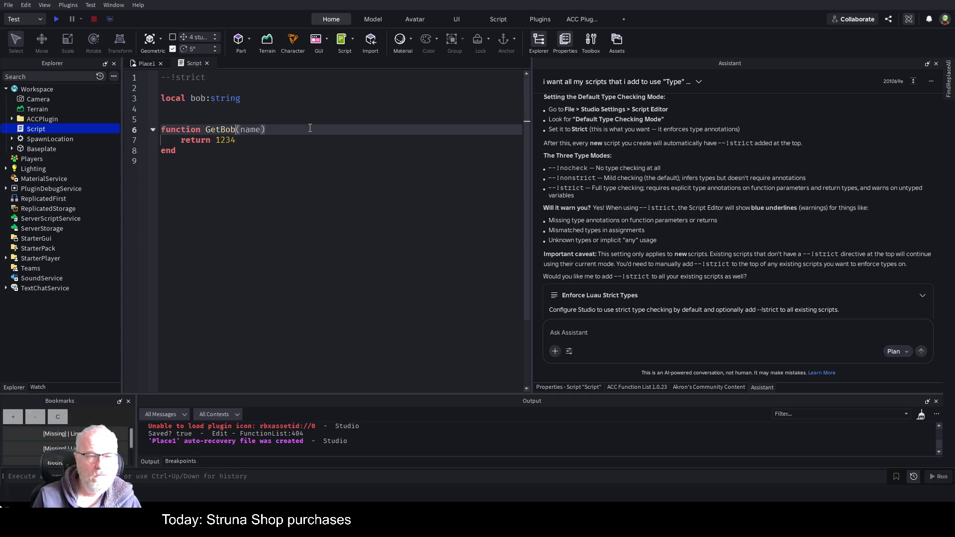
pyautogui.press('Right')
pyautogui.press('Right')
pyautogui.press('Right')
pyautogui.write(':string')
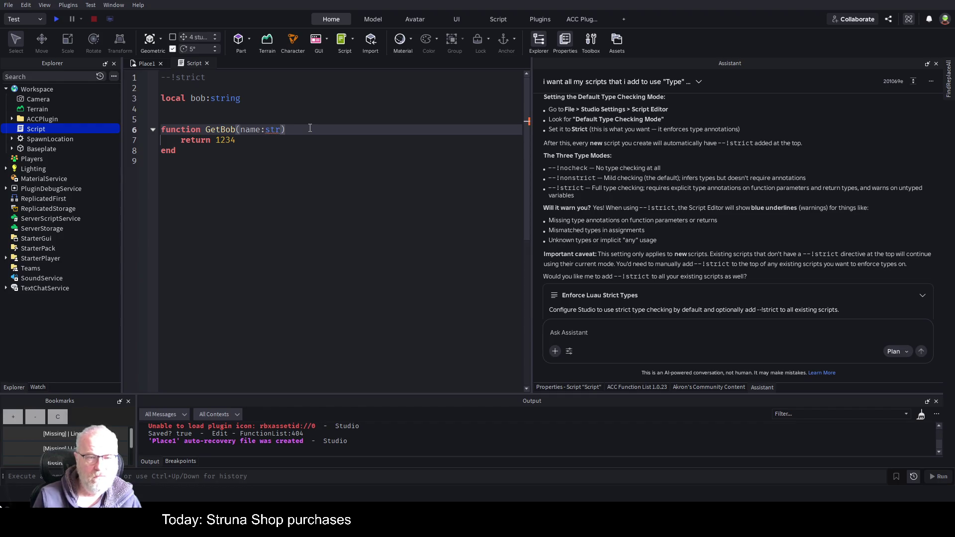
pyautogui.press('Down')
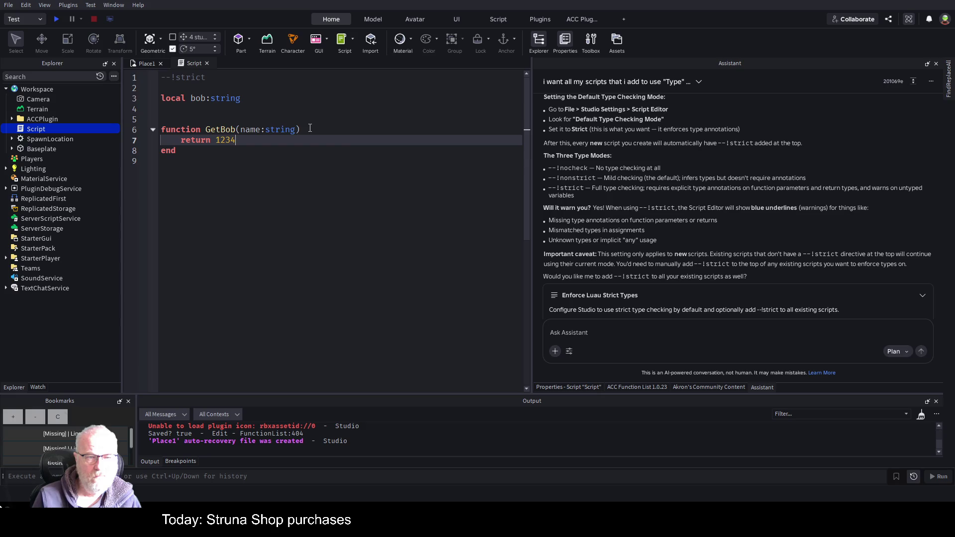
pyautogui.press('Up')
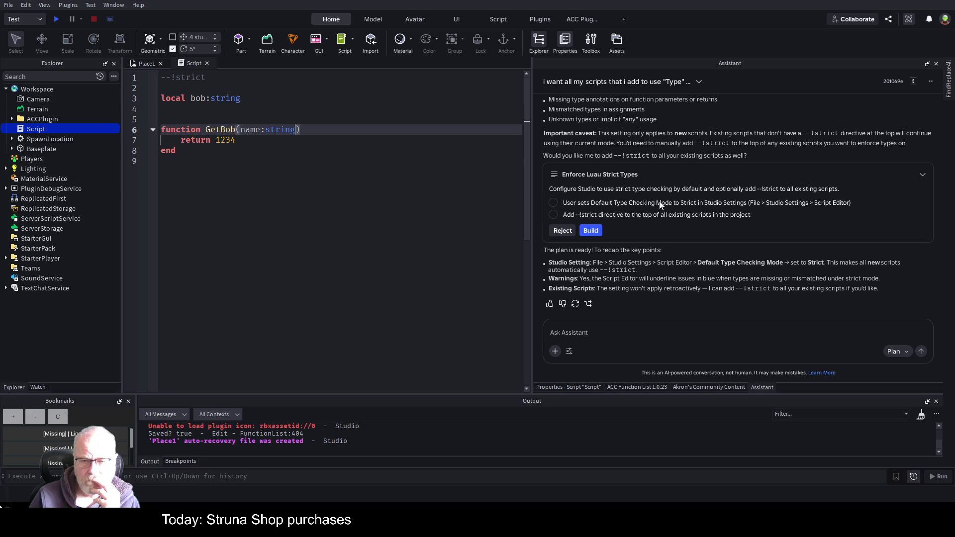
# Step: Approve the Enforce Luau Strict Types plan with Build in the Assistant panel
pyautogui.click(584, 231)
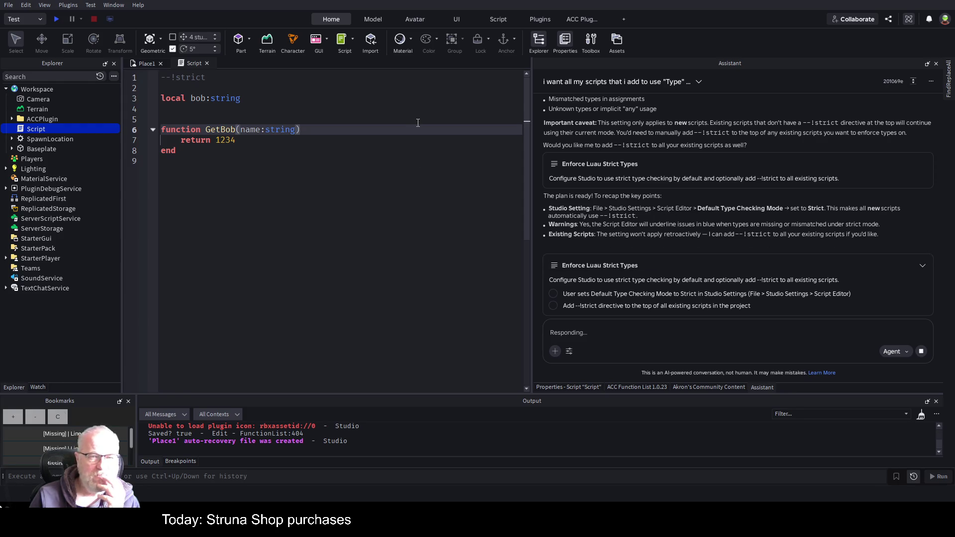
# Step: Place the cursor on the script's empty last line and hide Explorer with Ctrl+Shift+X
pyautogui.click(380, 257)
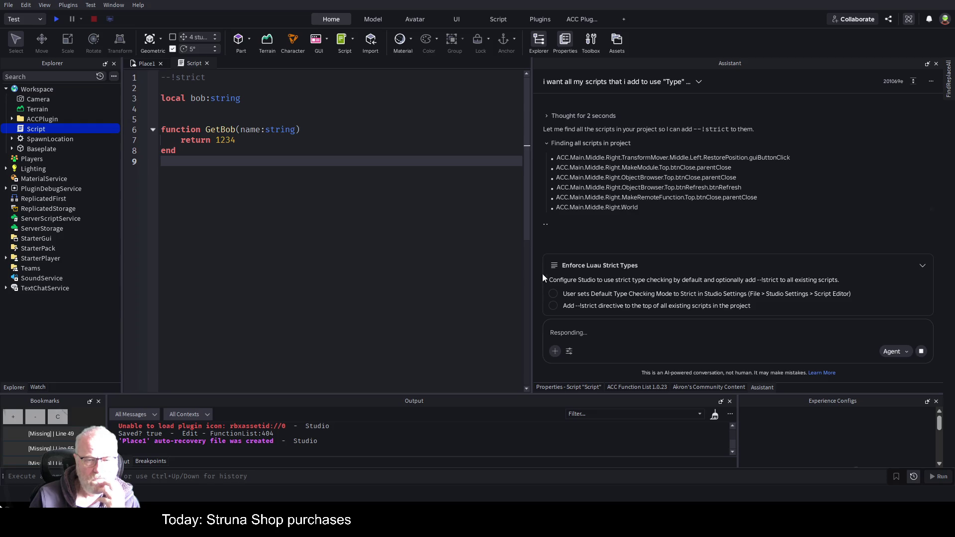
pyautogui.hotkey('ctrl', 'shift', 'x')
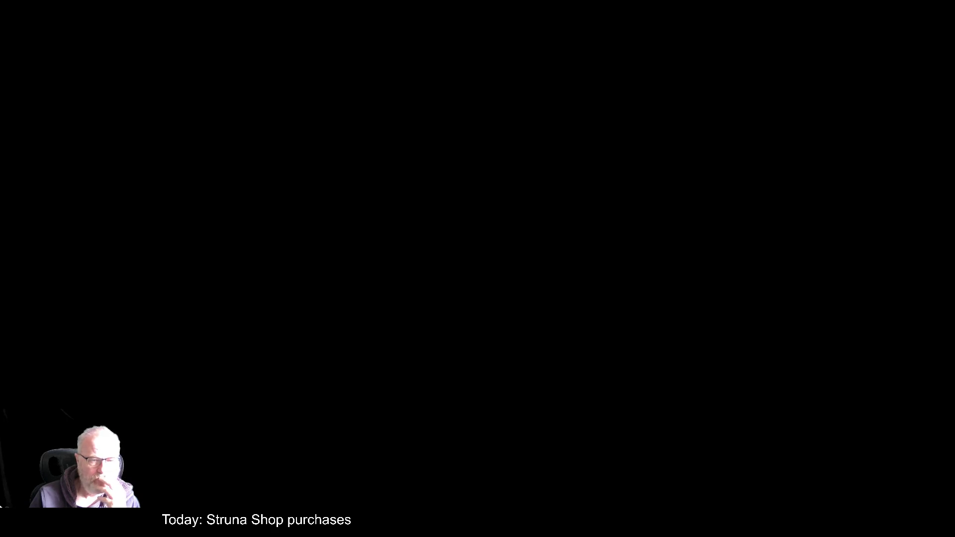
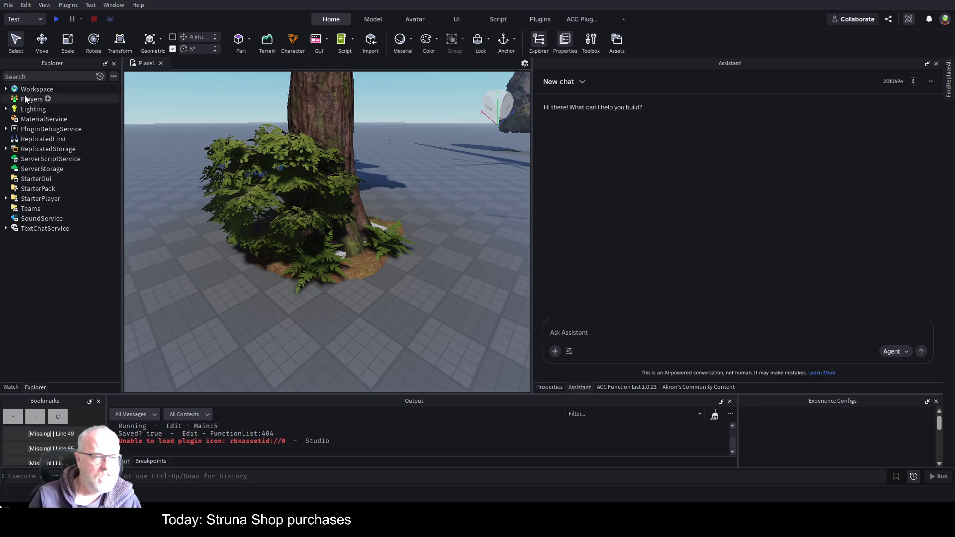
# Step: Expand Workspace and switch to the AssetPreloaderController script tab in the StrunaV4_CodeBase place
pyautogui.click(6, 89)
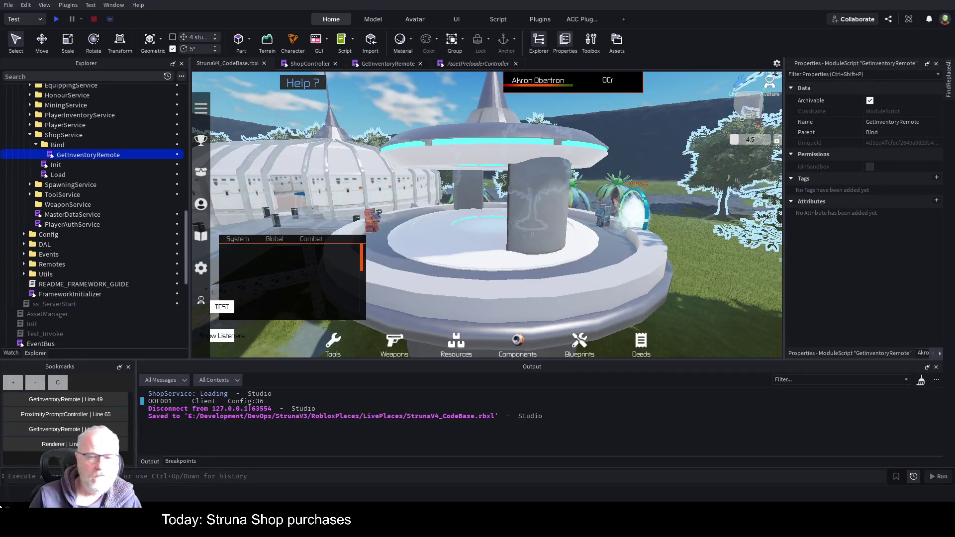
pyautogui.click(463, 66)
# Step: Close AssetPreloaderController, start a playtest from the place view, and clear the Output log
pyautogui.click(516, 63)
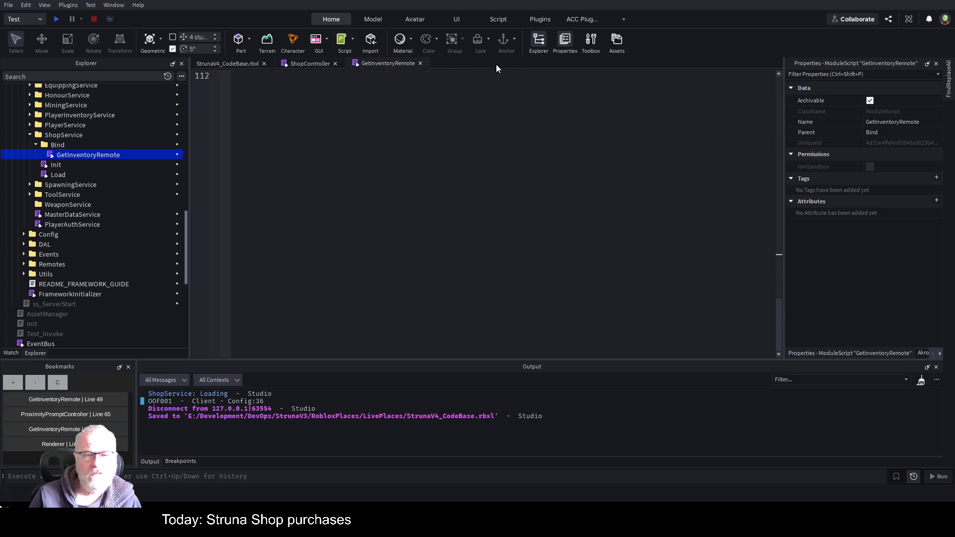
pyautogui.scroll(7, 567, 224)
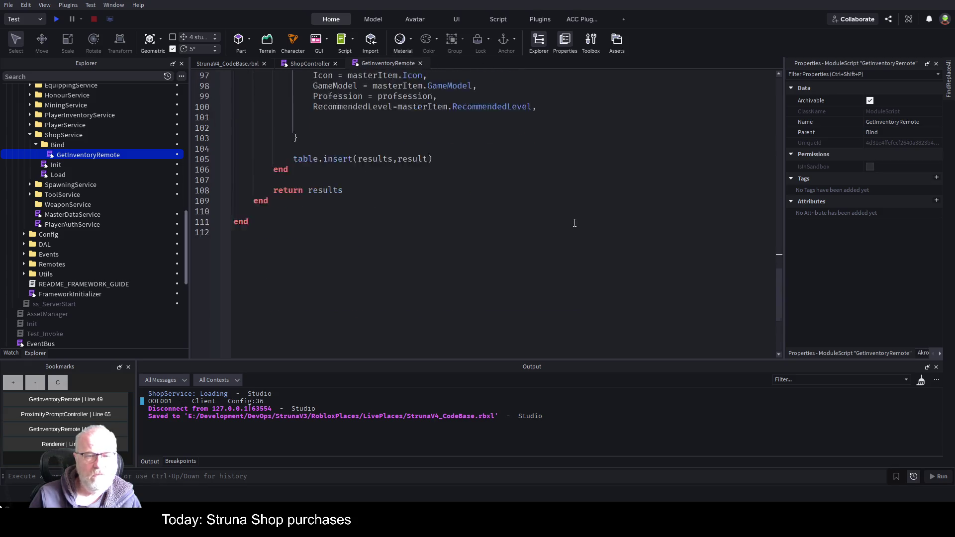
pyautogui.click(241, 65)
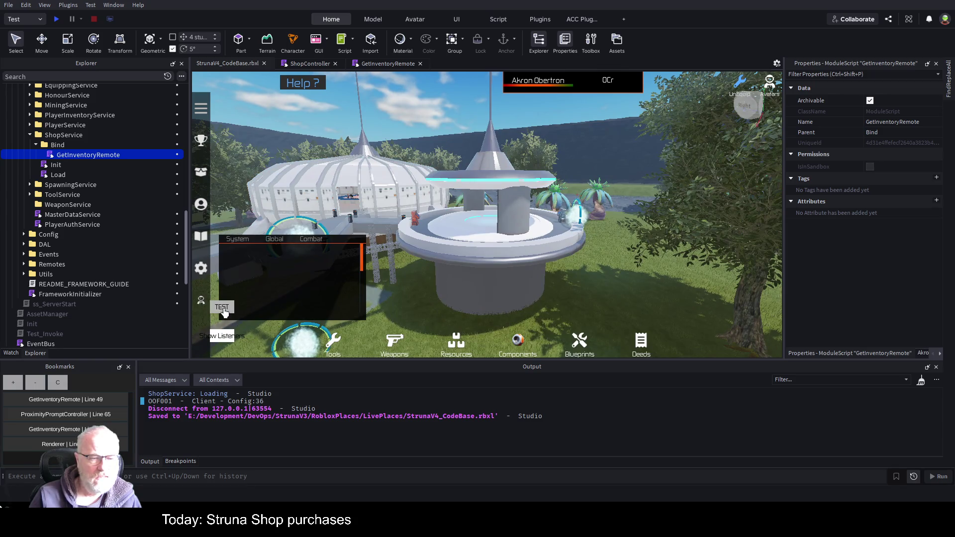
pyautogui.click(59, 20)
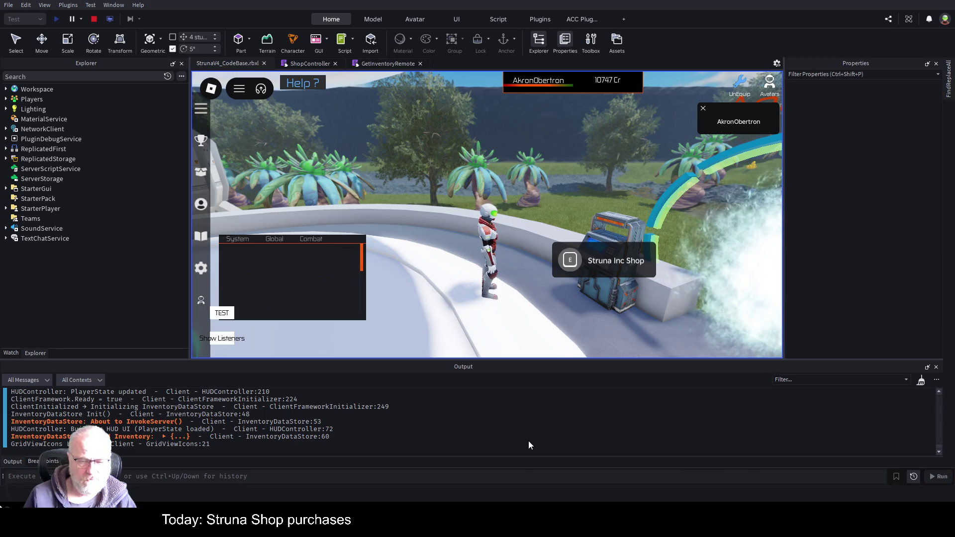
pyautogui.rightClick(529, 454)
pyautogui.click(547, 460)
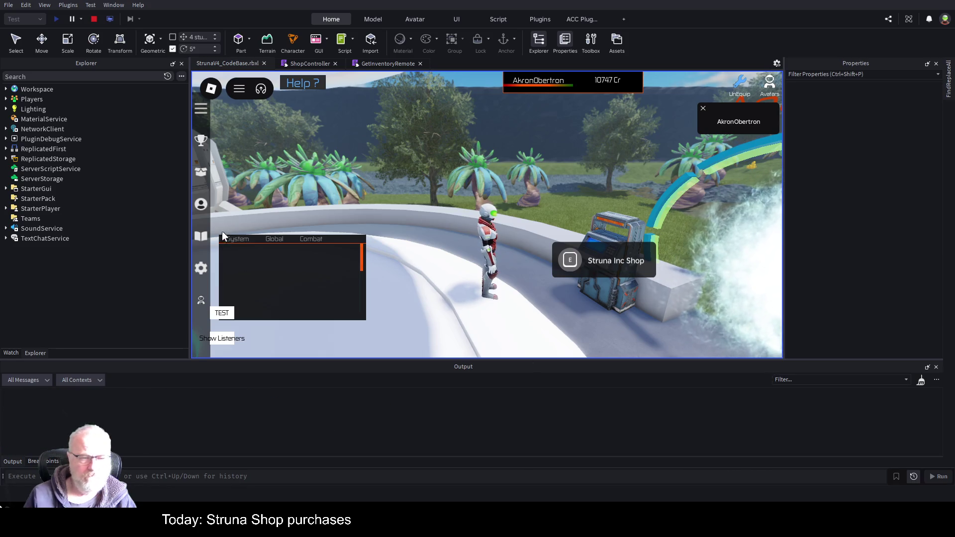
# Step: Enlarge the game view, then walk to the kiosk and open the Struna Shop
pyautogui.moveTo(190, 275); pyautogui.dragTo(95, 276)
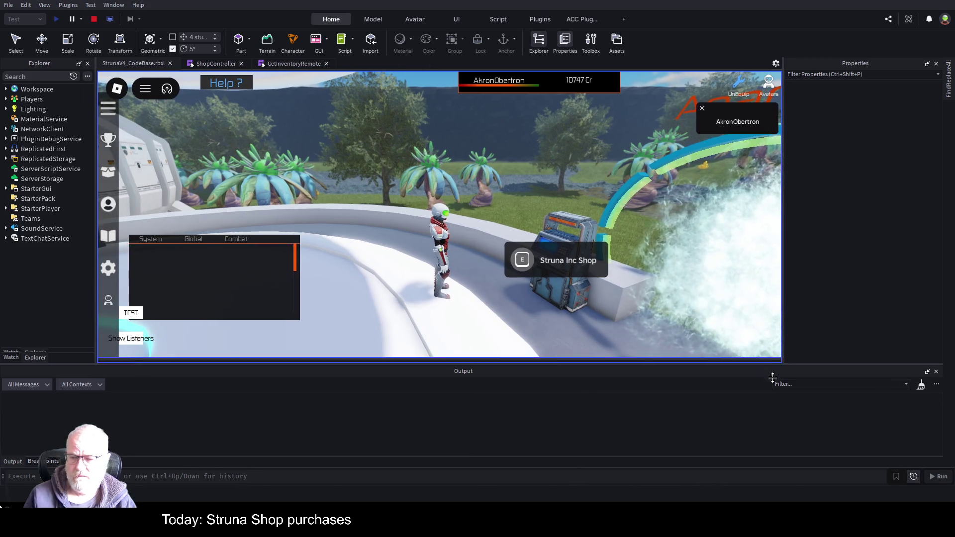
pyautogui.moveTo(768, 360); pyautogui.dragTo(768, 395)
pyautogui.press('w')
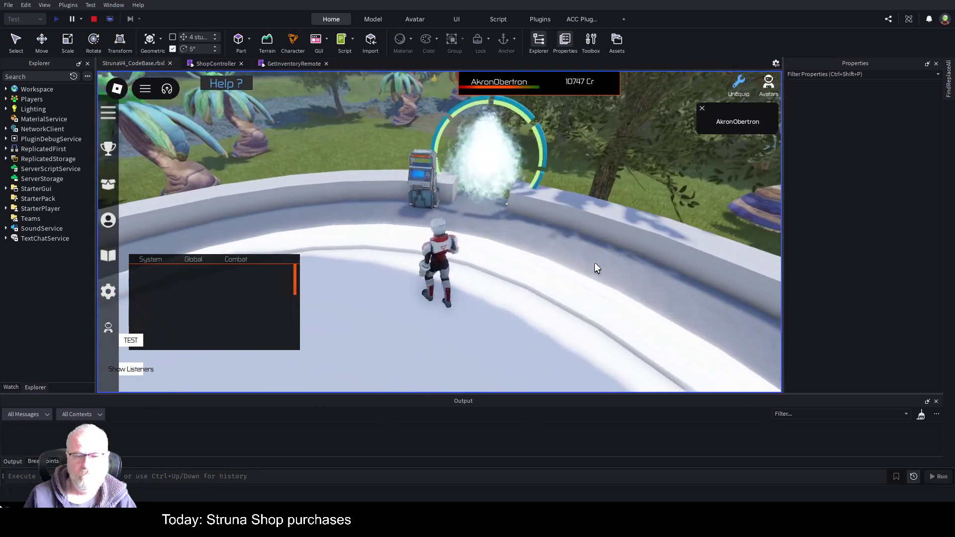
pyautogui.press('e')
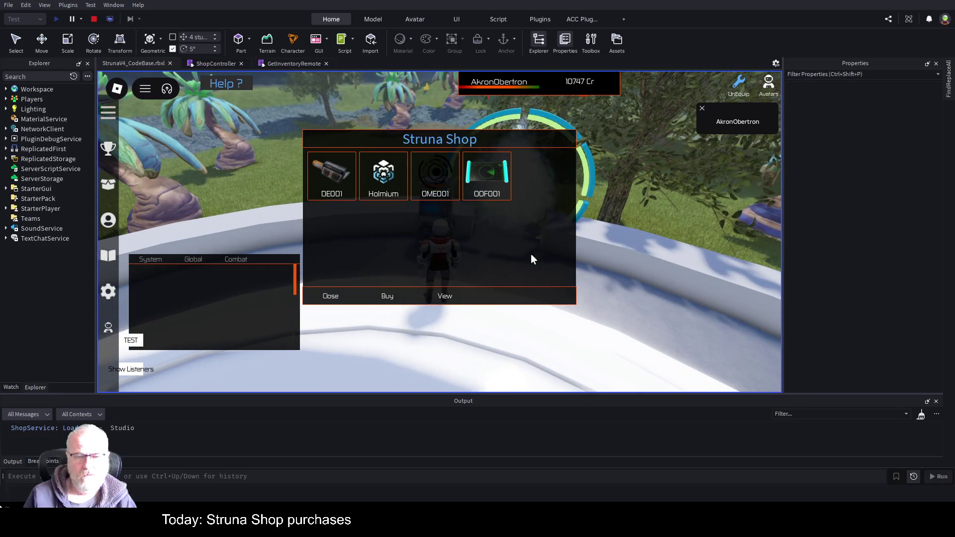
pyautogui.moveTo(515, 141)
pyautogui.mouseDown()
pyautogui.moveTo(693, 202)
pyautogui.moveTo(710, 192)
pyautogui.mouseUp()
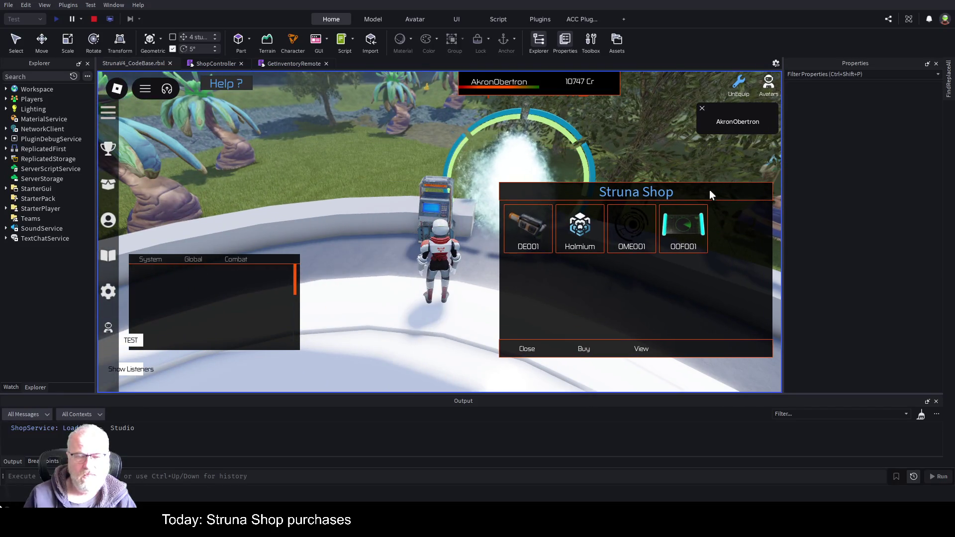
pyautogui.click(524, 351)
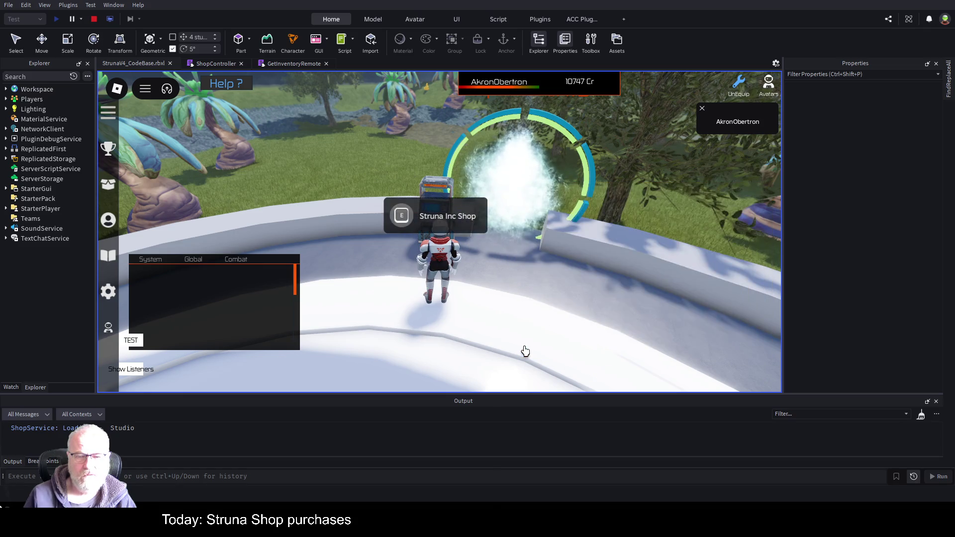
pyautogui.press('e')
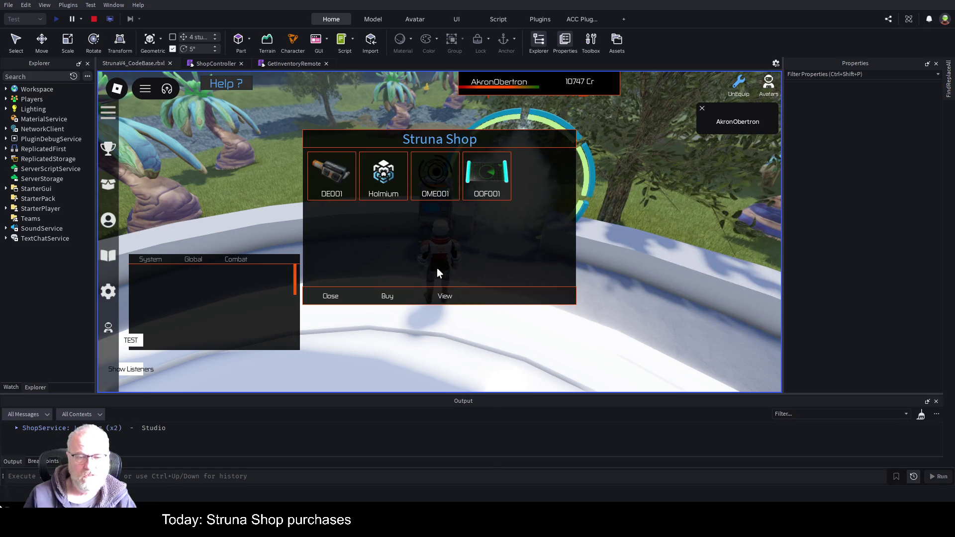
# Step: Inspect the details and descriptions of the OOF001 and Holmium shop items
pyautogui.click(487, 176)
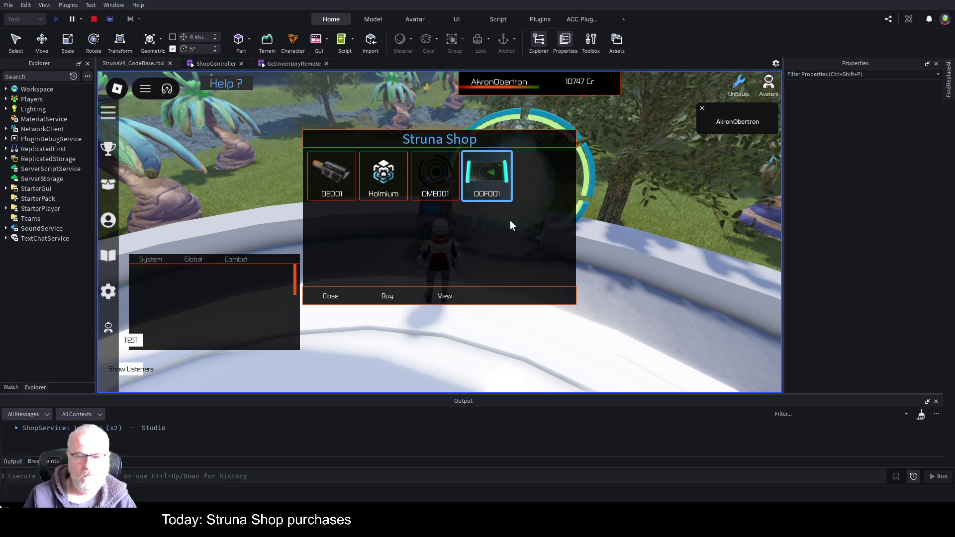
pyautogui.click(451, 298)
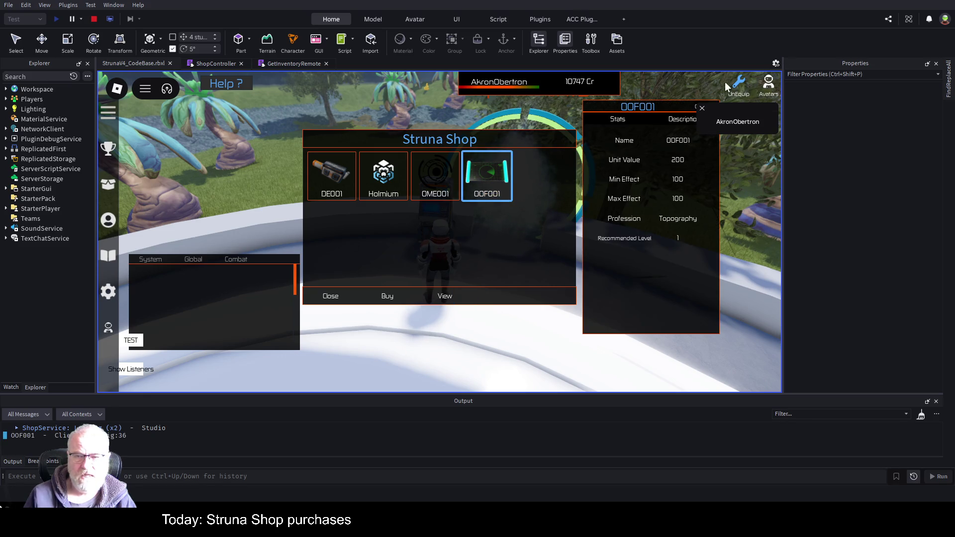
pyautogui.click(692, 121)
pyautogui.click(716, 107)
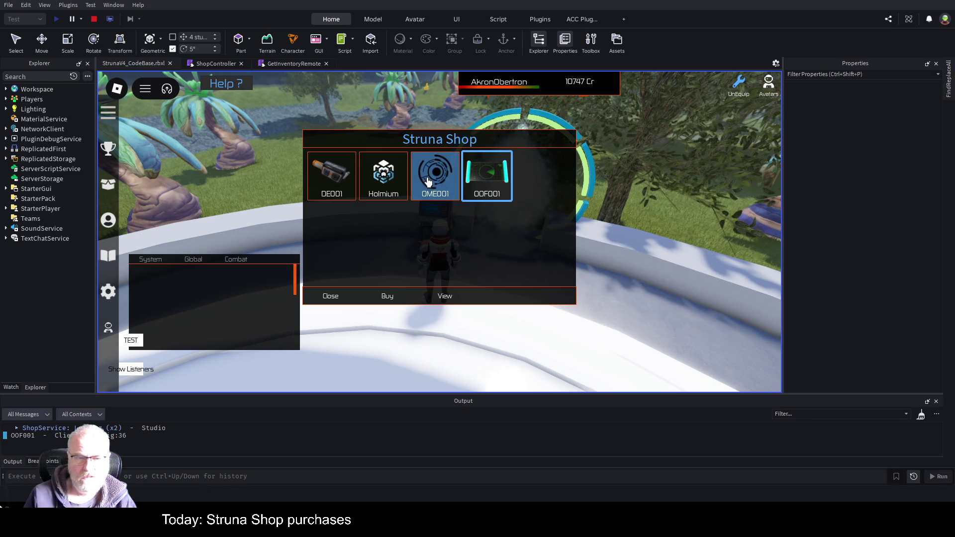
pyautogui.click(393, 184)
pyautogui.click(445, 301)
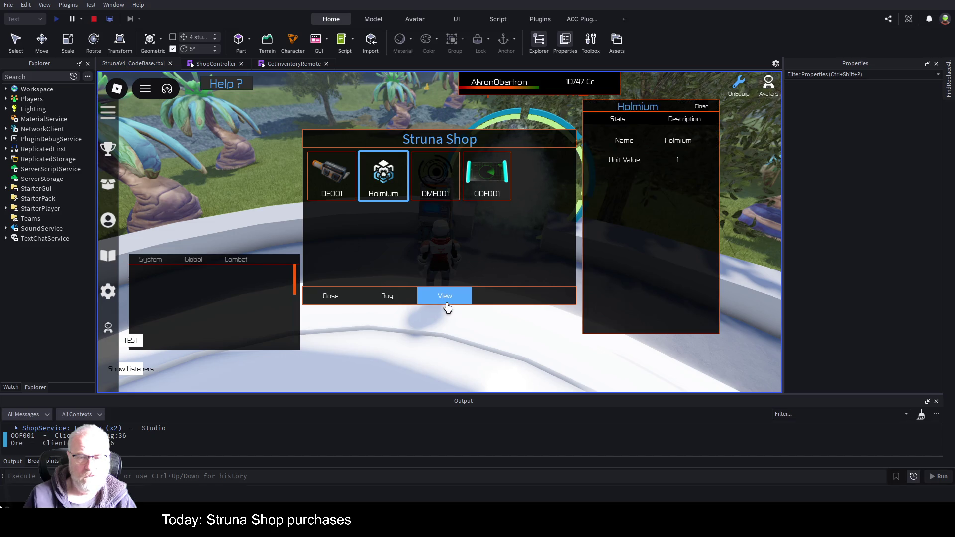
pyautogui.click(689, 120)
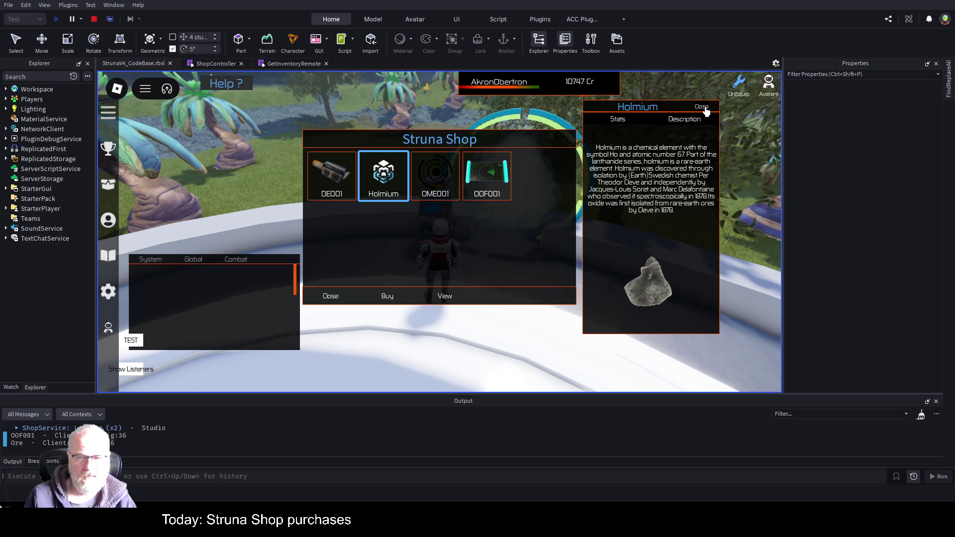
pyautogui.click(703, 108)
# Step: View OME001's details, then attempt to buy OME001
pyautogui.click(435, 175)
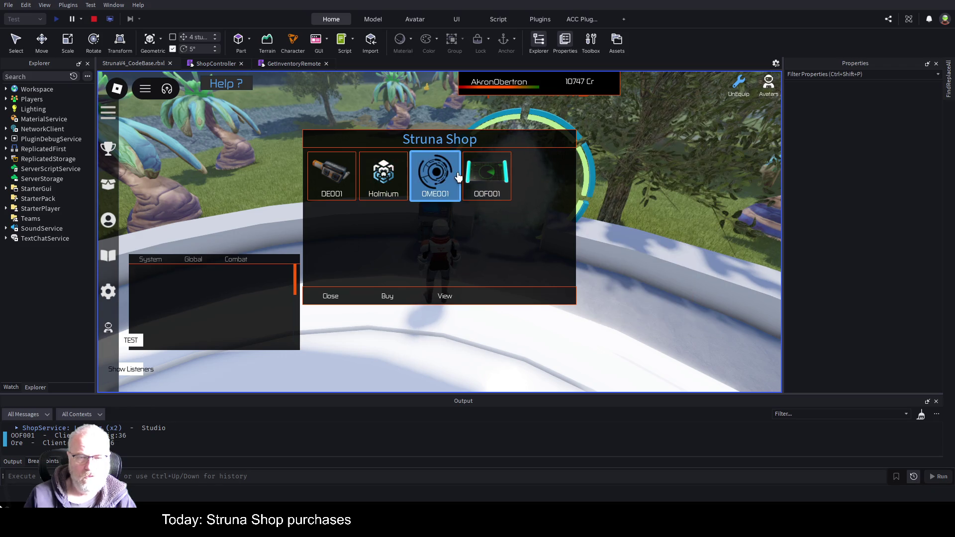
pyautogui.click(443, 297)
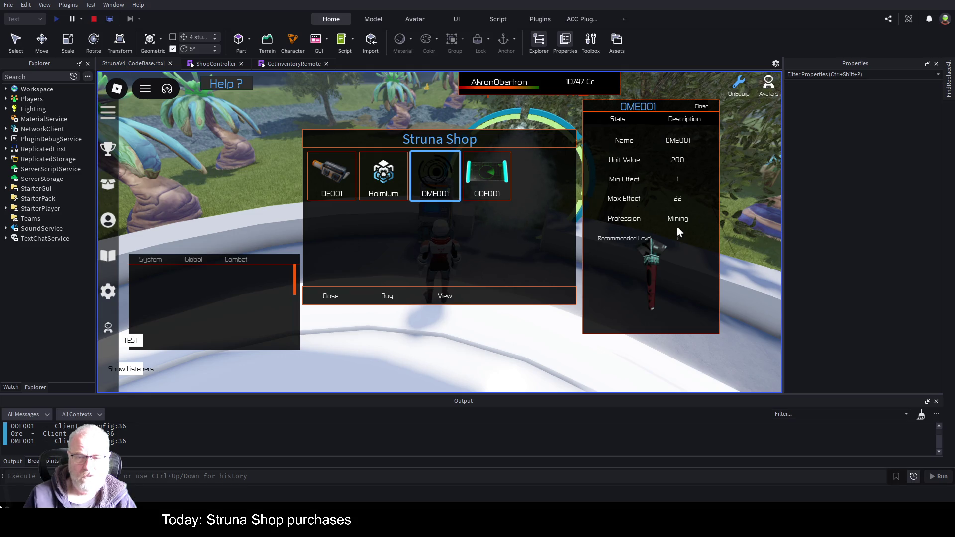
pyautogui.click(702, 107)
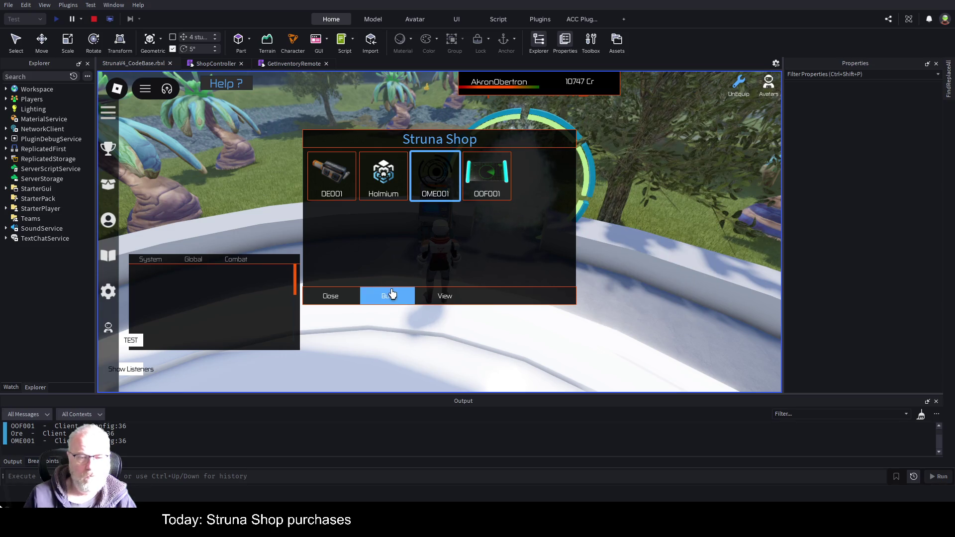
pyautogui.click(391, 294)
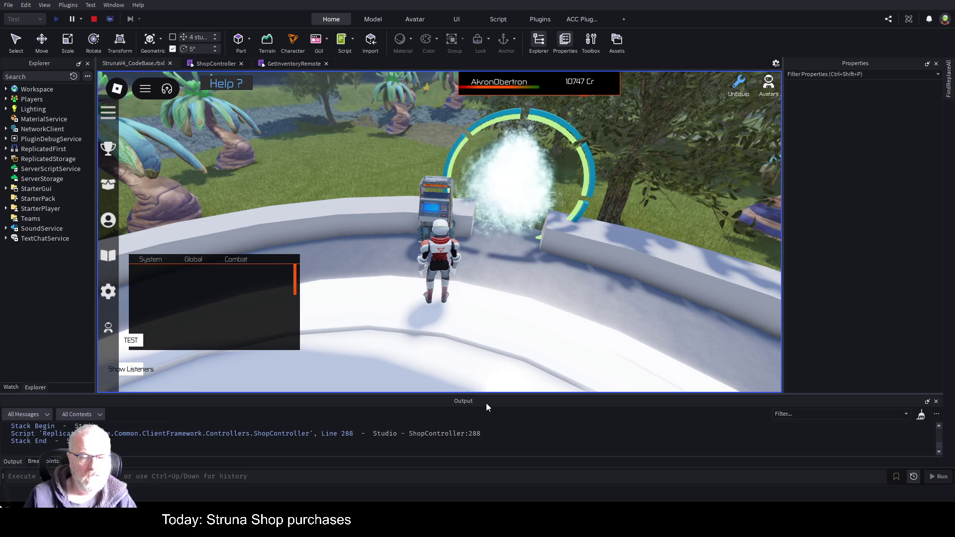
pyautogui.click(224, 67)
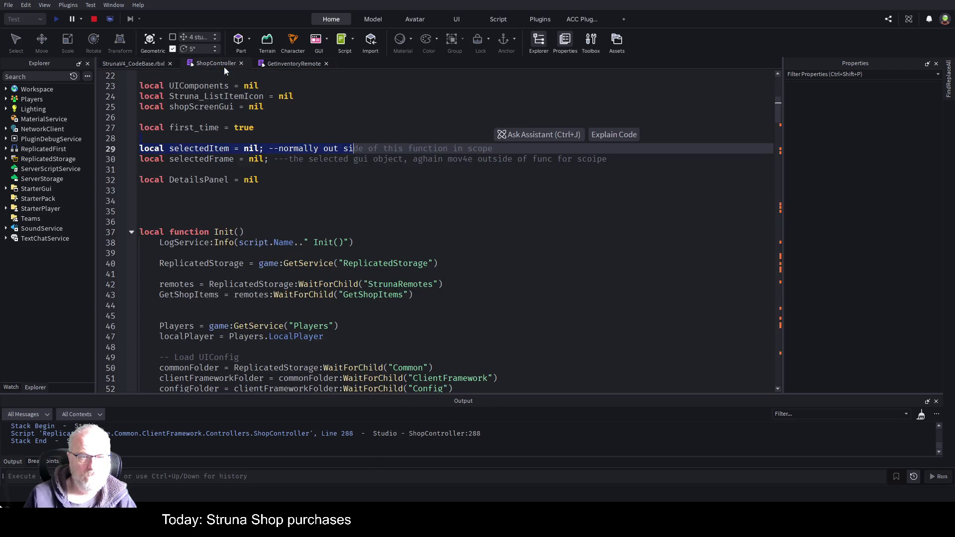
pyautogui.click(132, 233)
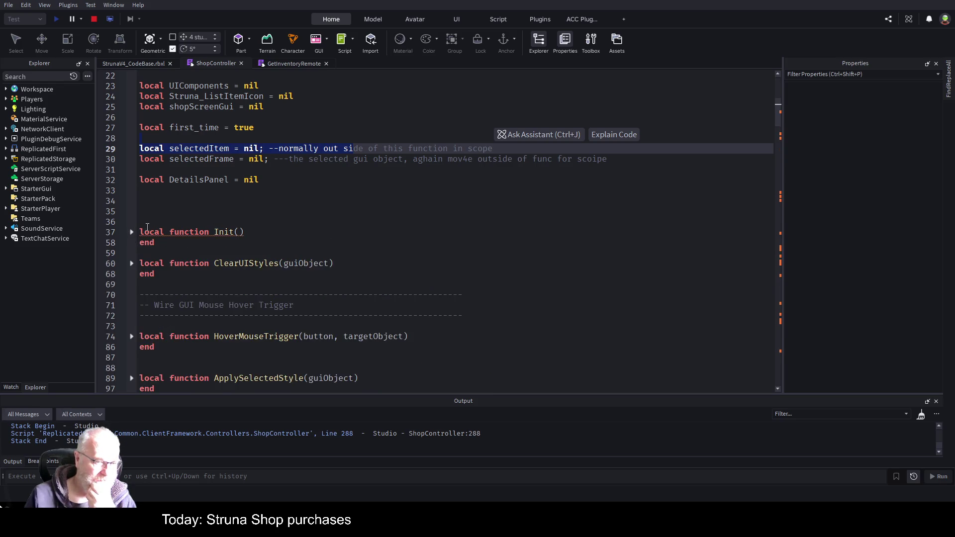
pyautogui.click(93, 18)
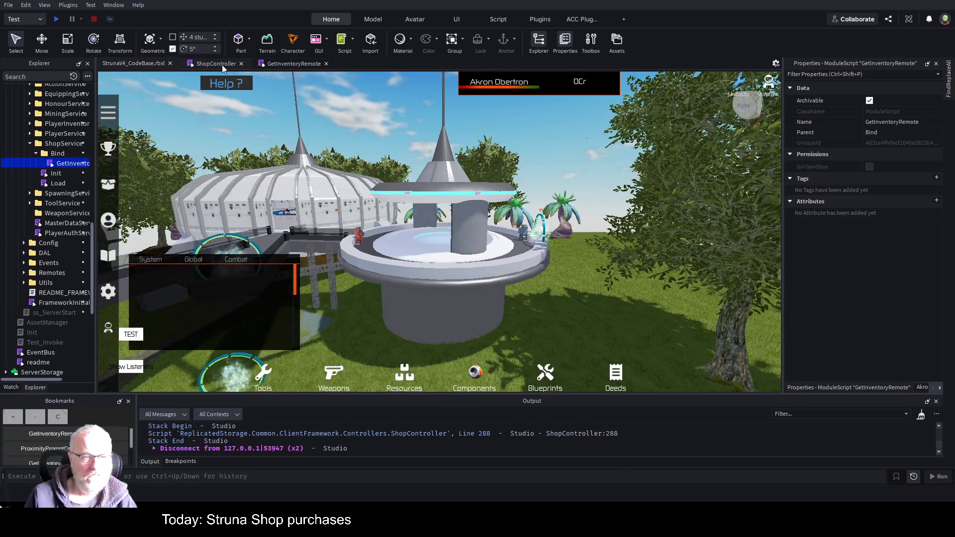
pyautogui.click(222, 64)
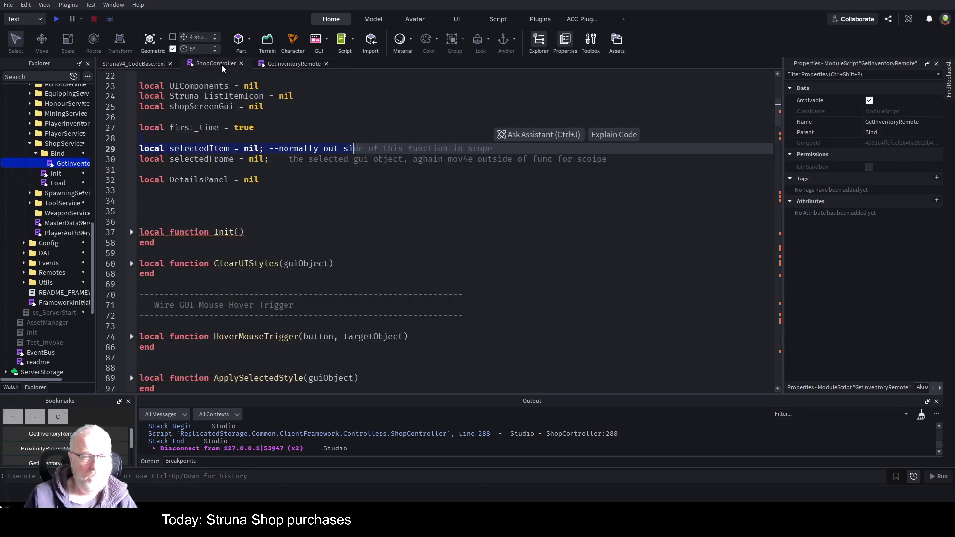
pyautogui.scroll(-1, 350, 216)
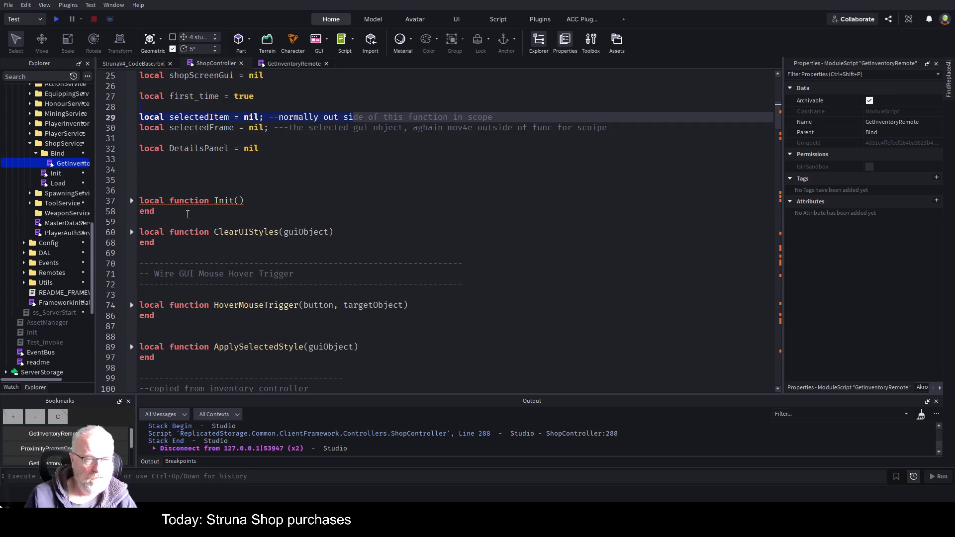
pyautogui.click(133, 202)
pyautogui.scroll(-4, 306, 195)
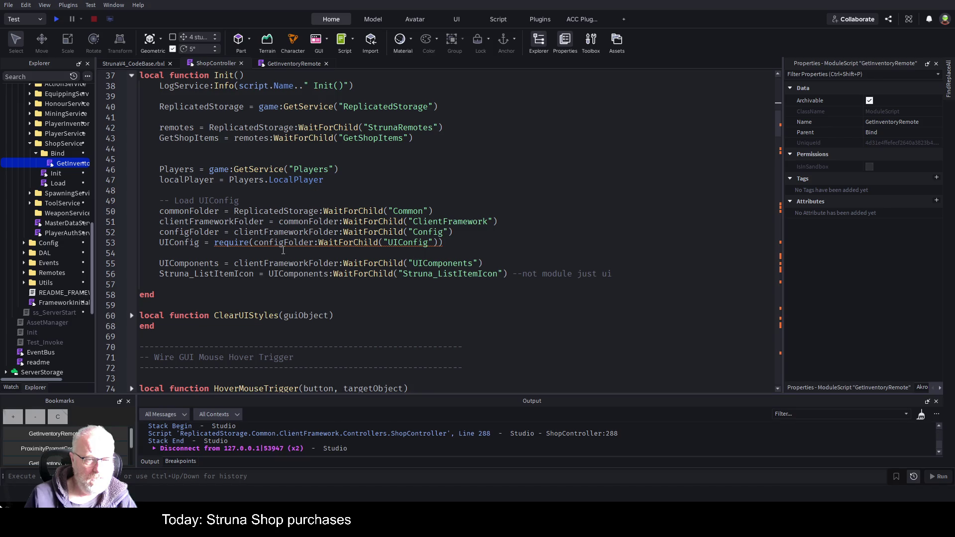
pyautogui.click(569, 245)
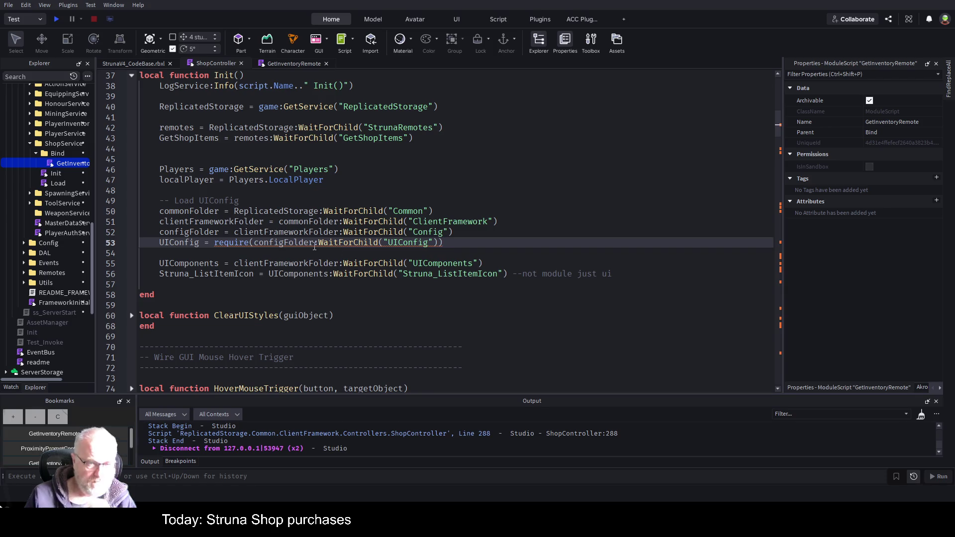
pyautogui.click(400, 316)
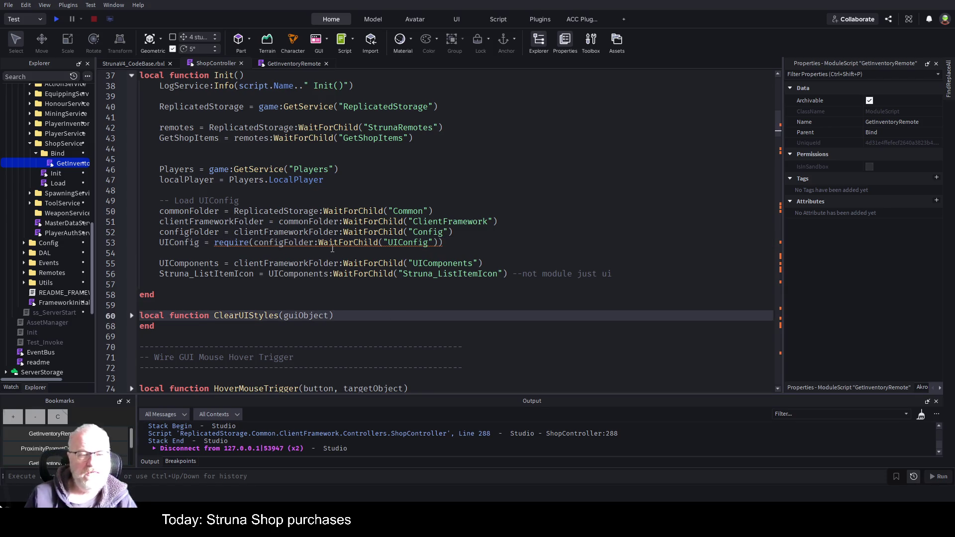
pyautogui.doubleClick(176, 243)
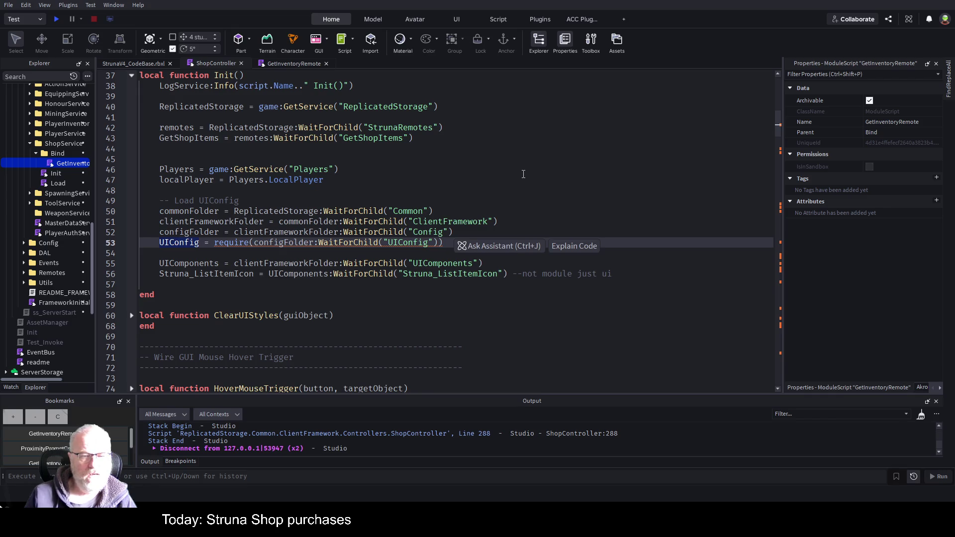
pyautogui.scroll(-2, 526, 171)
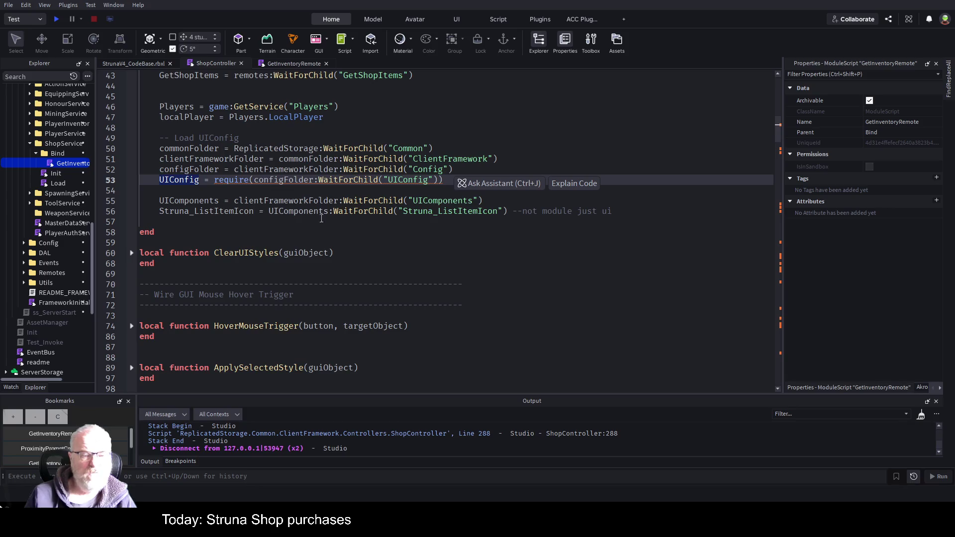
pyautogui.scroll(-5, 437, 256)
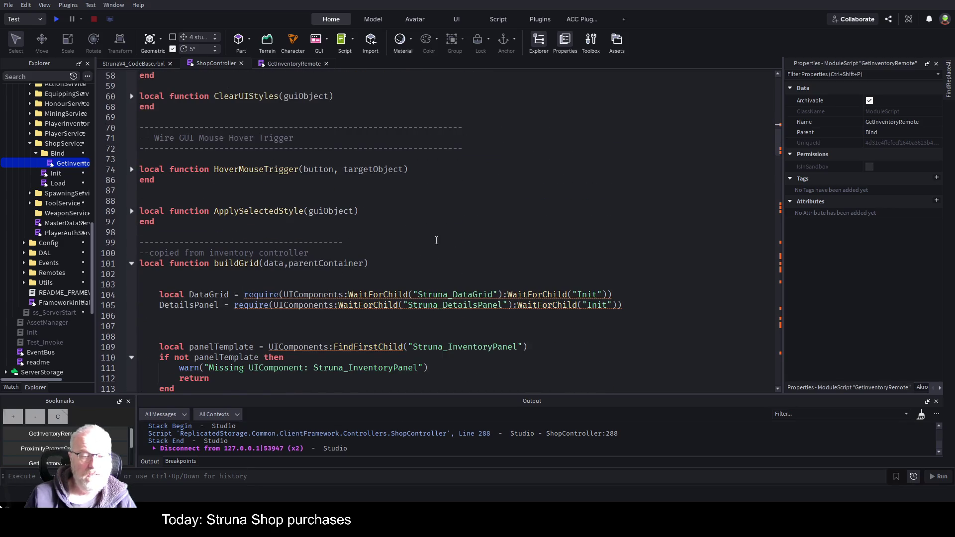
# Step: Scroll to buildGrid's Struna_DataGrid and Struna_DetailsPanel requires and open the Assistant chat (Ctrl+Alt+A)
pyautogui.scroll(-3, 436, 240)
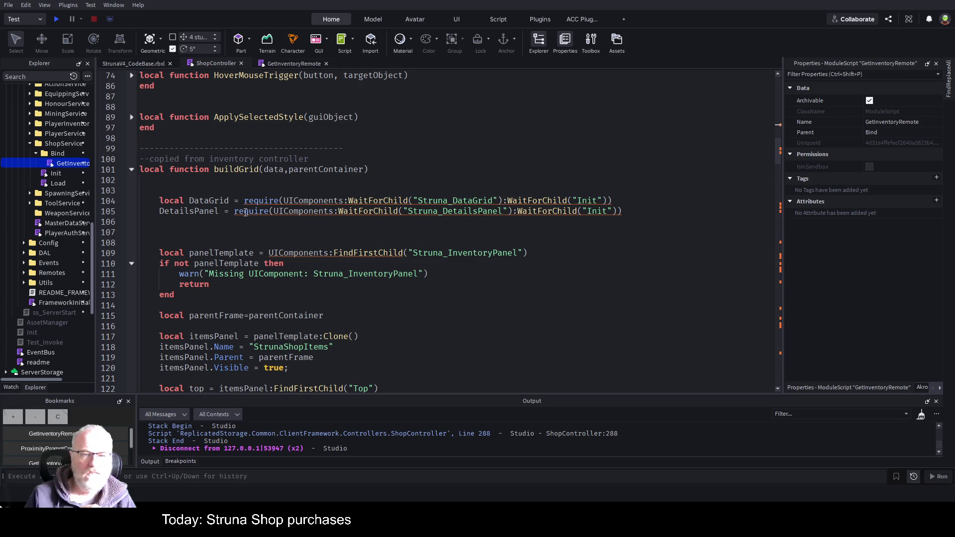
pyautogui.scroll(-5, 417, 231)
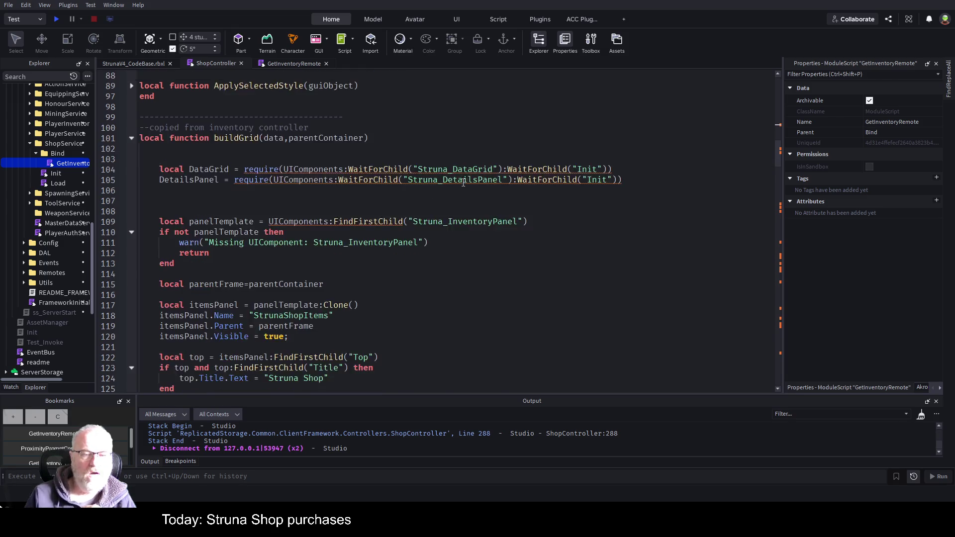
pyautogui.scroll(4, 443, 216)
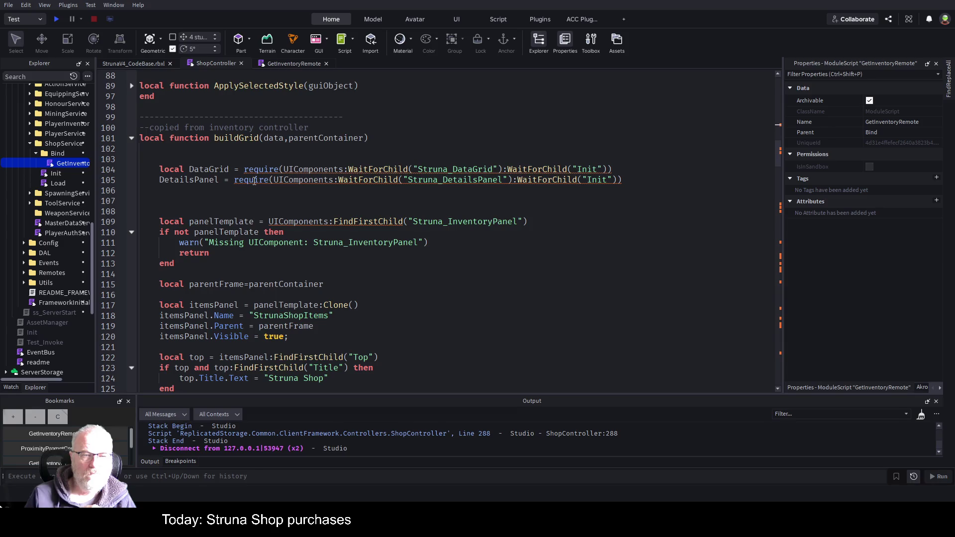
pyautogui.hotkey('ctrl', 'alt', 'a')
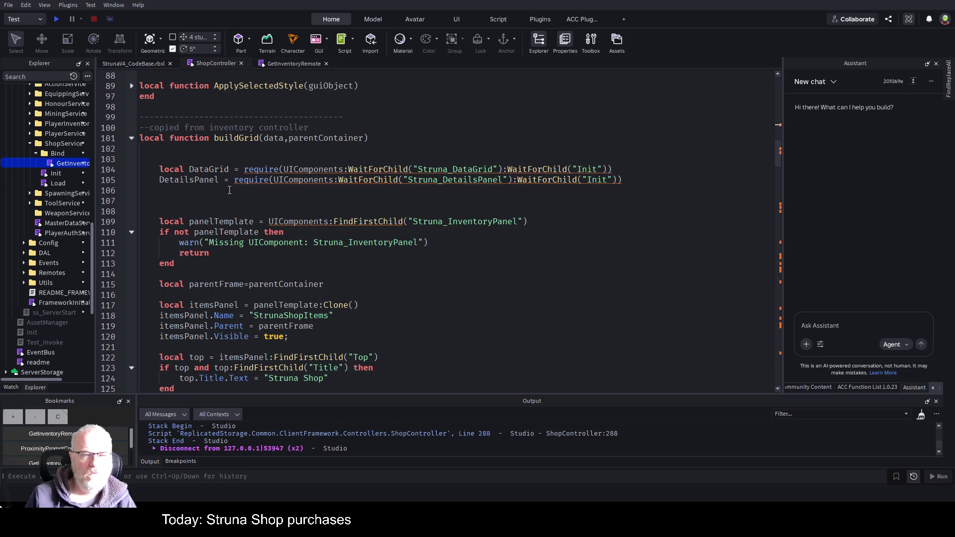
# Step: Annotate the line 32 DetailsPanel declaration with ':ModuleScript' and delete its ' = nil'
pyautogui.doubleClick(202, 180)
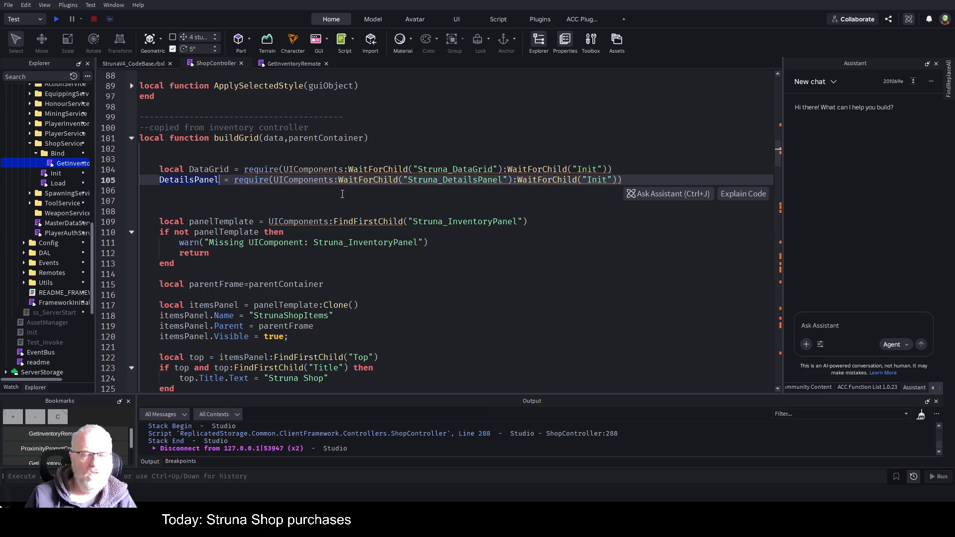
pyautogui.scroll(10, 343, 194)
pyautogui.scroll(10, 342, 194)
pyautogui.click(636, 160)
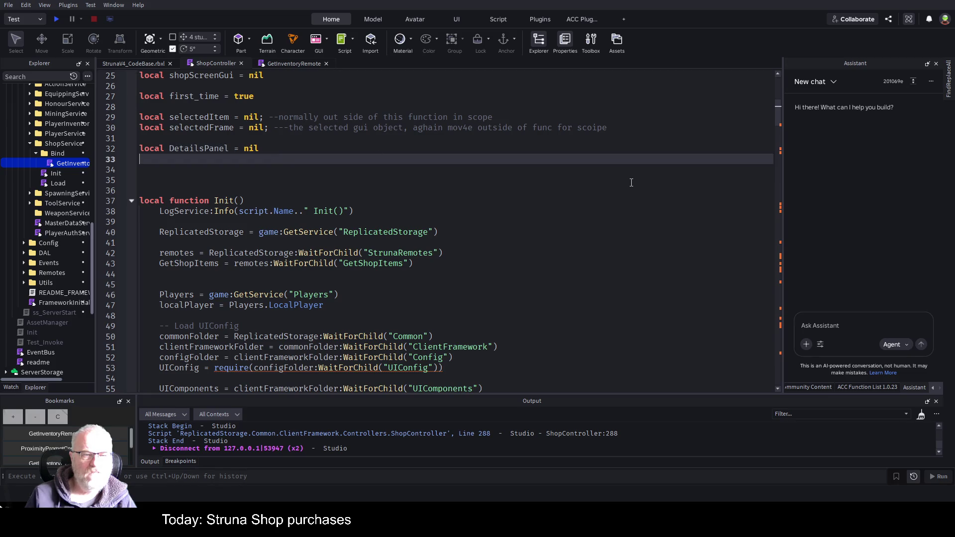
pyautogui.press('Up')
pyautogui.press('Left')
pyautogui.press('Left')
pyautogui.press('Left')
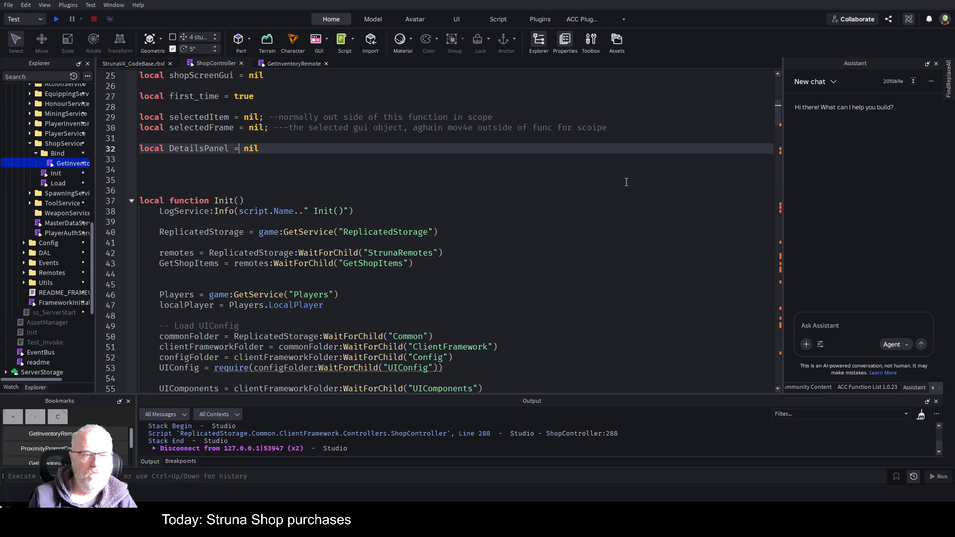
pyautogui.press('Left')
pyautogui.press('Left')
pyautogui.write(':ModuleScript')
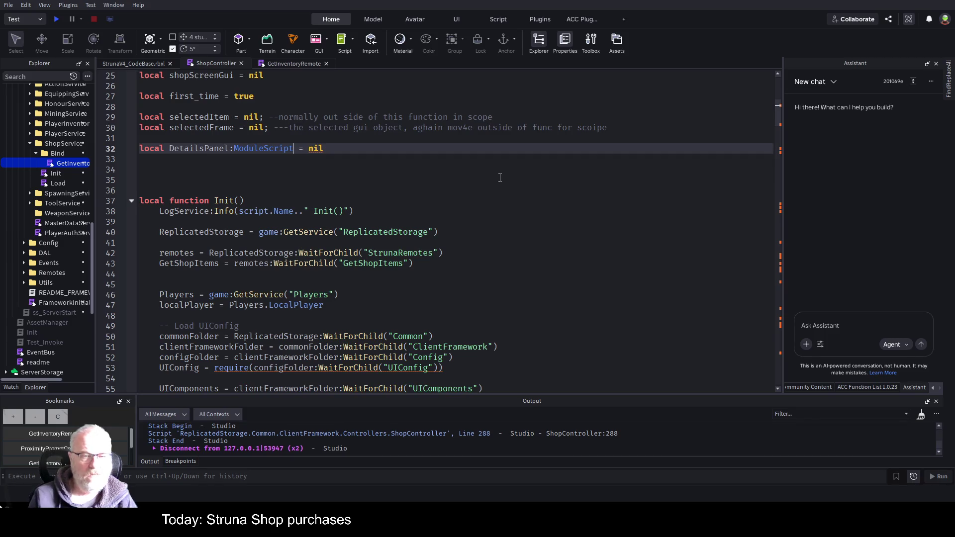
pyautogui.hotkey('shift', 'End')
pyautogui.press('Delete')
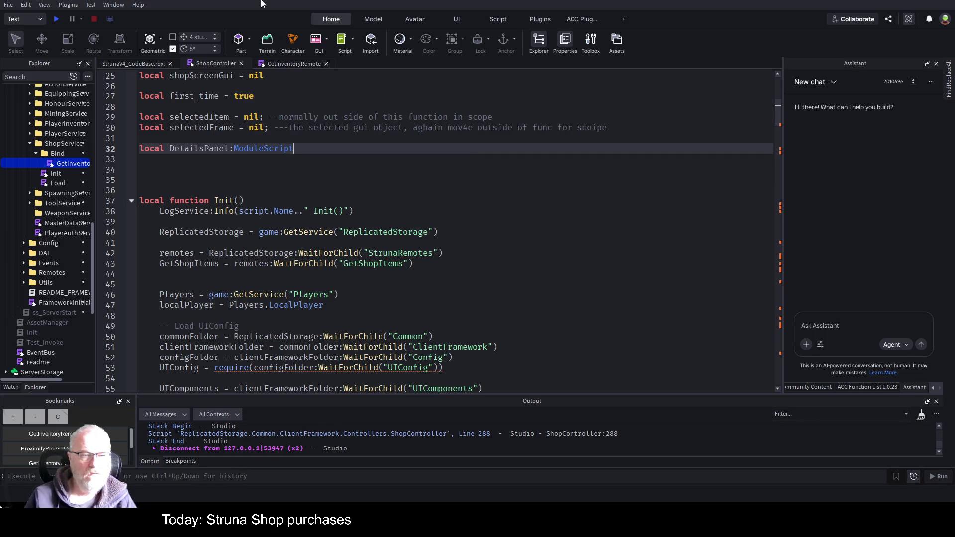
pyautogui.click(328, 180)
pyautogui.scroll(-4, 327, 180)
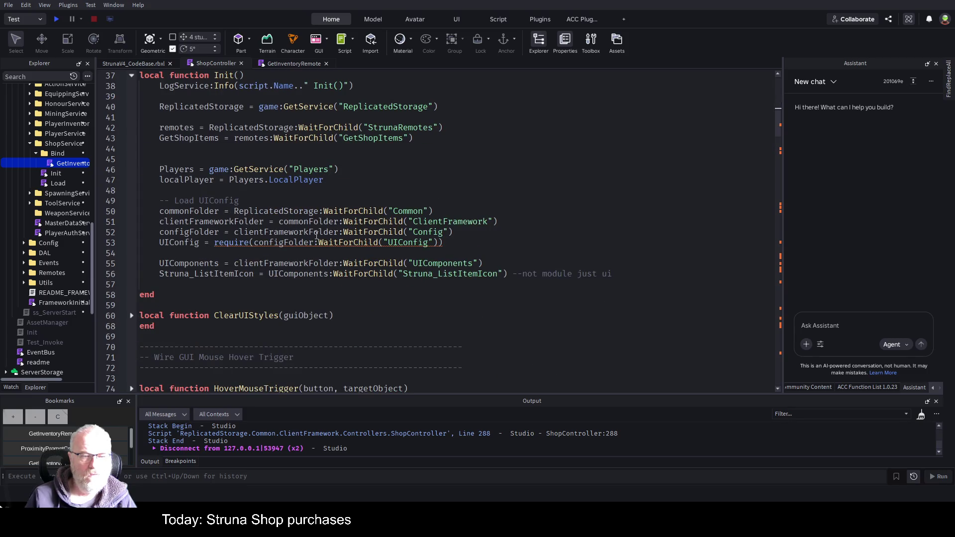
pyautogui.scroll(-8, 328, 238)
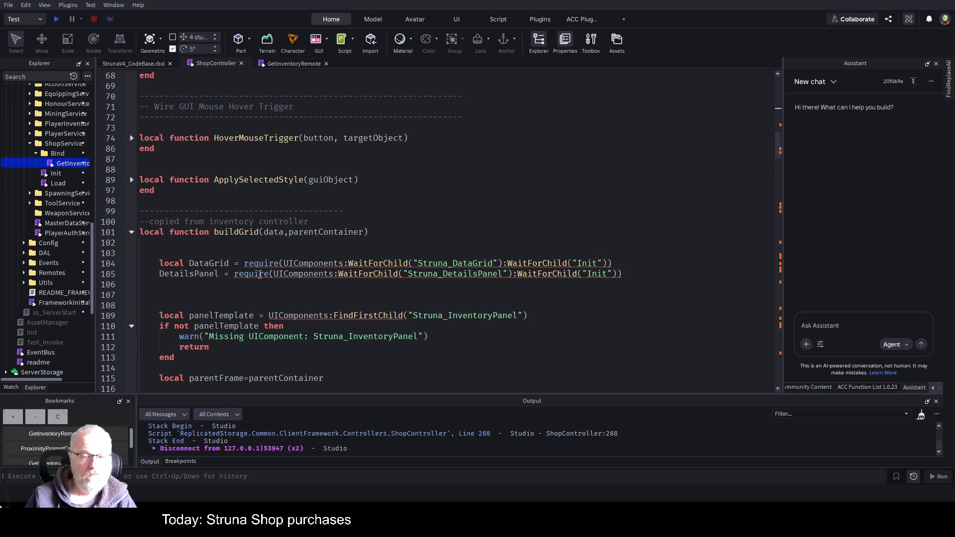
pyautogui.scroll(9, 260, 275)
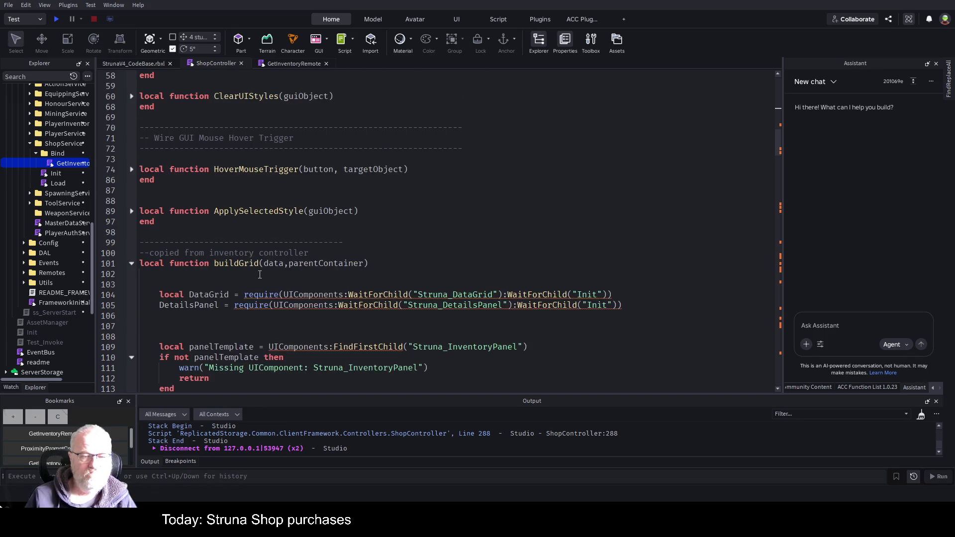
pyautogui.scroll(-4, 364, 218)
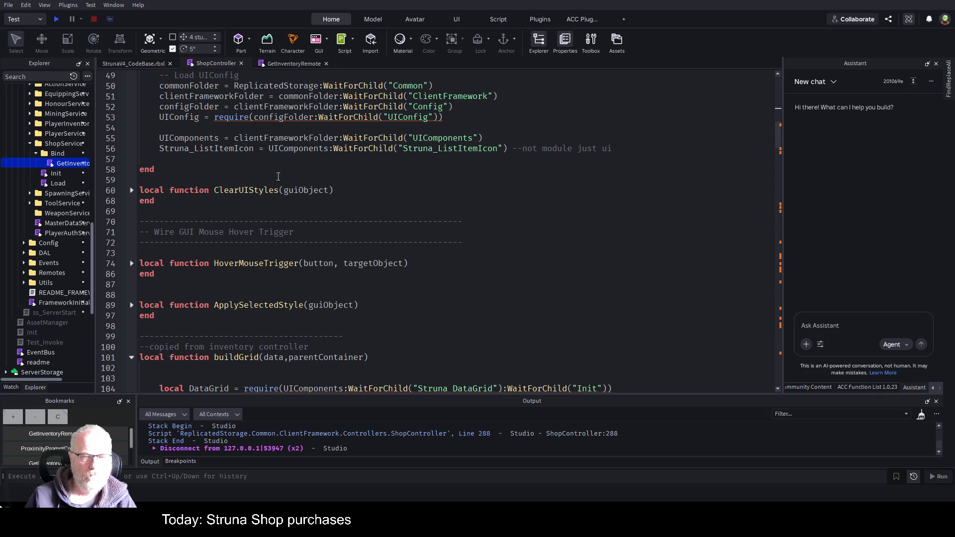
pyautogui.scroll(-5, 276, 175)
pyautogui.scroll(5, 302, 223)
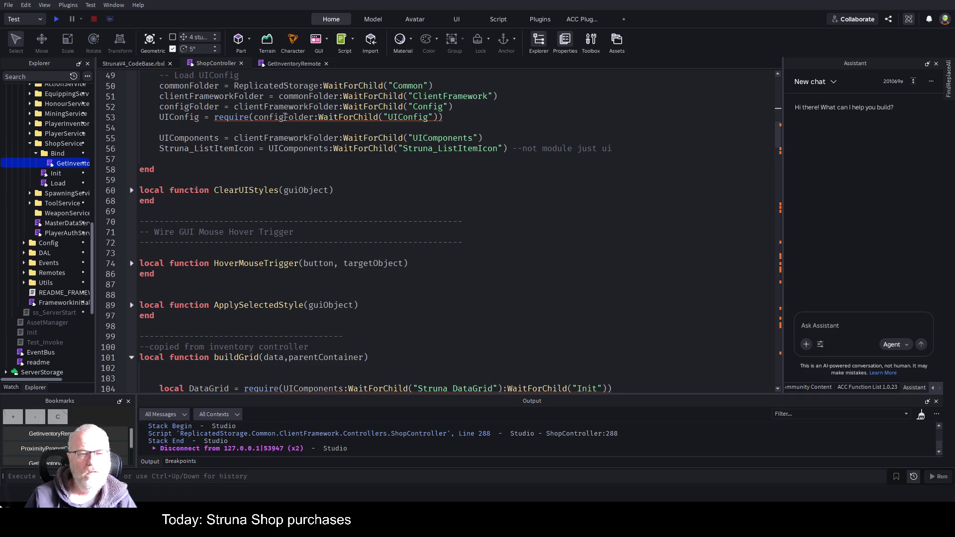
pyautogui.doubleClick(410, 118)
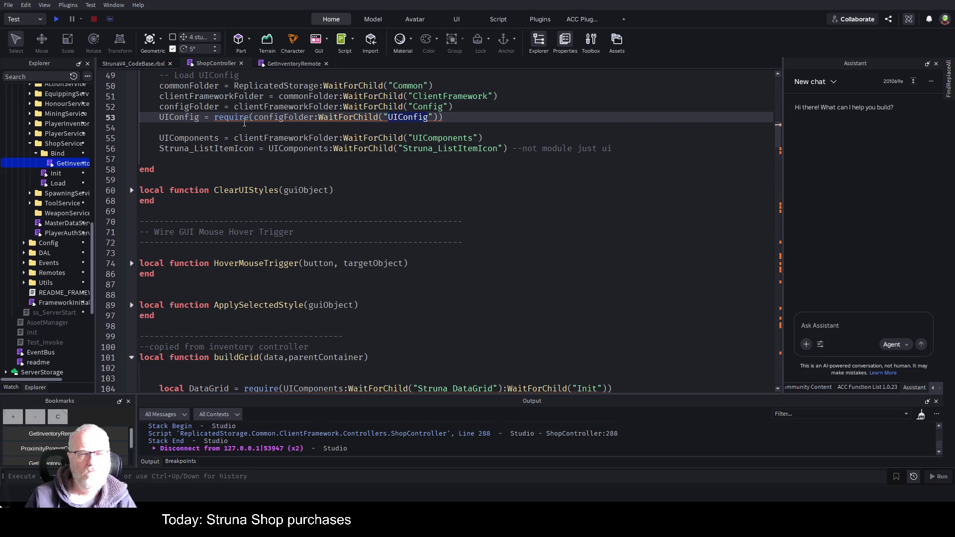
pyautogui.scroll(8, 342, 158)
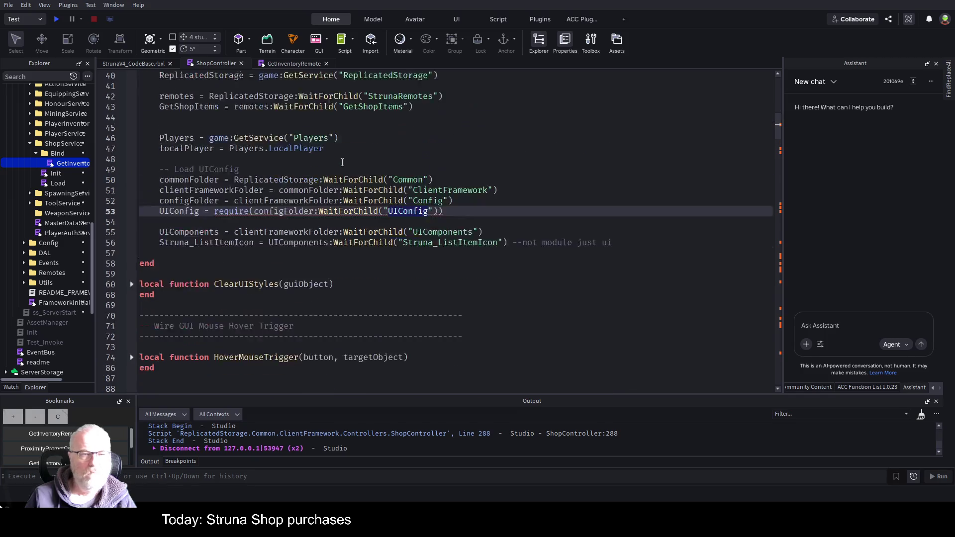
pyautogui.scroll(2, 363, 144)
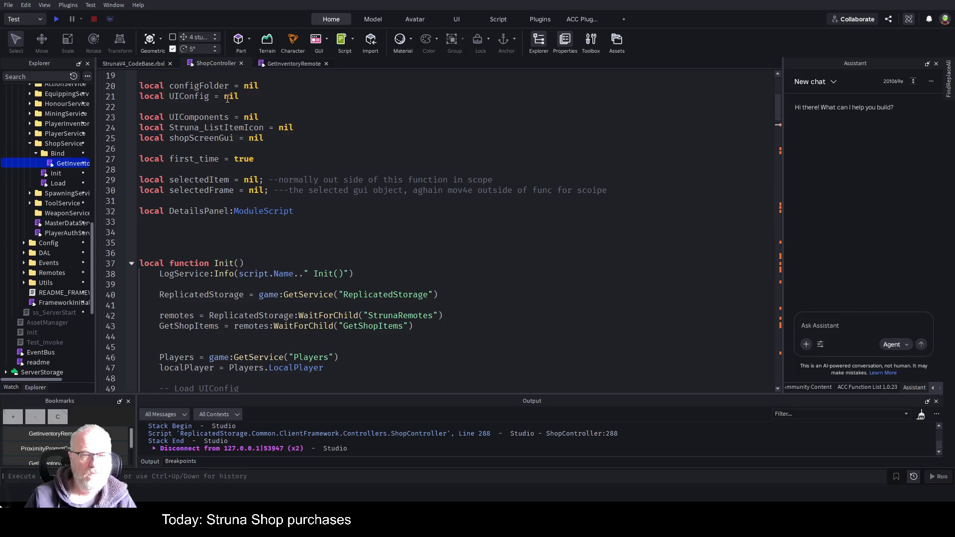
pyautogui.scroll(-2, 214, 190)
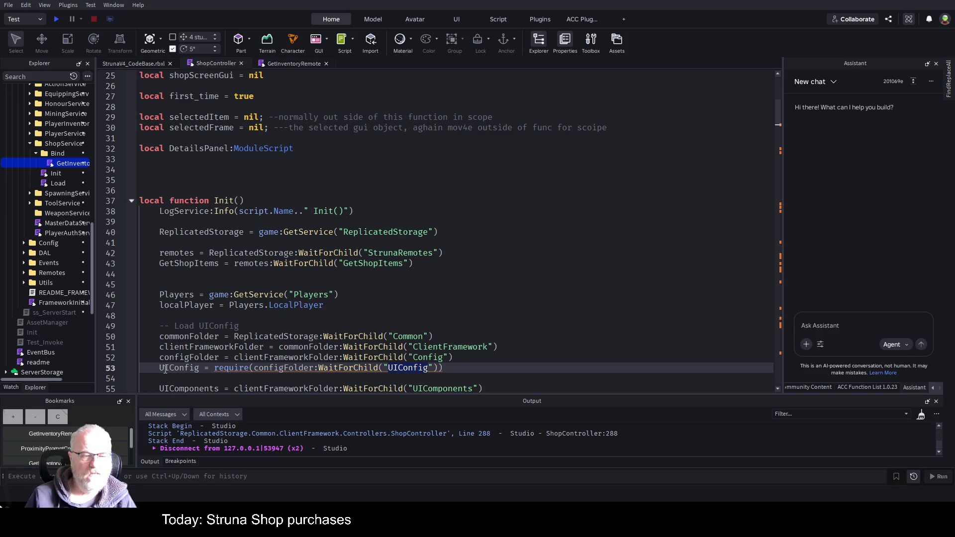
# Step: Widen the Explorer and expand ClientFramework's Config folder to show Keybinds and UIConfig
pyautogui.scroll(2, 64, 174)
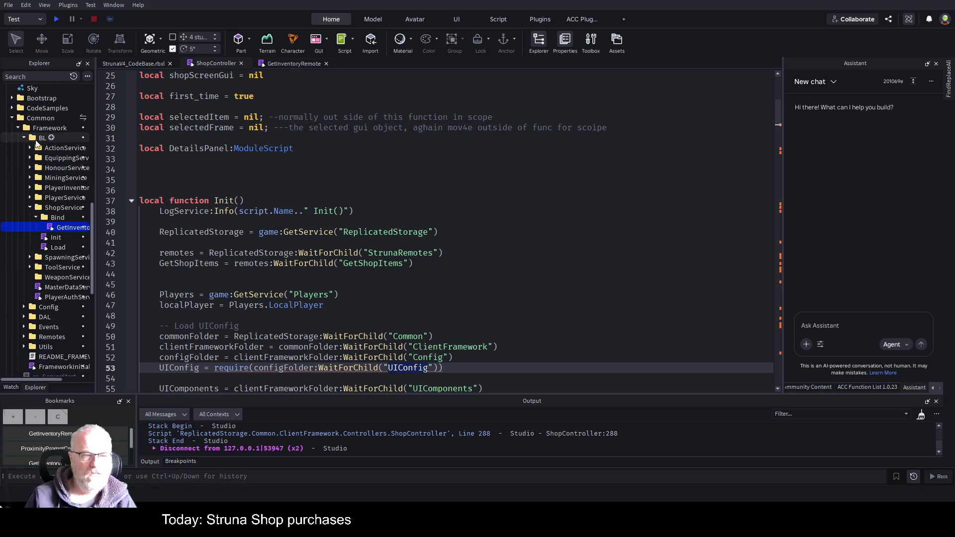
pyautogui.scroll(-8, 46, 208)
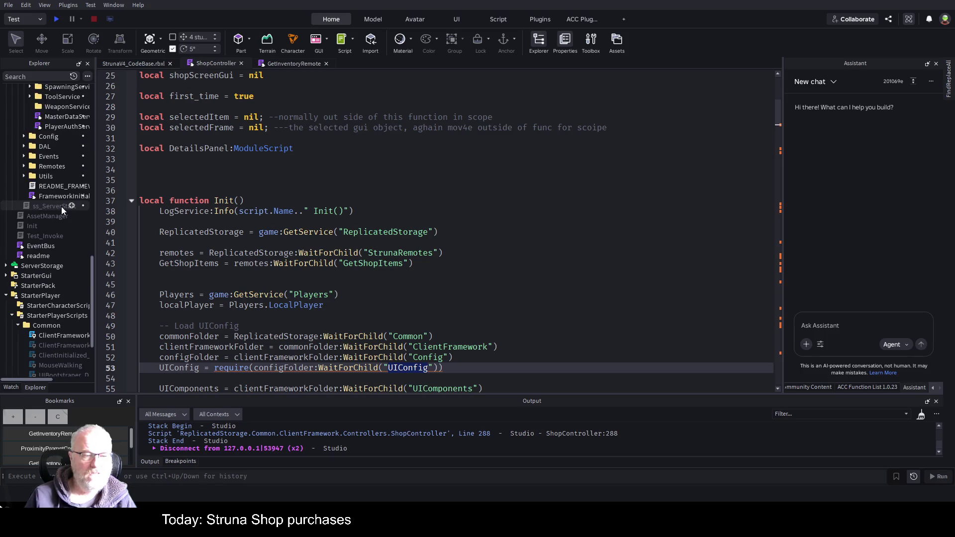
pyautogui.scroll(15, 61, 207)
pyautogui.scroll(7, 61, 207)
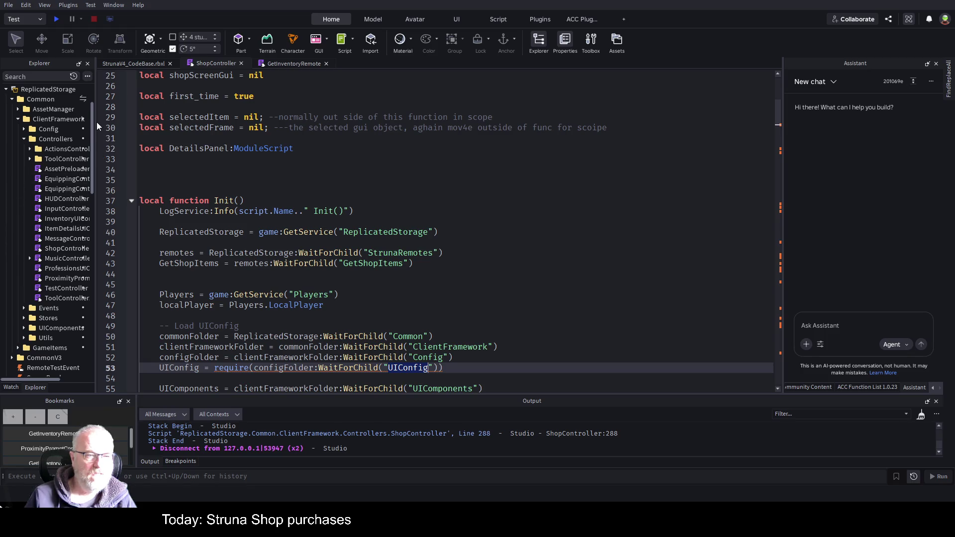
pyautogui.moveTo(95, 121); pyautogui.dragTo(155, 120)
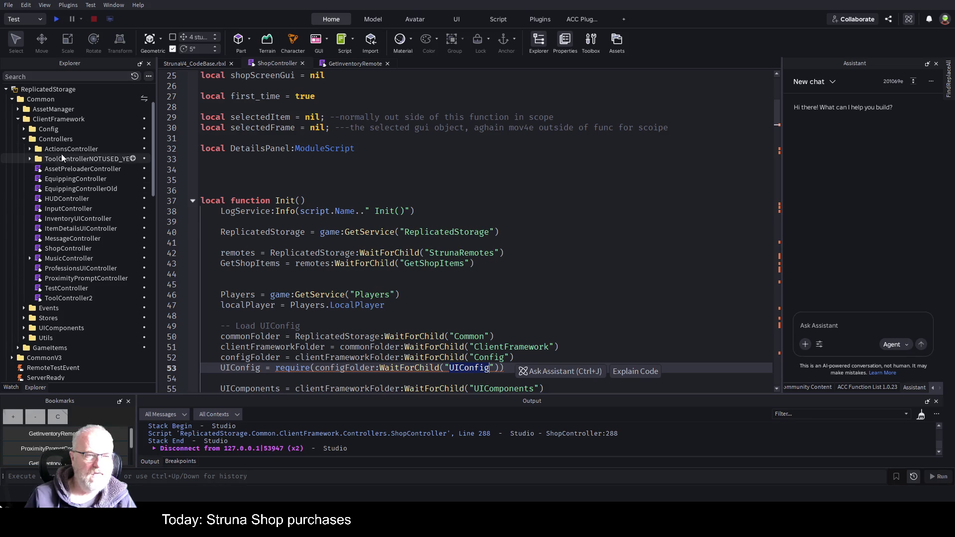
pyautogui.scroll(1, 38, 232)
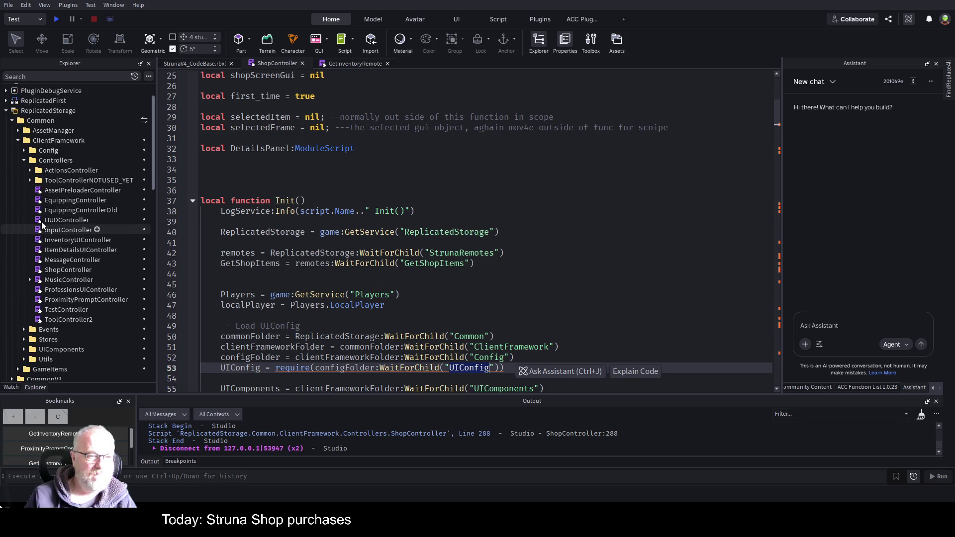
pyautogui.click(24, 150)
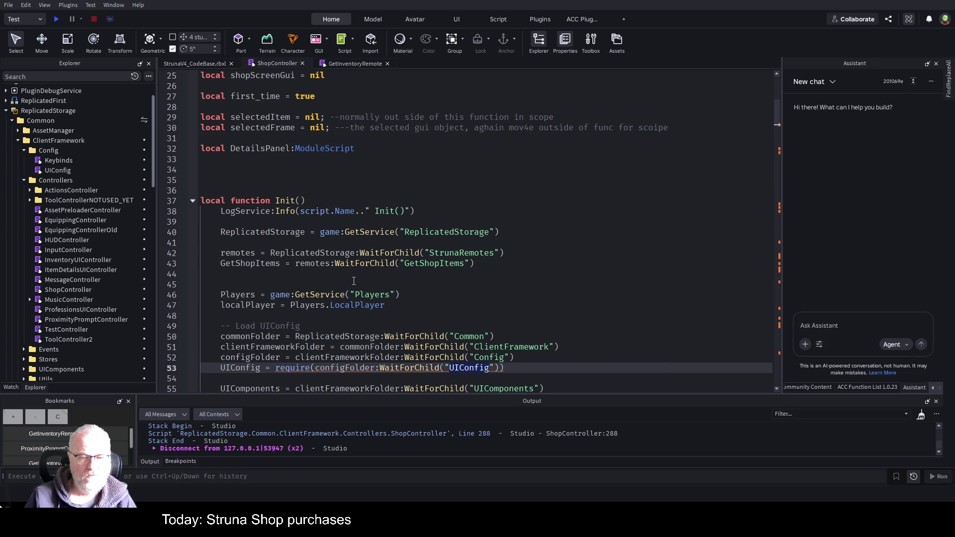
pyautogui.scroll(5, 321, 271)
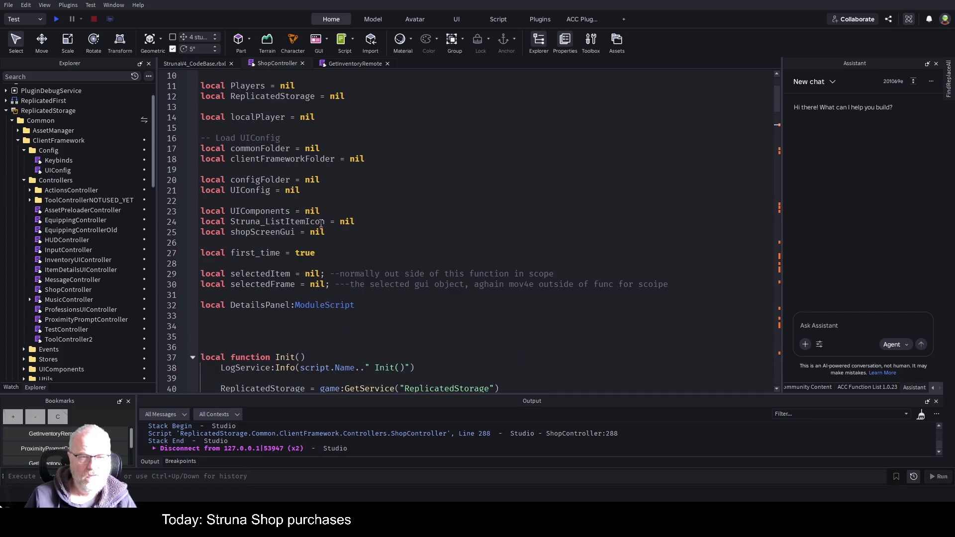
# Step: Type UIConfig on line 21 as ':ModuleScript --', commenting out its nil assignment, and save the place
pyautogui.click(273, 190)
pyautogui.write(':ModuleScript')
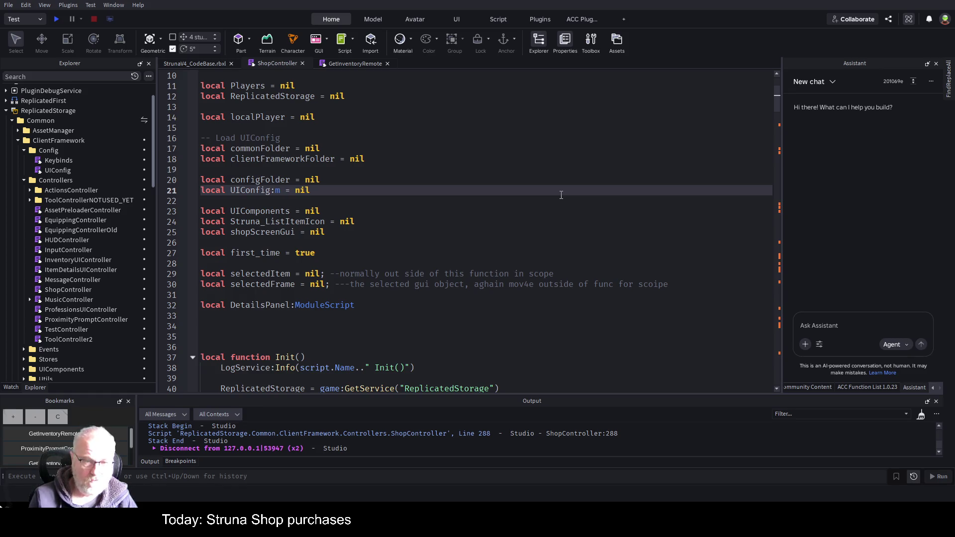
pyautogui.write(' --')
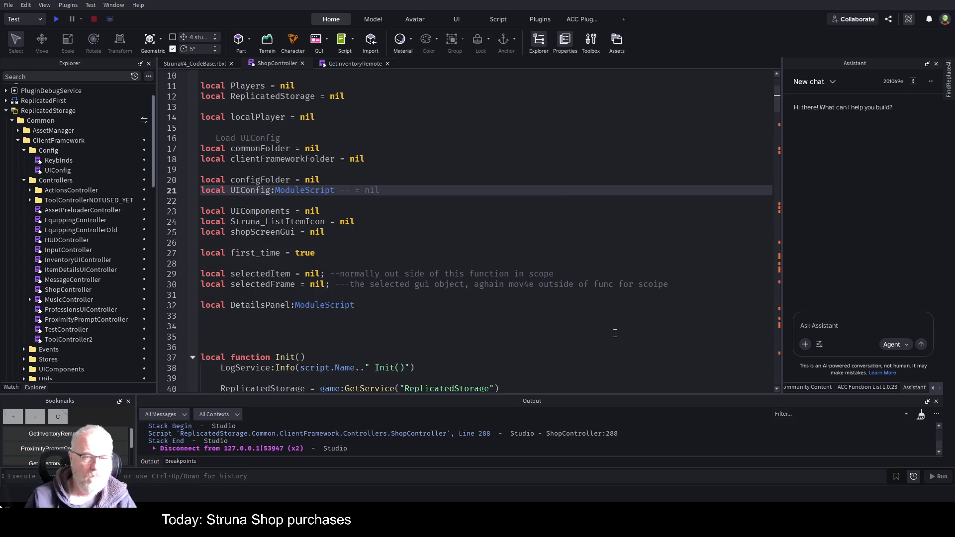
pyautogui.scroll(-6, 496, 132)
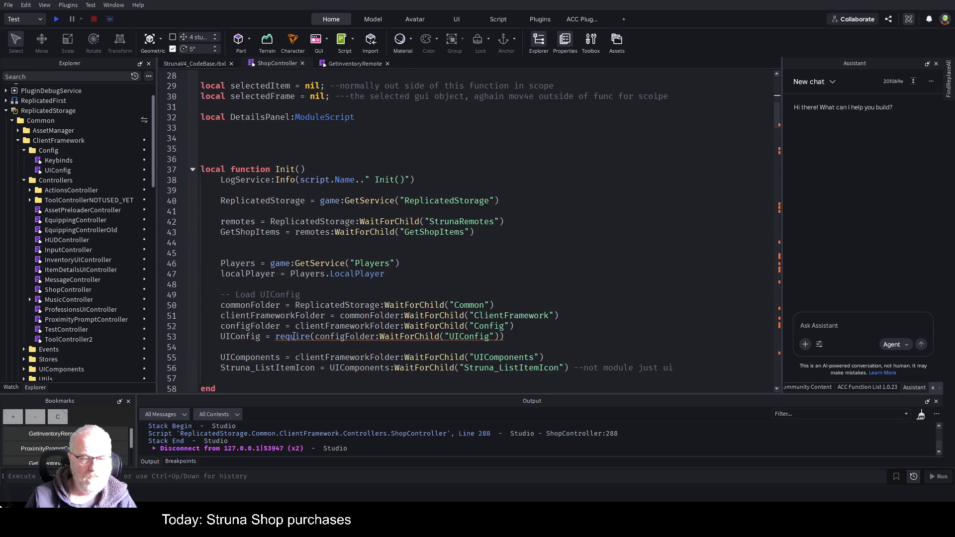
pyautogui.click(293, 337)
pyautogui.hotkey('ctrl', 's')
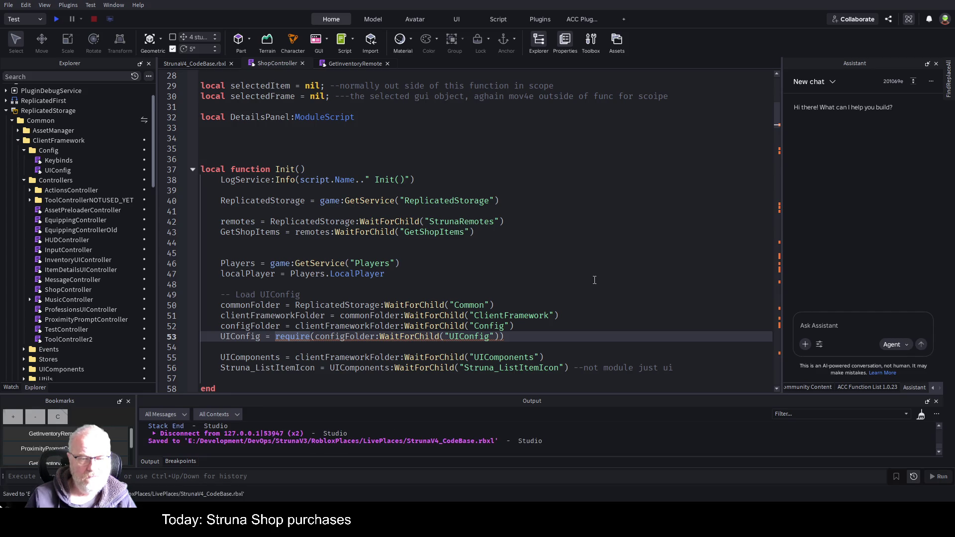
pyautogui.click(491, 278)
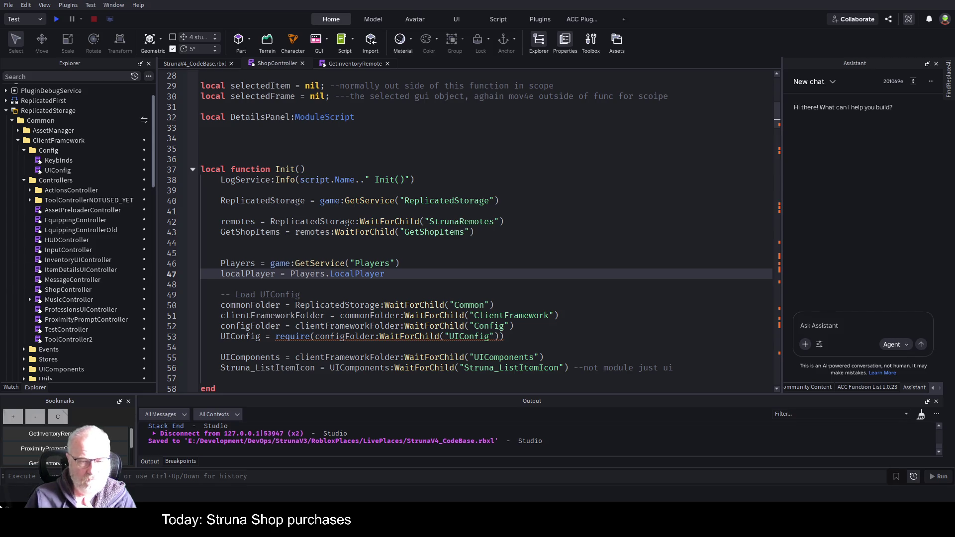
pyautogui.click(504, 337)
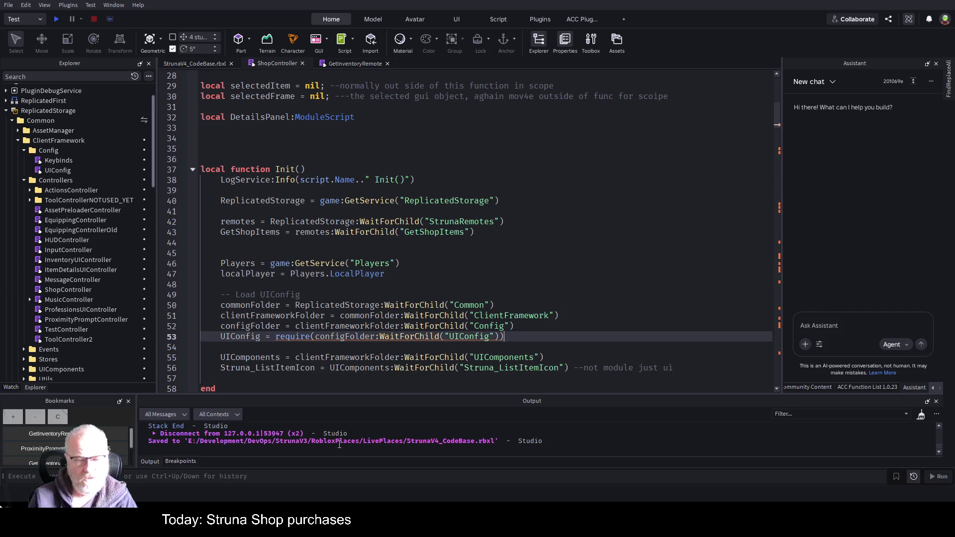
pyautogui.press('Left')
pyautogui.write(':mod')
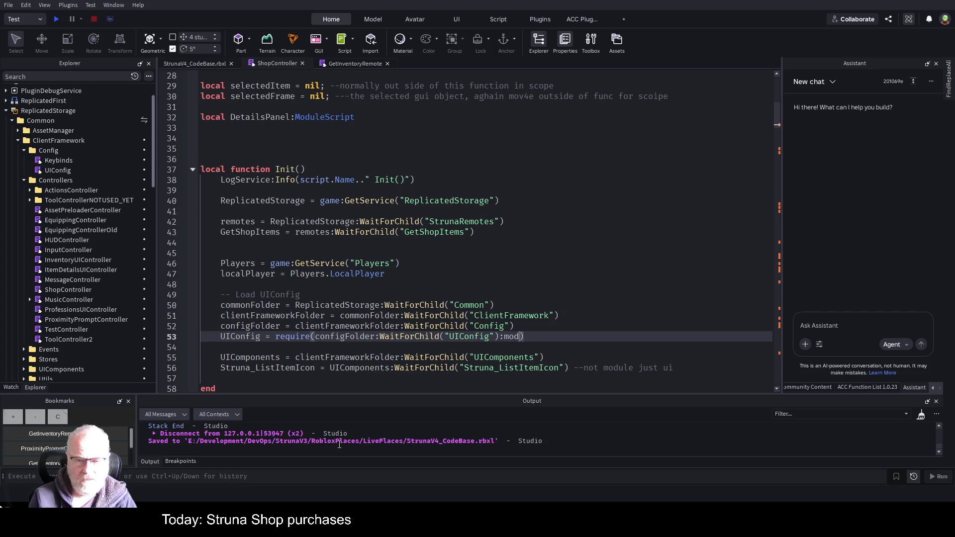
pyautogui.press('BackSpace')
pyautogui.press('BackSpace')
pyautogui.press('BackSpace')
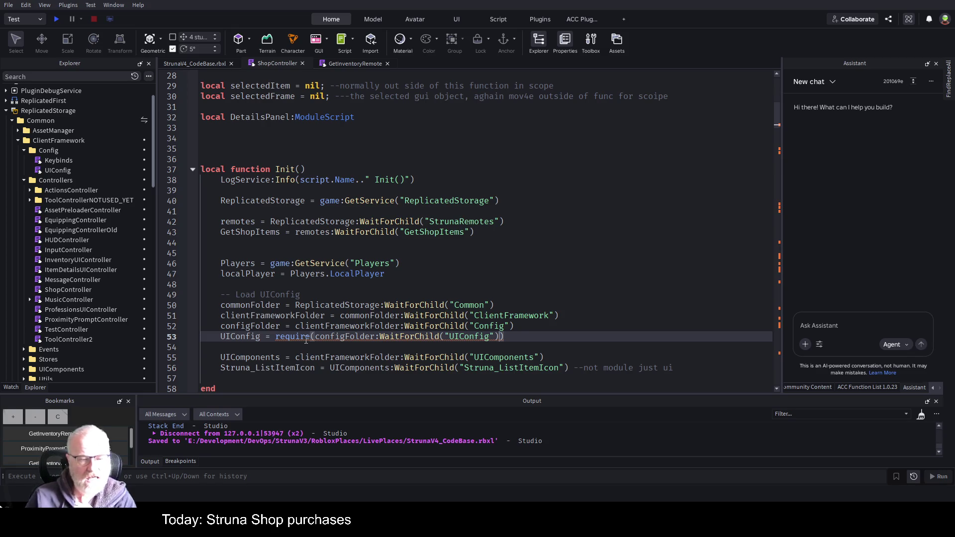
pyautogui.doubleClick(342, 337)
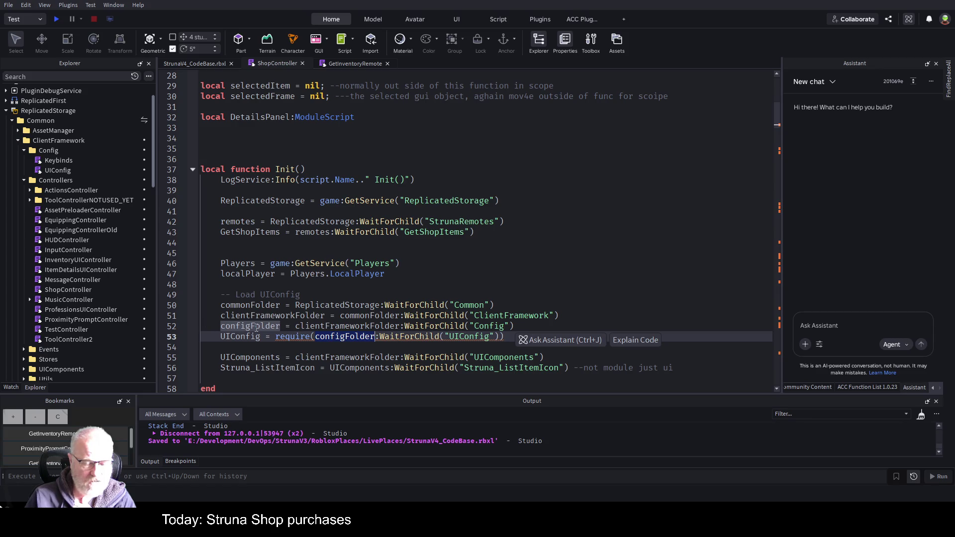
# Step: Add 'local bob:ModuleScript=configFolder:WaitForChild("UIConfig")' below the configFolder line
pyautogui.click(522, 326)
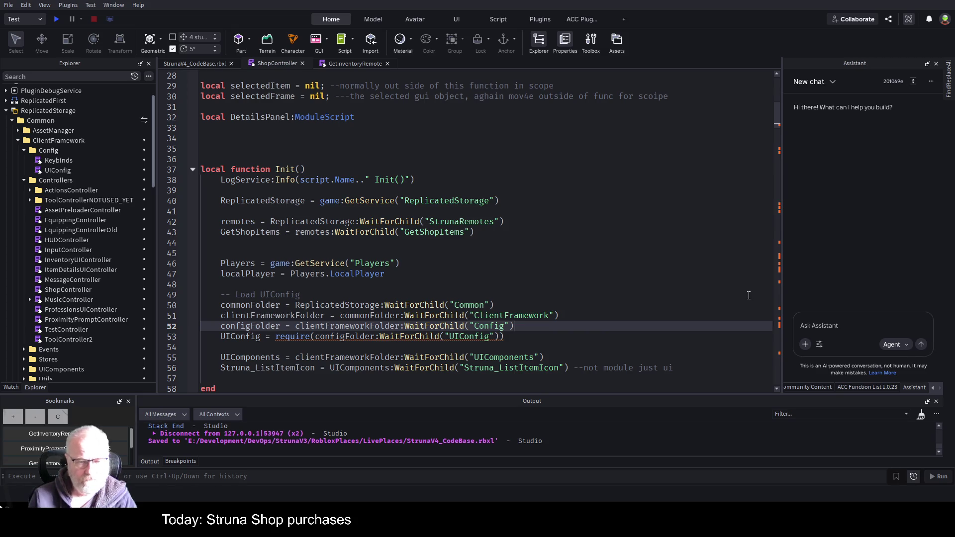
pyautogui.press('Return')
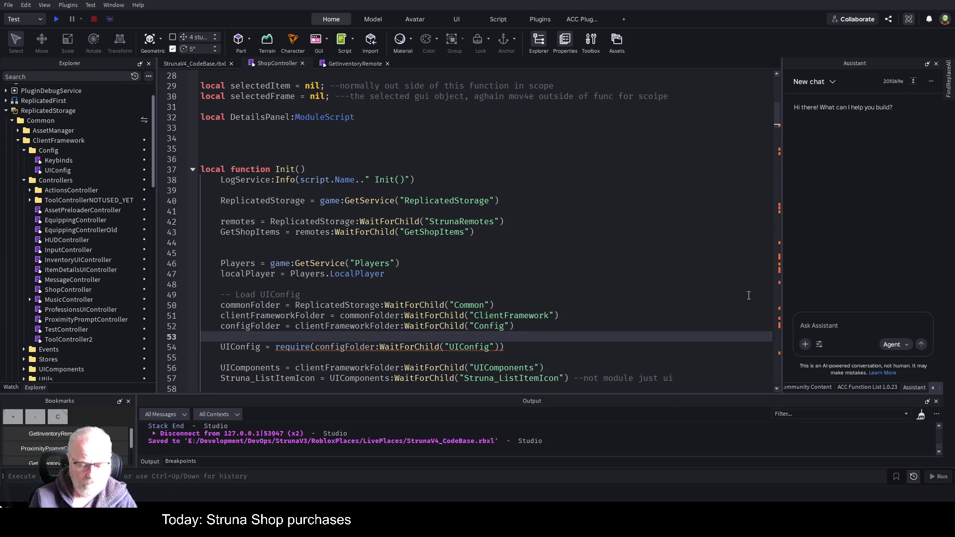
pyautogui.write('local bob=')
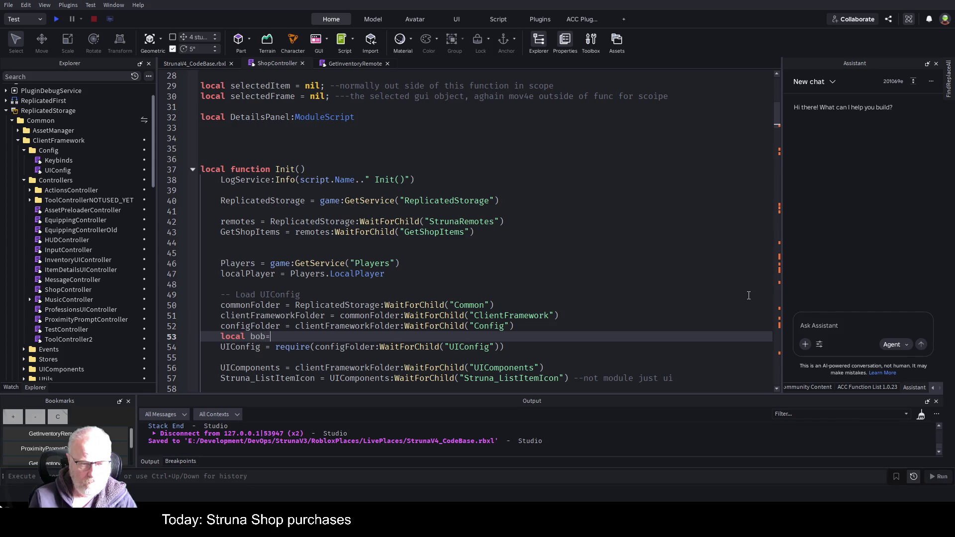
pyautogui.press('Down')
pyautogui.hotkey('ctrl', 'Right')
pyautogui.hotkey('ctrl', 'Right')
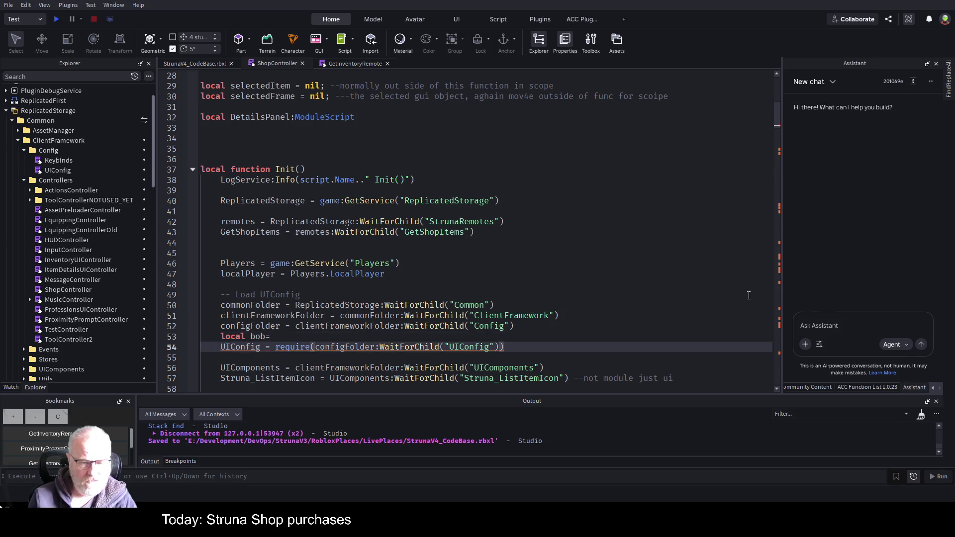
pyautogui.hotkey('shift', 'End')
pyautogui.hotkey('shift', 'Left')
pyautogui.hotkey('shift', 'Left')
pyautogui.hotkey('shift', 'Right')
pyautogui.hotkey('ctrl', 'c')
pyautogui.press('Up')
pyautogui.hotkey('ctrl', 'v')
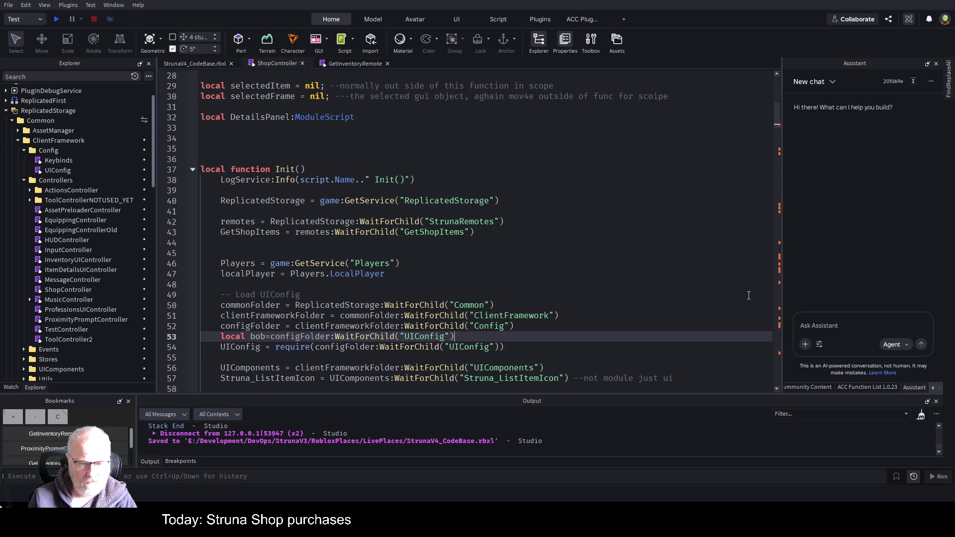
pyautogui.press('Return')
pyautogui.press('Down')
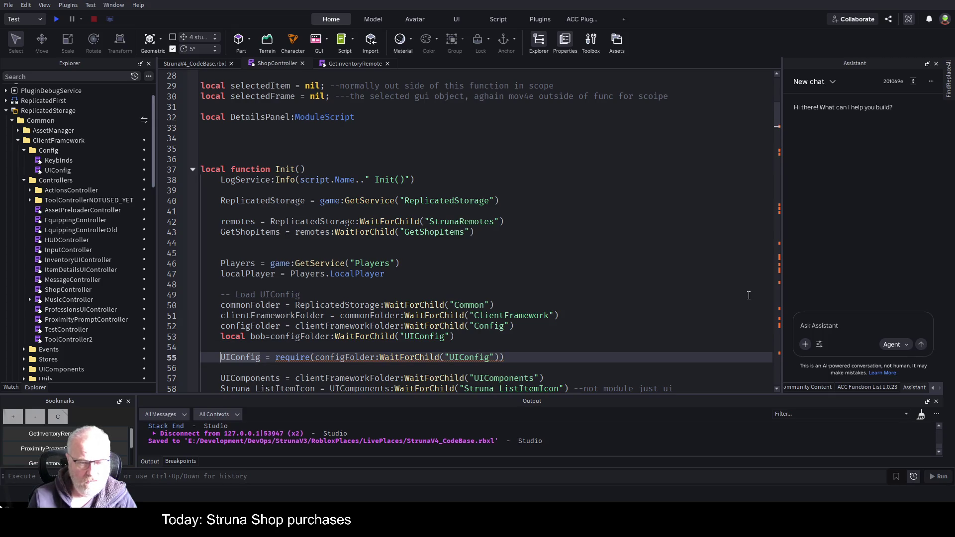
pyautogui.press('Up')
pyautogui.press('Up')
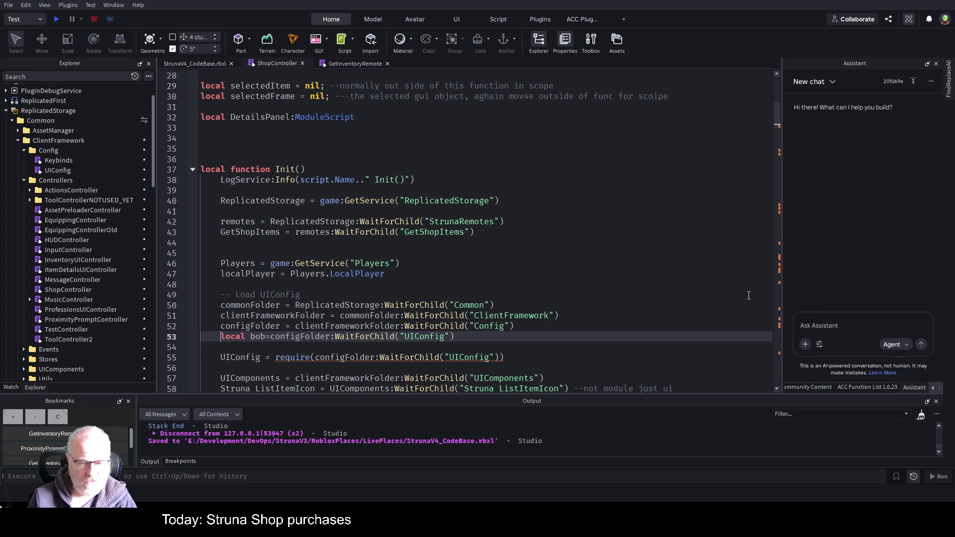
pyautogui.write(':ModuleScript')
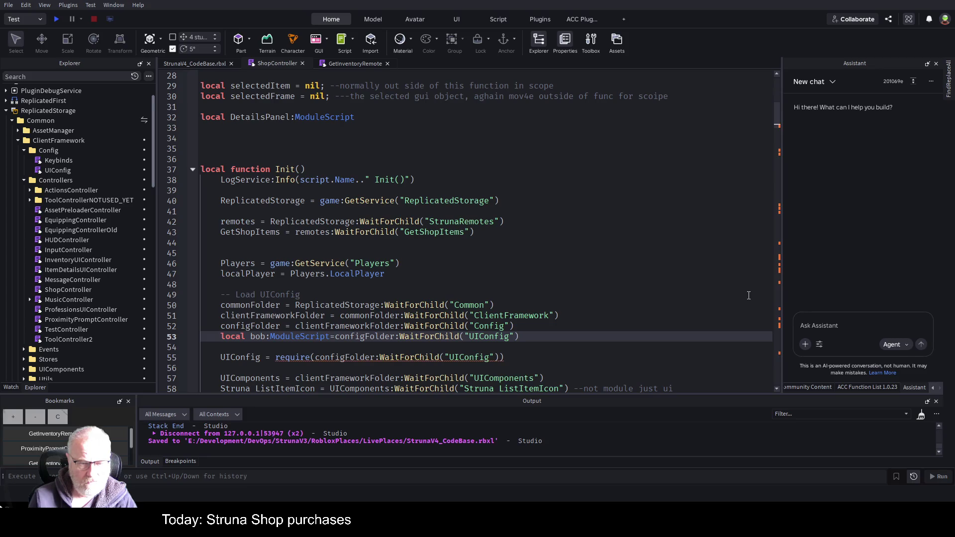
# Step: Duplicate the UIConfig require line above the original and change its argument to bob
pyautogui.press('Down')
pyautogui.press('Down')
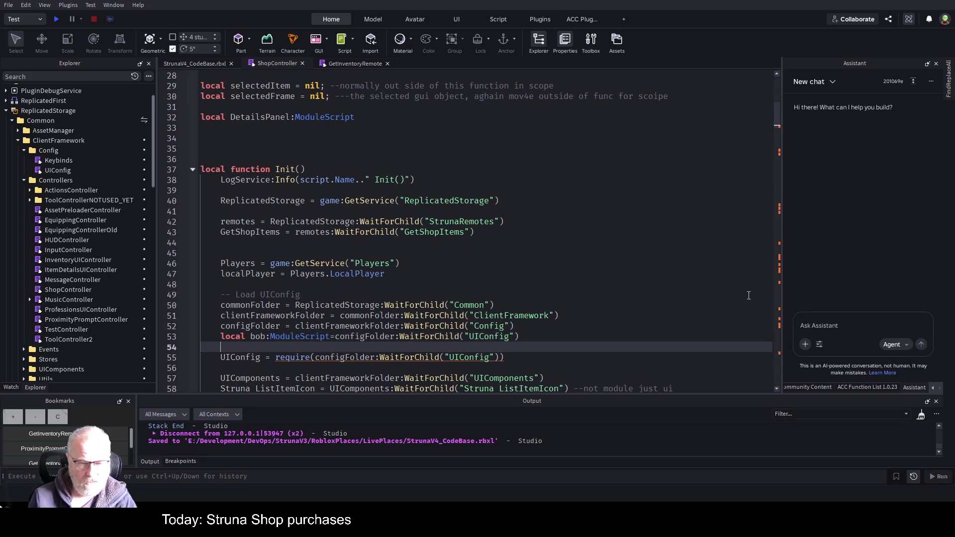
pyautogui.hotkey('shift', 'Home')
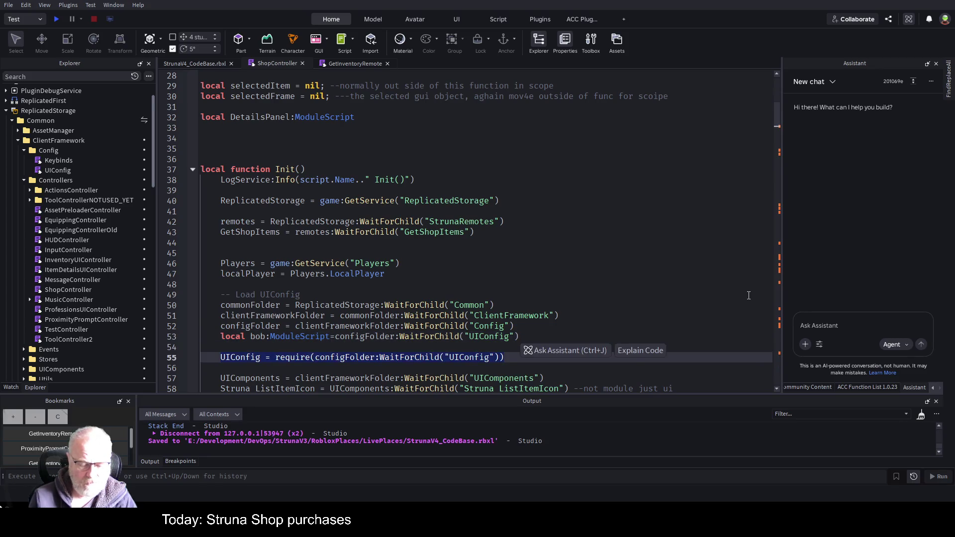
pyautogui.hotkey('ctrl', 'c')
pyautogui.press('Up')
pyautogui.hotkey('ctrl', 'v')
pyautogui.press('Return')
pyautogui.press('Up')
pyautogui.hotkey('ctrl', 'Right')
pyautogui.hotkey('ctrl', 'Right')
pyautogui.hotkey('ctrl', 'Right')
pyautogui.hotkey('ctrl', 'Right')
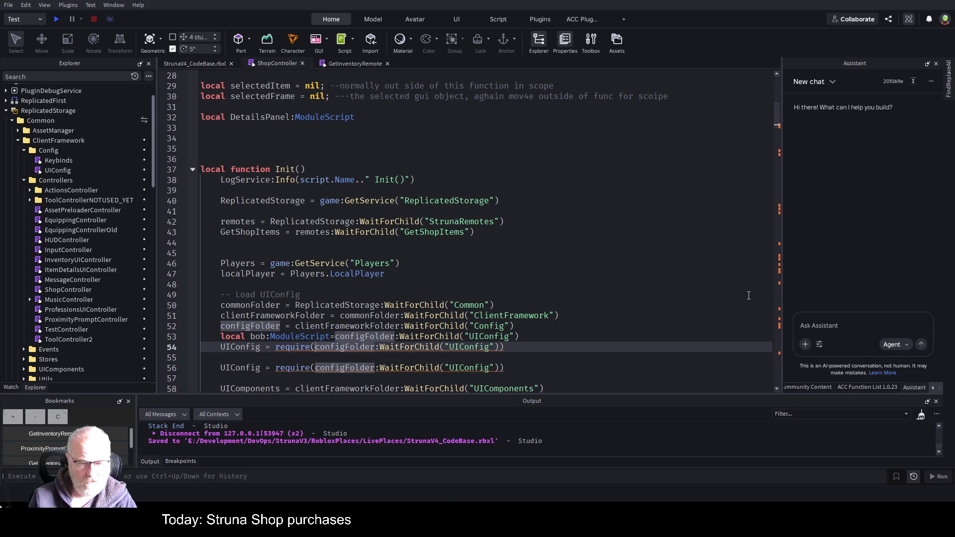
pyautogui.hotkey('shift', 'End')
pyautogui.press('BackSpace')
pyautogui.write('b)ob')
pyautogui.press('Up')
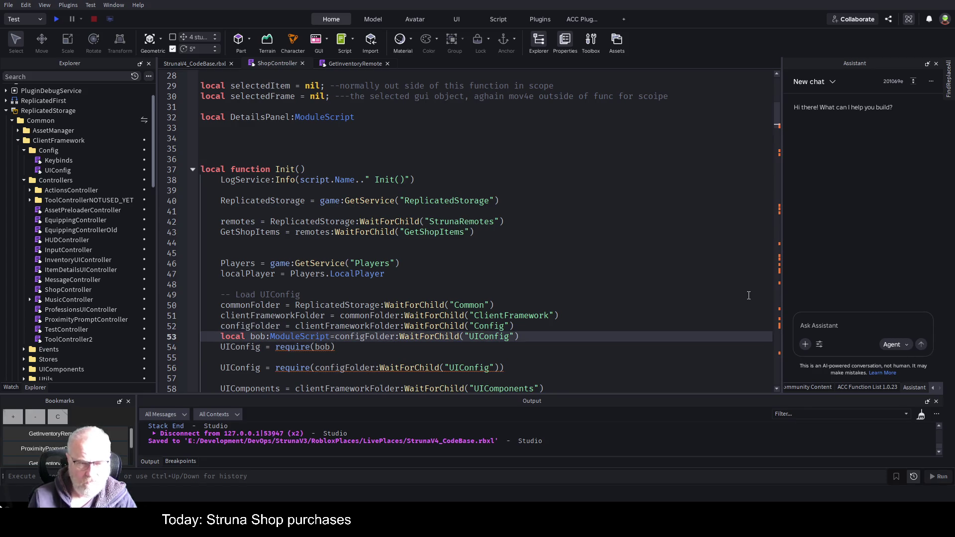
pyautogui.press('Down')
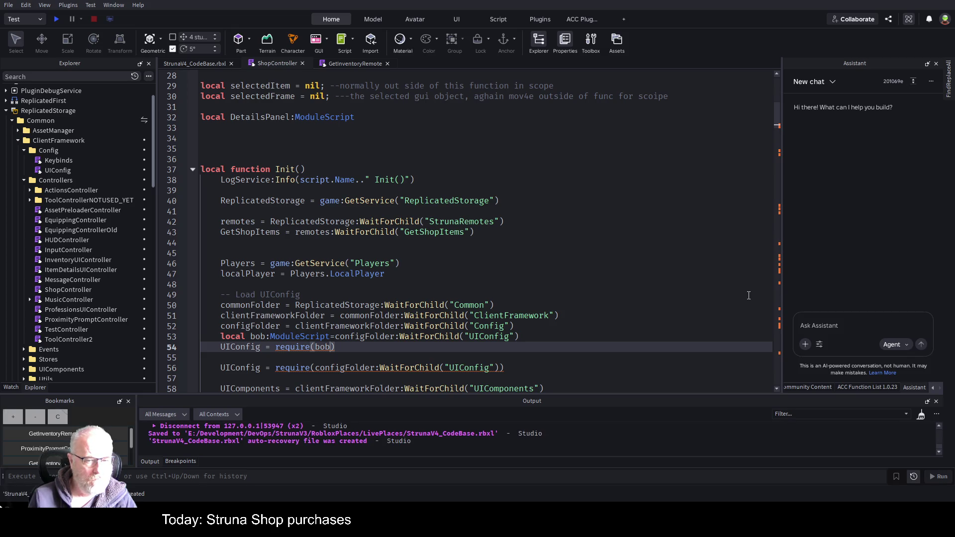
pyautogui.press('BackSpace')
pyautogui.press('BackSpace')
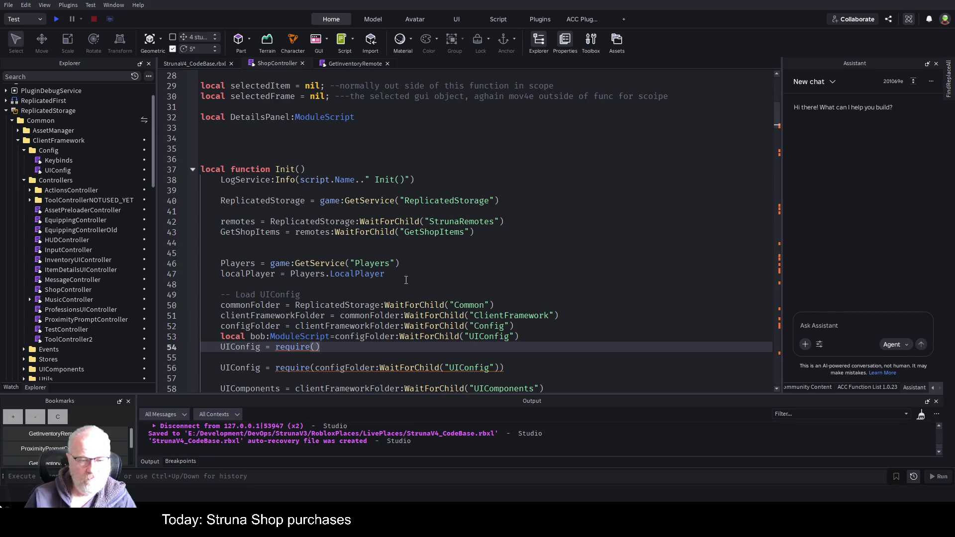
# Step: Delete the experimental bob and require() lines from Init and save the place
pyautogui.scroll(-2, 456, 277)
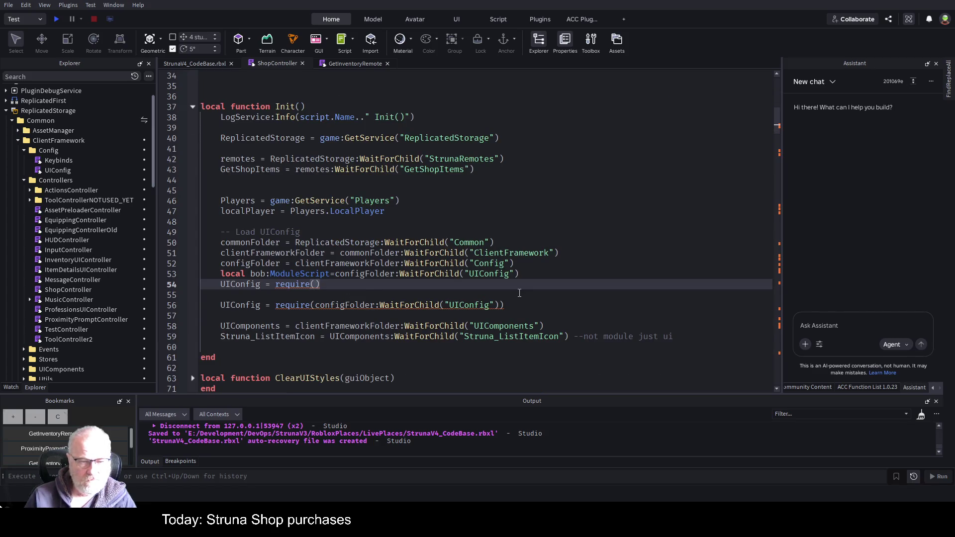
pyautogui.press('End')
pyautogui.hotkey('shift', 'Up')
pyautogui.hotkey('shift', 'Home')
pyautogui.press('BackSpace')
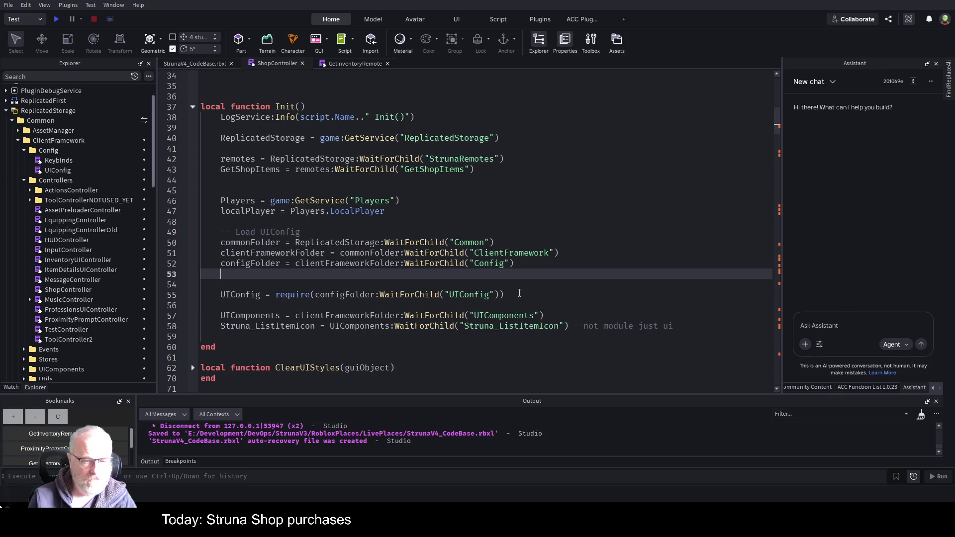
pyautogui.scroll(-4, 520, 259)
pyautogui.hotkey('ctrl', 's')
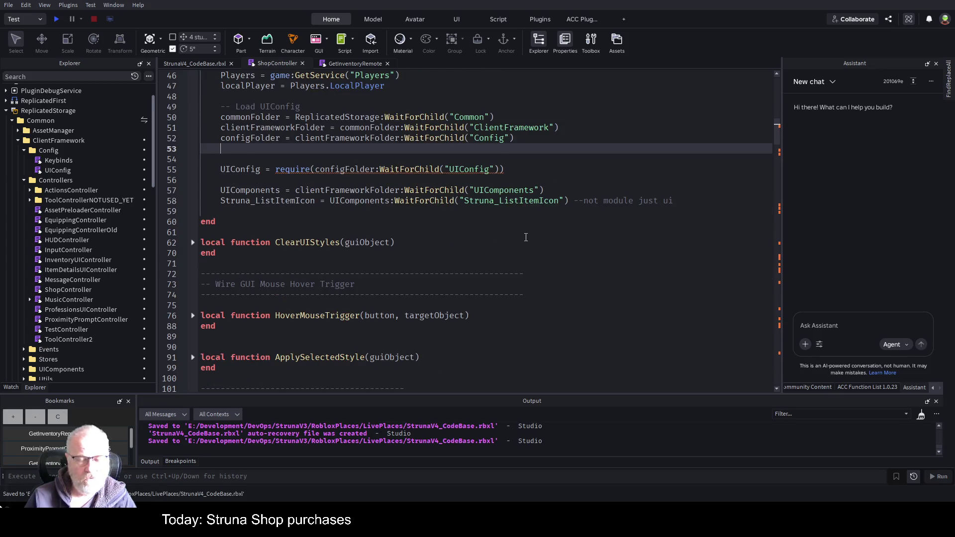
# Step: Try a ':Frame' type on panelTemplate in buildGrid, undo it, save, and select UIComponents
pyautogui.scroll(-14, 526, 237)
pyautogui.click(525, 232)
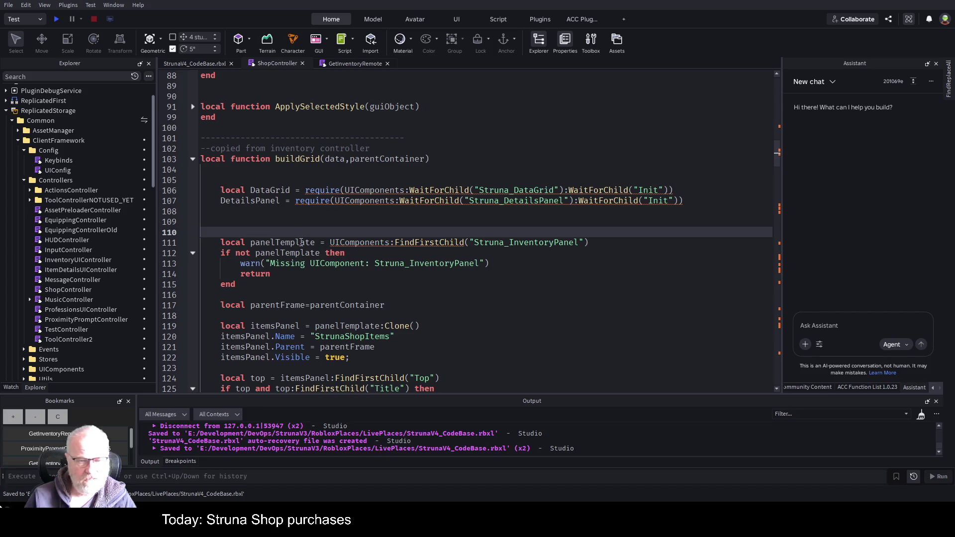
pyautogui.click(314, 241)
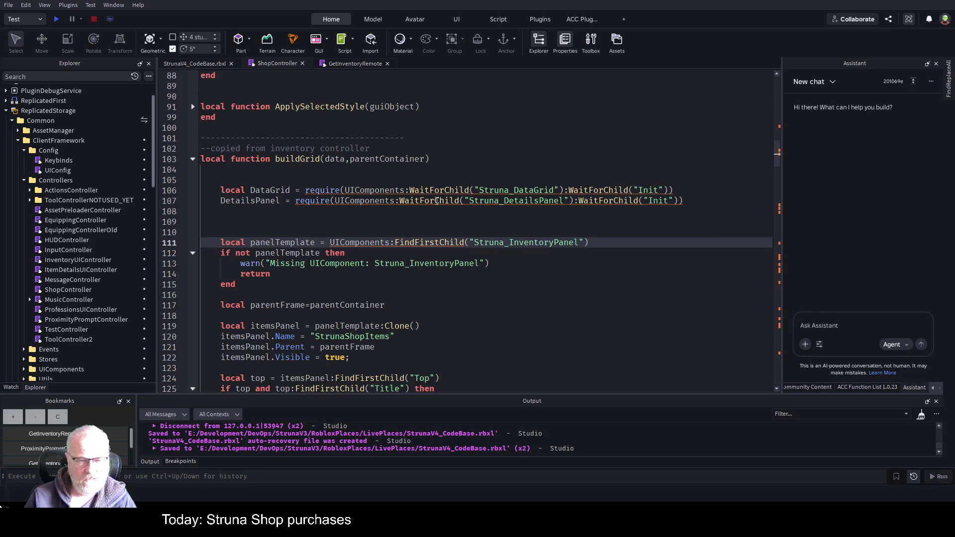
pyautogui.write(':Frame')
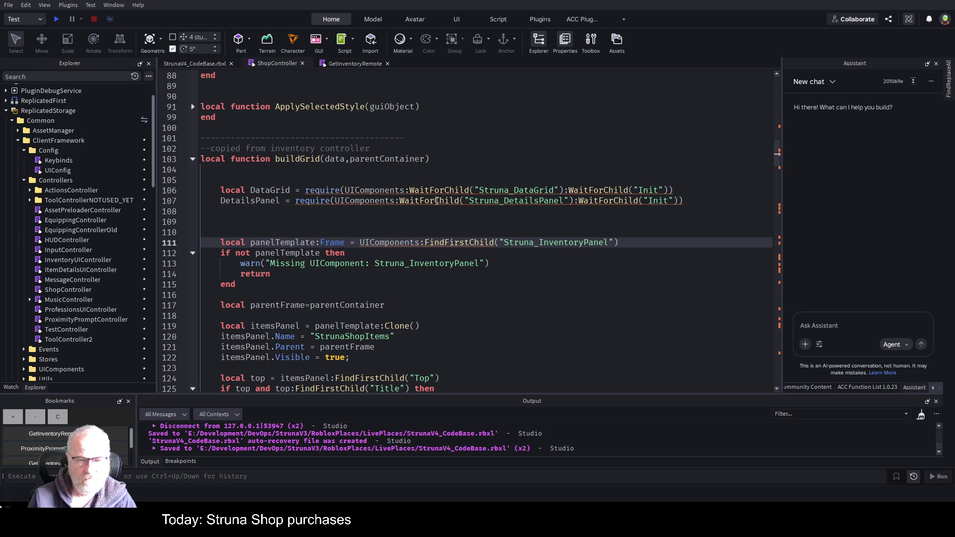
pyautogui.press('Up')
pyautogui.hotkey('ctrl', 'z')
pyautogui.hotkey('ctrl', 'z')
pyautogui.hotkey('ctrl', 'z')
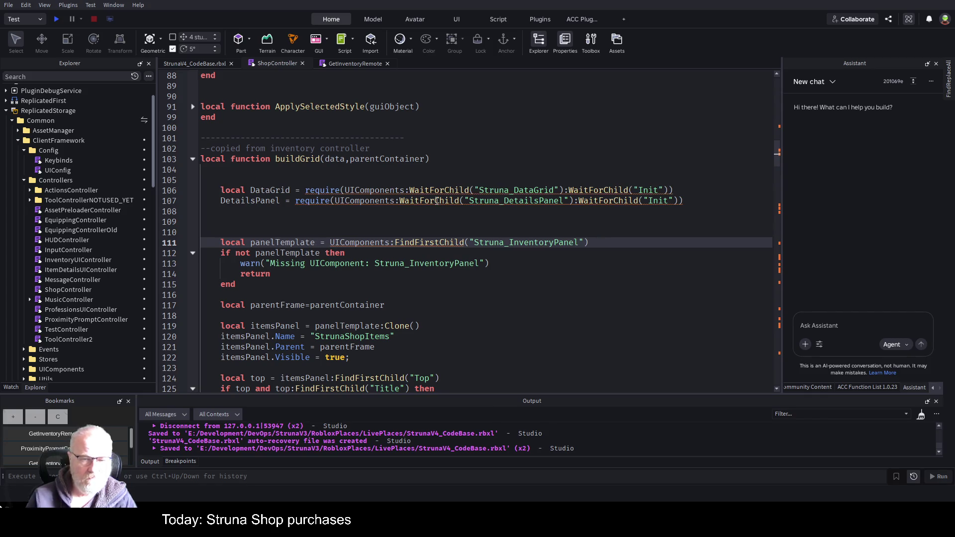
pyautogui.hotkey('ctrl', 's')
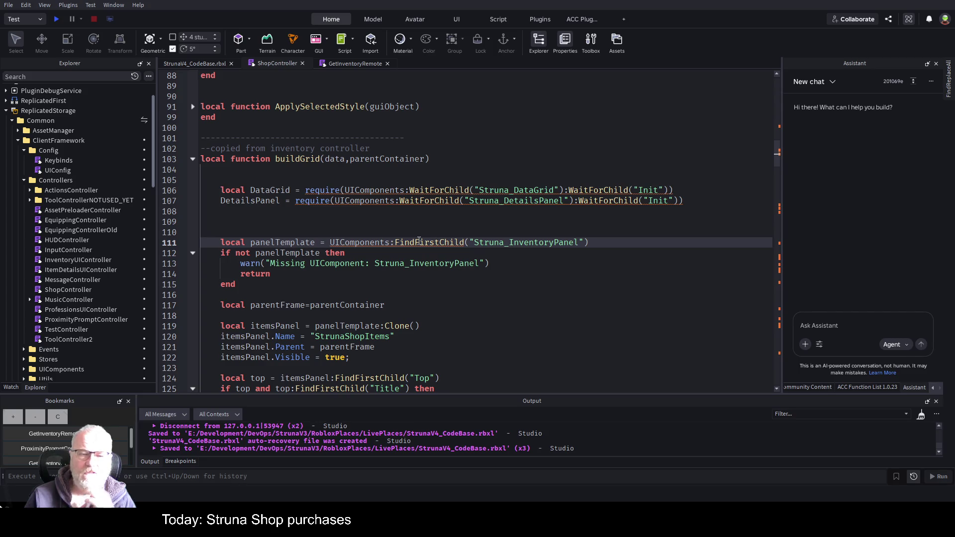
pyautogui.doubleClick(376, 245)
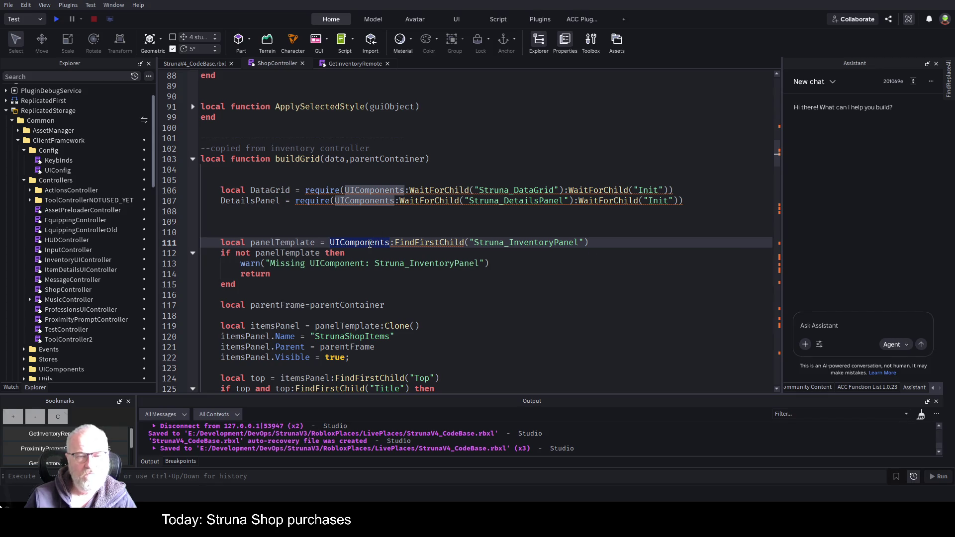
pyautogui.scroll(8, 370, 244)
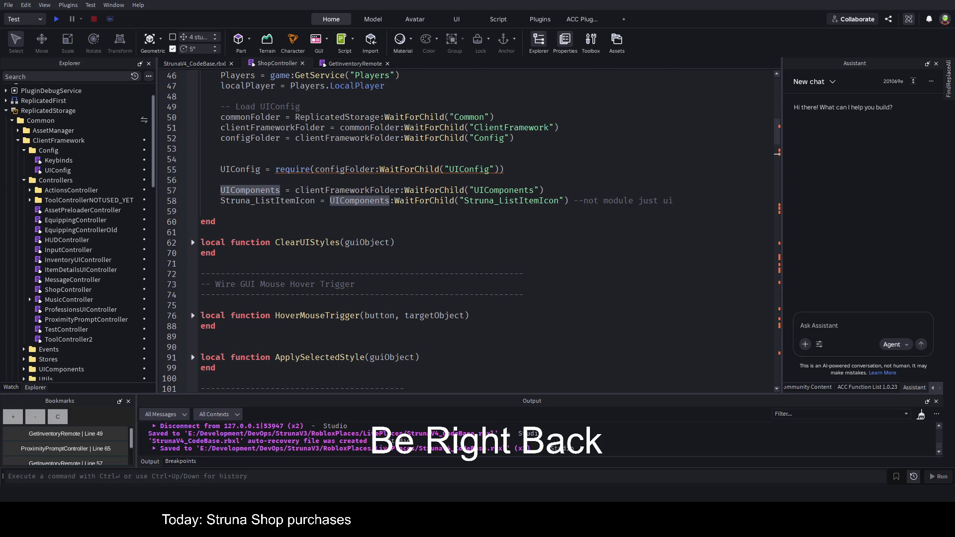
# Step: Append ':Frame --' to the line 23 UIComponents declaration, commenting out '= nil', and save
pyautogui.hotkey('alt', 'Tab')
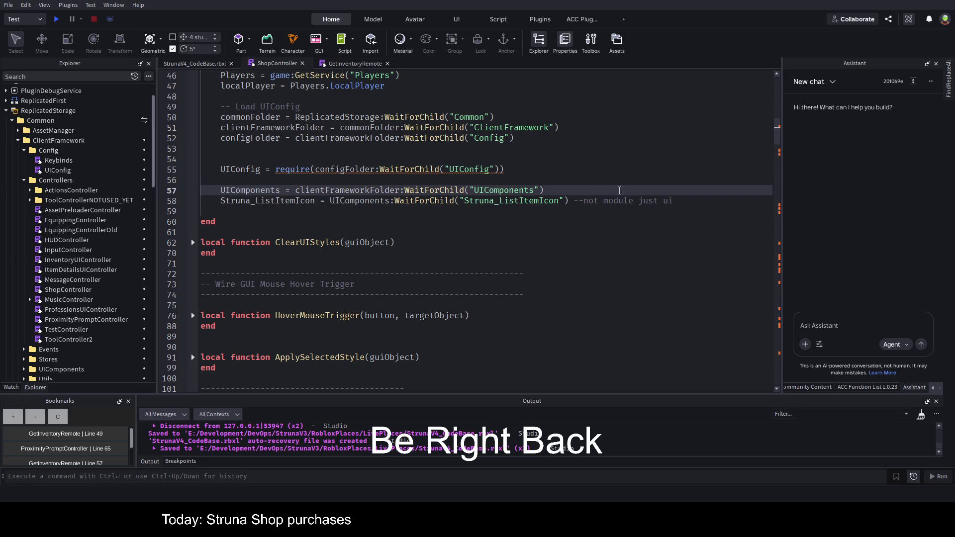
pyautogui.write(':Fra')
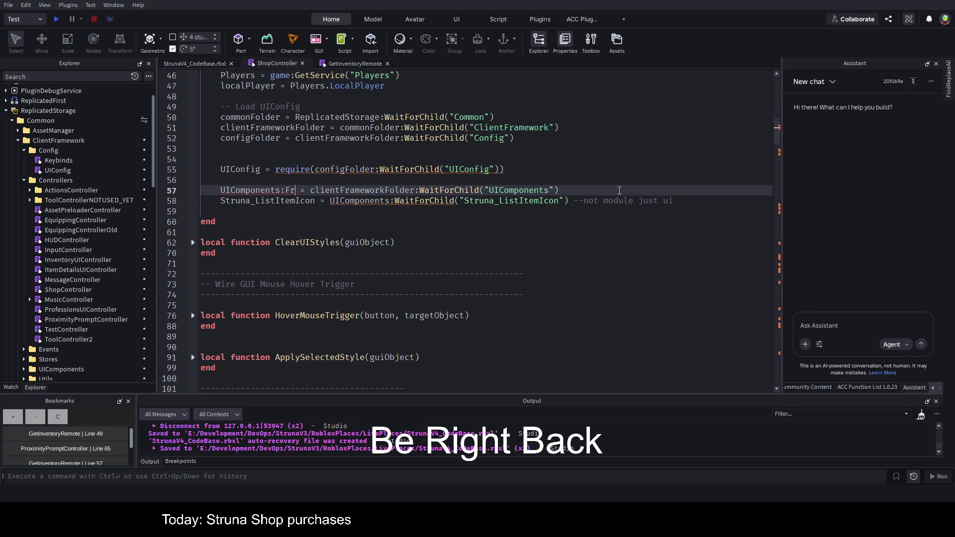
pyautogui.write('me')
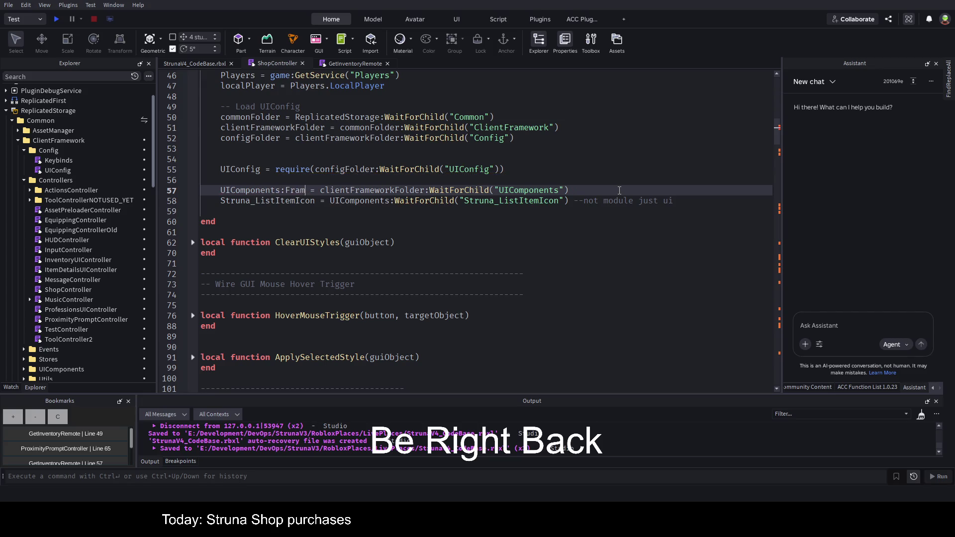
pyautogui.hotkey('ctrl', 'z')
pyautogui.hotkey('ctrl', 'z')
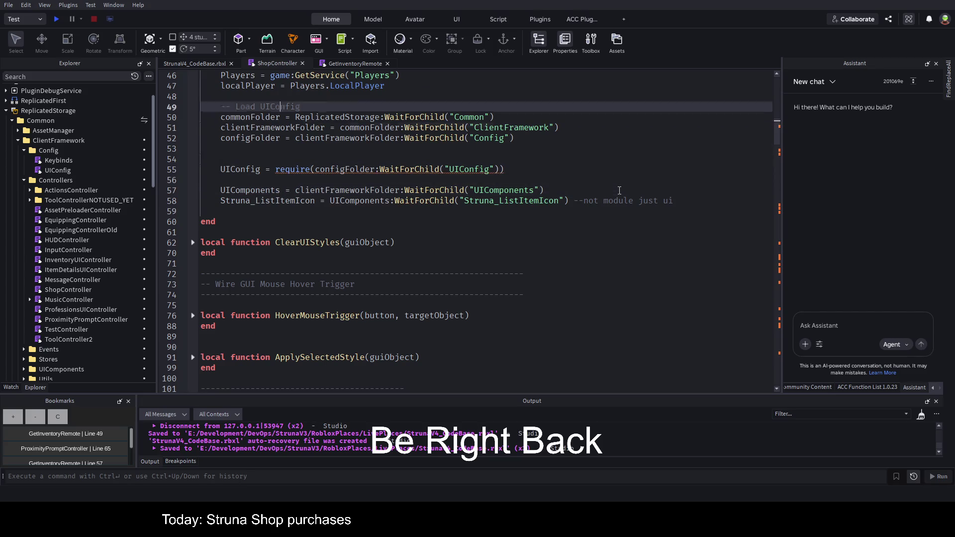
pyautogui.hotkey('ctrl', 'z')
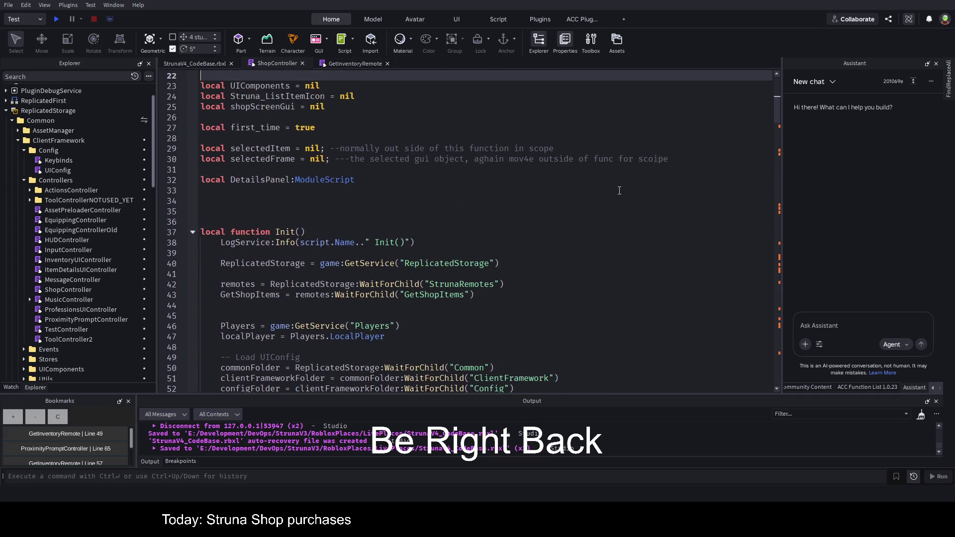
pyautogui.hotkey('ctrl', 'z')
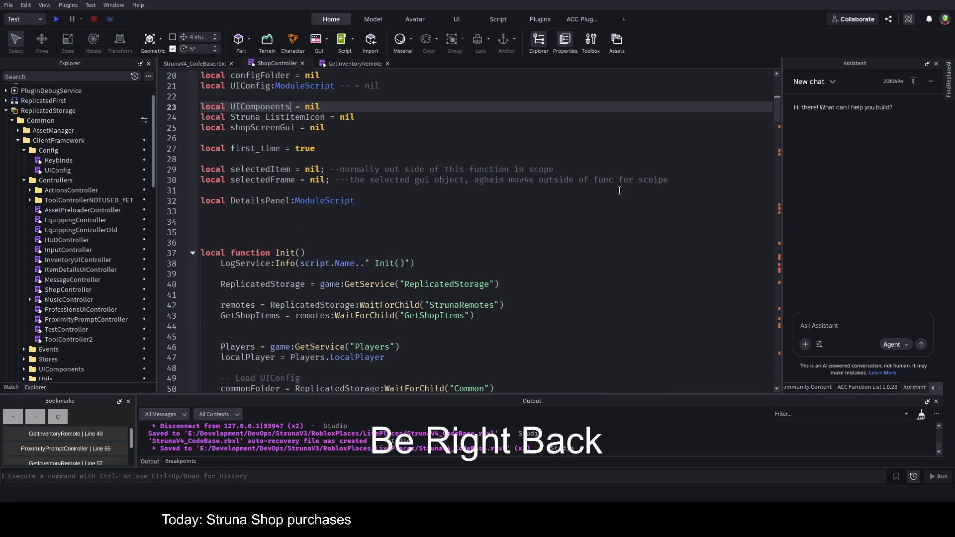
pyautogui.write(':Frame --')
pyautogui.hotkey('ctrl', 's')
# Step: Fix the doubled colon before Frame on the UIComponents declaration
pyautogui.scroll(-5, 428, 222)
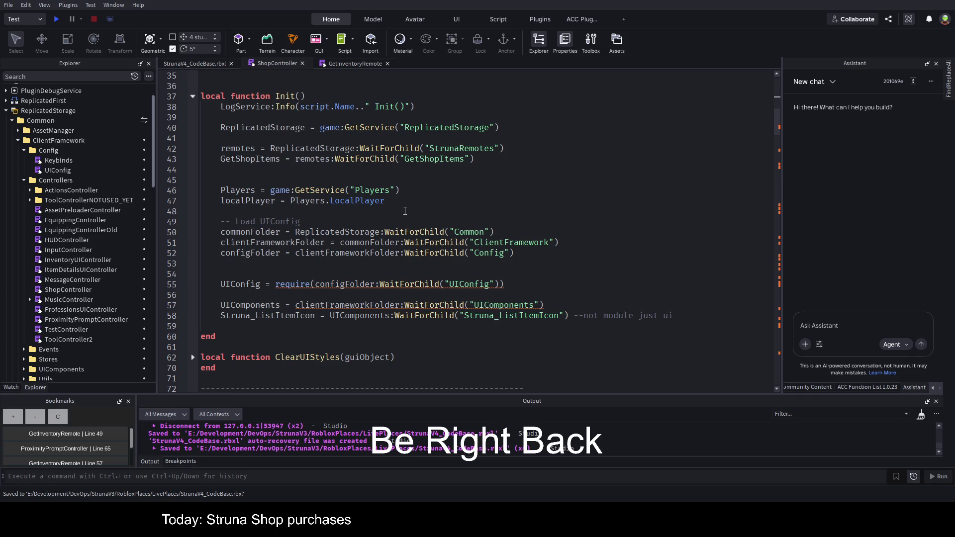
pyautogui.scroll(6, 385, 219)
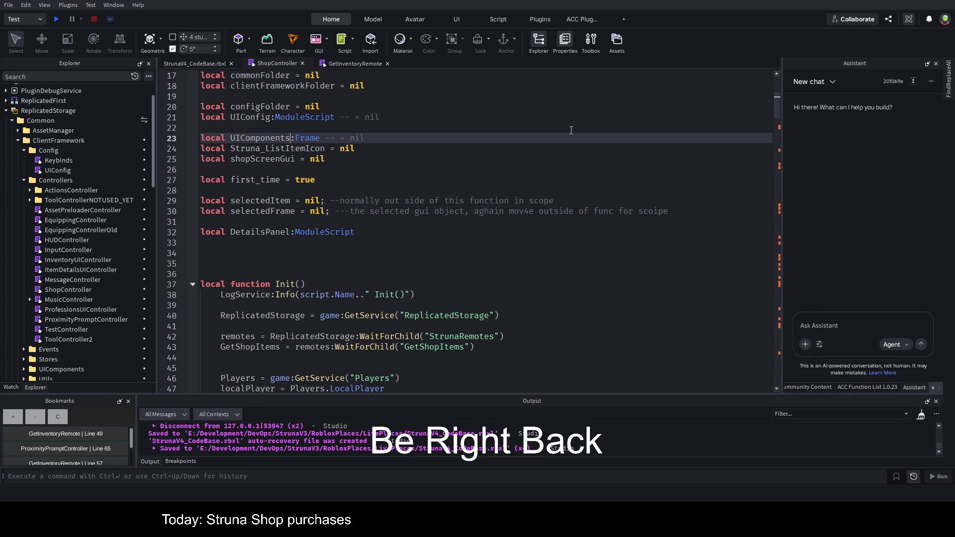
pyautogui.write(':')
pyautogui.click(490, 116)
pyautogui.click(292, 139)
pyautogui.press('Delete')
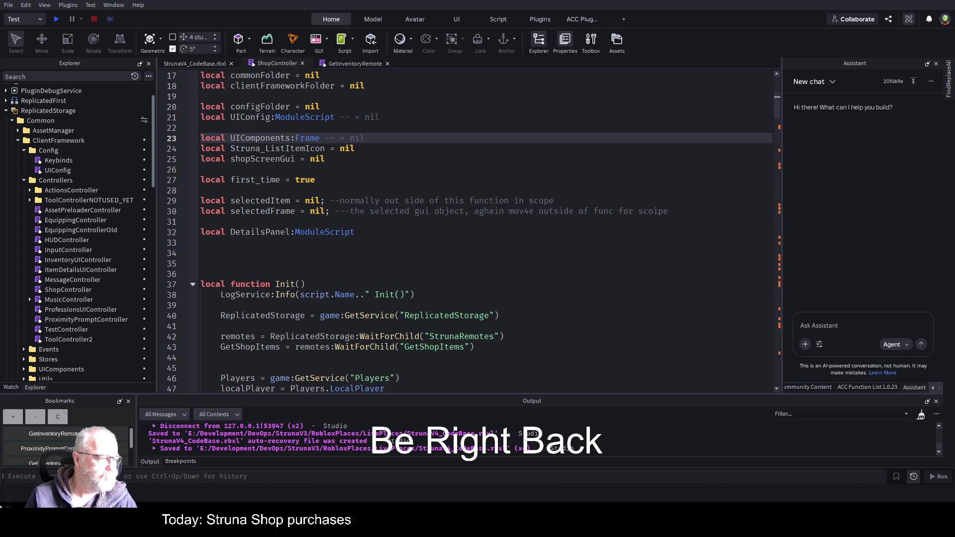
# Step: Add a space after 'UIComponents:' on line 23 and change its type from Frame to Folder, saving
pyautogui.click(348, 264)
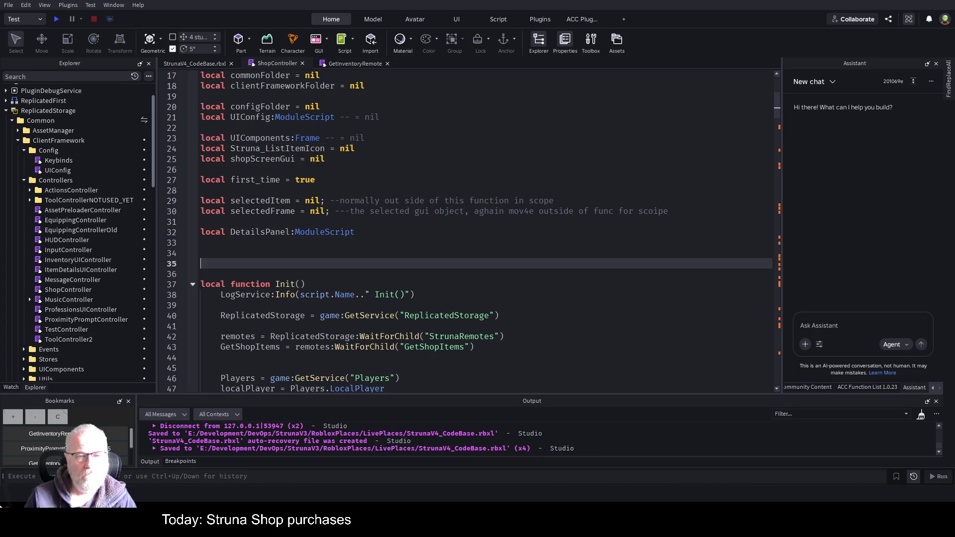
pyautogui.click(295, 138)
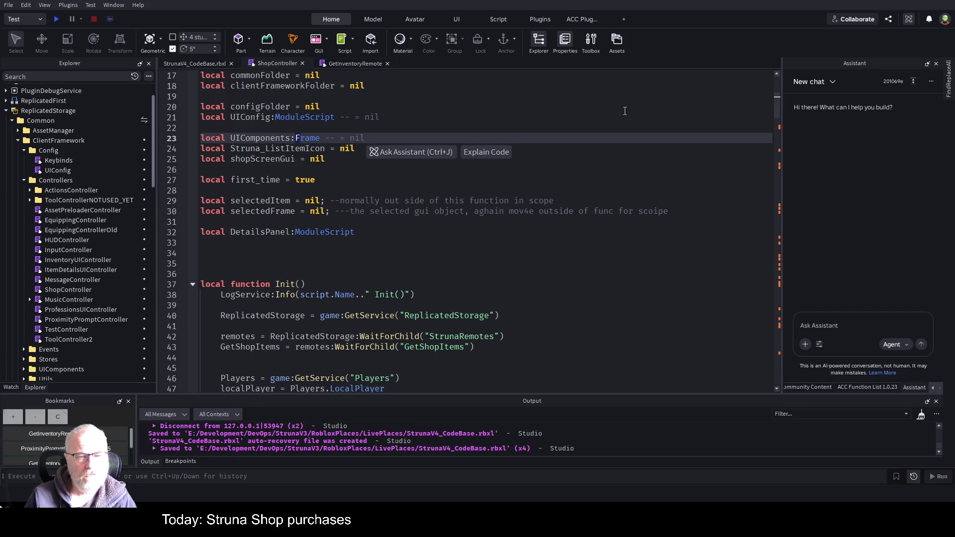
pyautogui.click(533, 177)
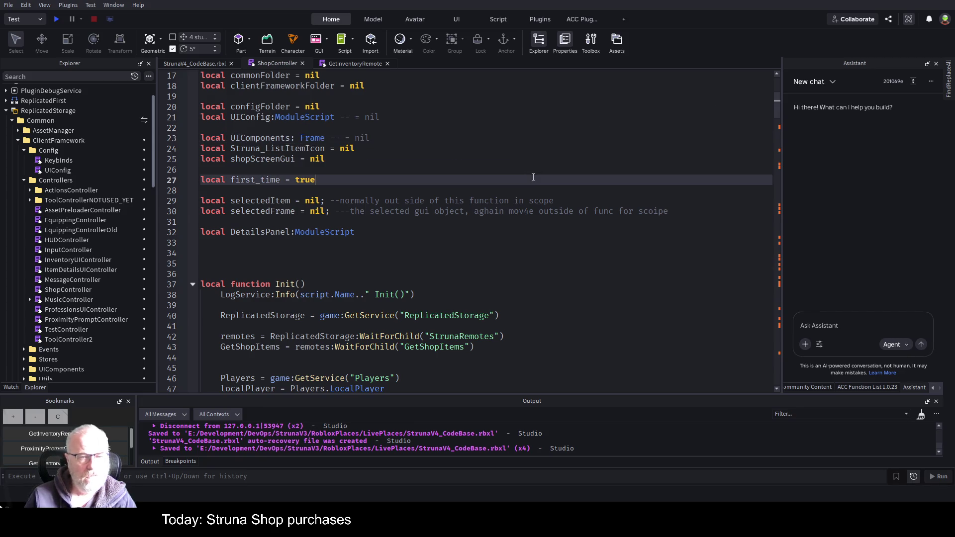
pyautogui.hotkey('ctrl', 's')
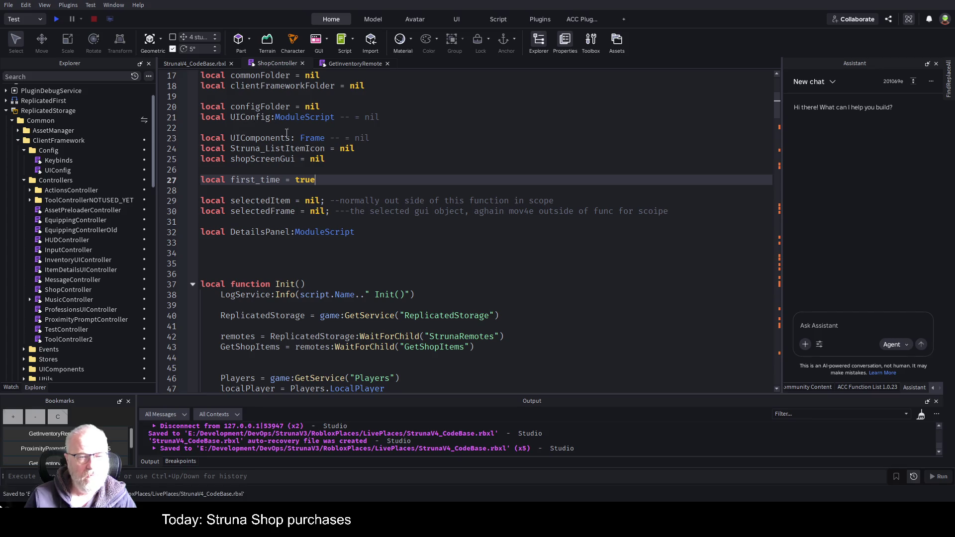
pyautogui.click(291, 138)
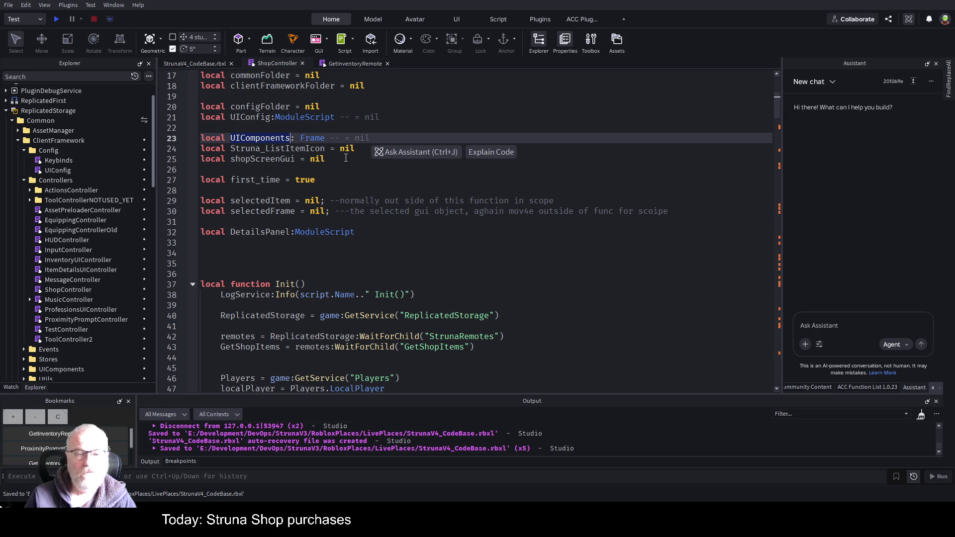
pyautogui.click(319, 138)
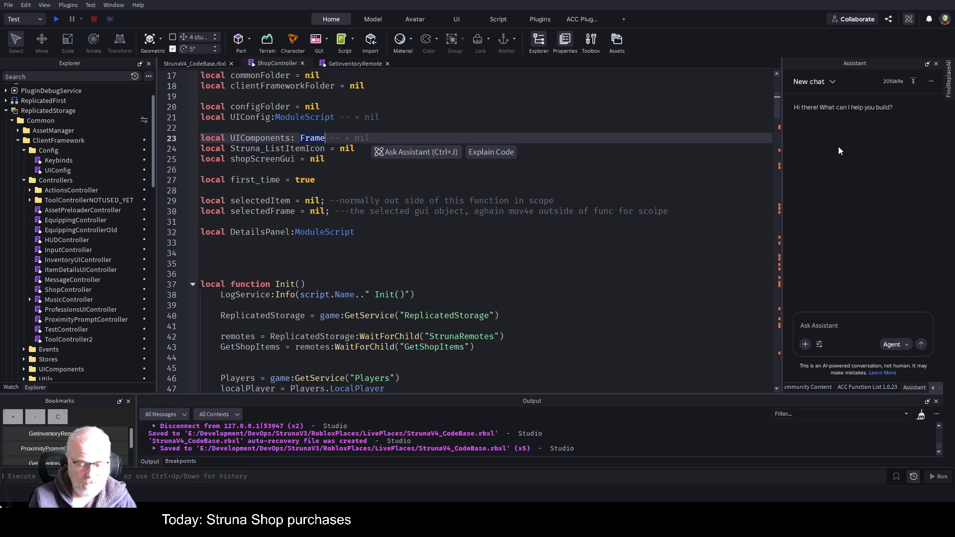
pyautogui.write('Folder')
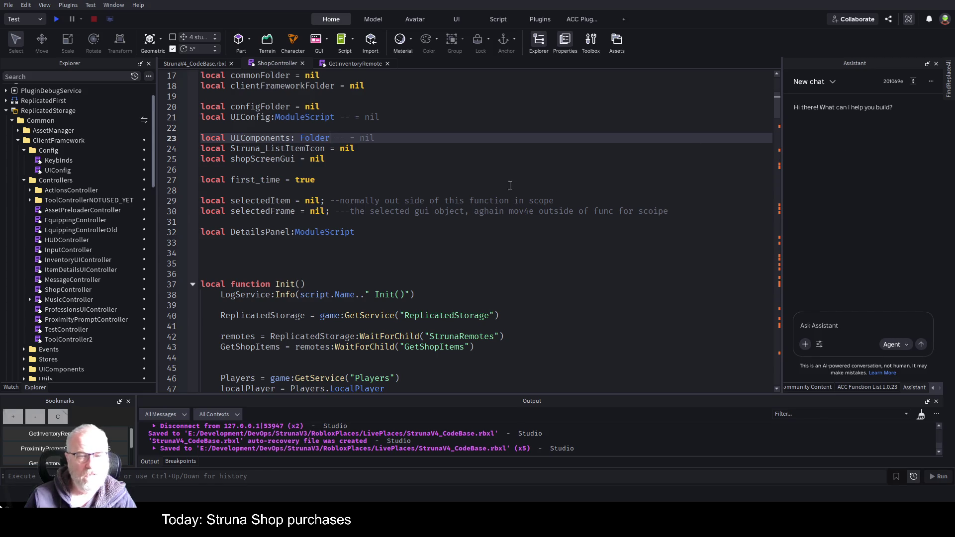
pyautogui.click(433, 191)
pyautogui.hotkey('ctrl', 's')
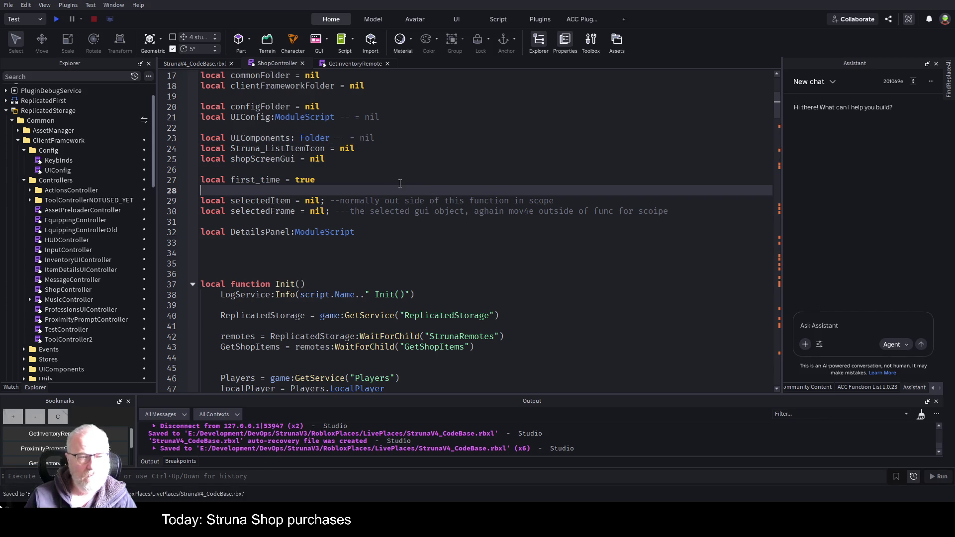
# Step: Scroll down to the Init function to check where UIComponents is used
pyautogui.click(269, 138)
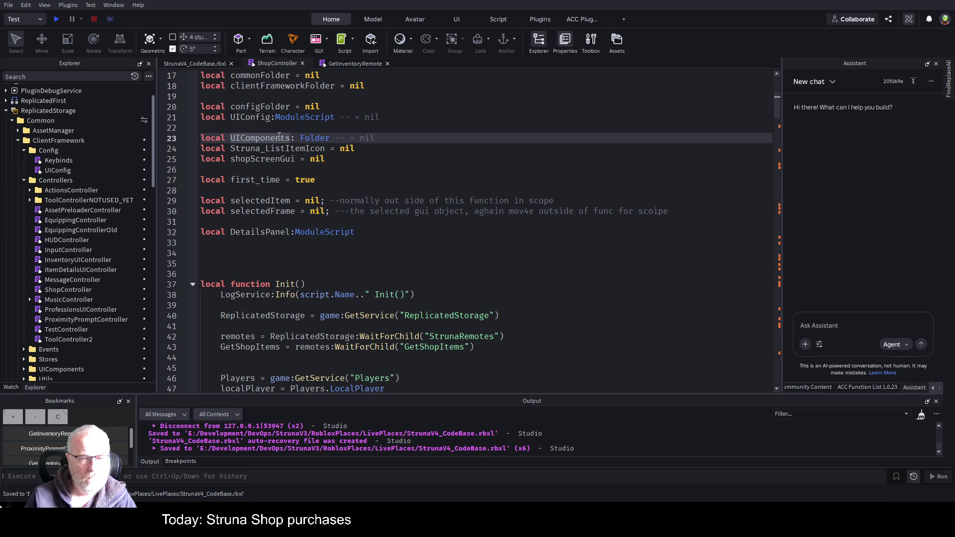
pyautogui.scroll(-4, 418, 245)
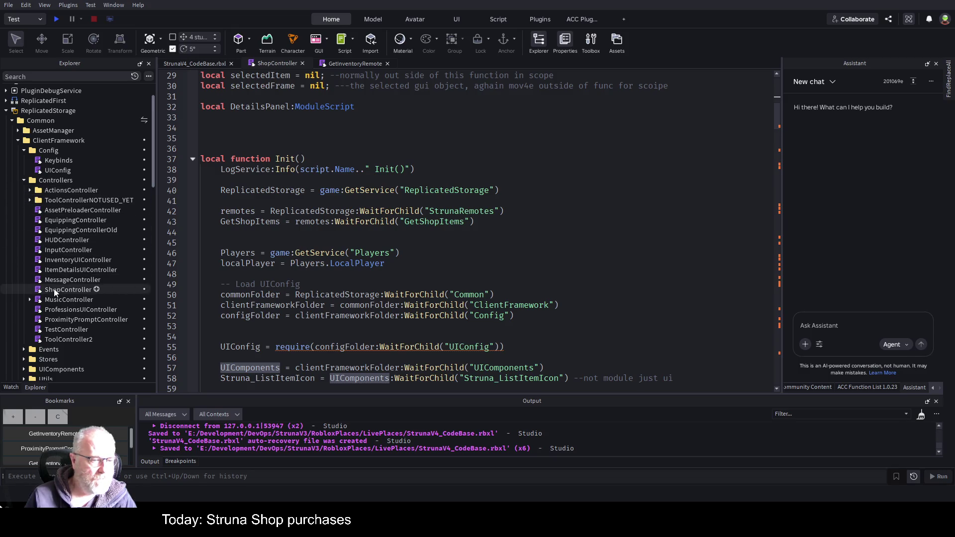
pyautogui.scroll(-1, 54, 292)
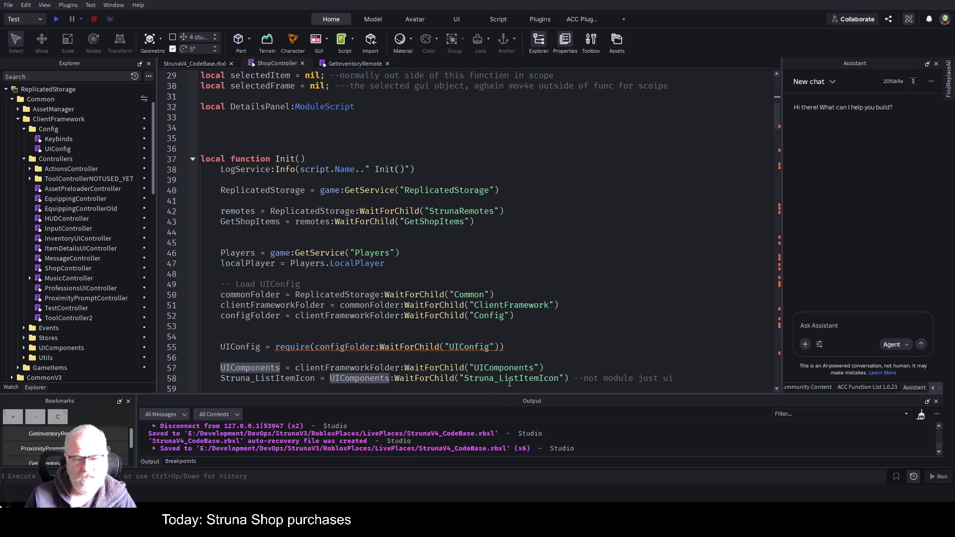
pyautogui.click(272, 358)
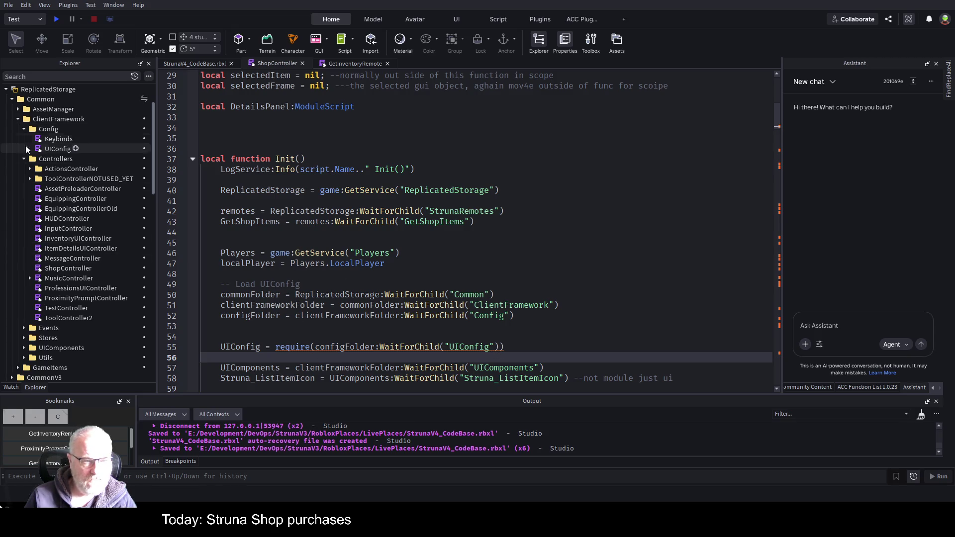
# Step: Review the UIConfig ModuleScript declaration and the Init code, saving the place
pyautogui.keyDown('ctrl'); pyautogui.click(251, 347); pyautogui.keyUp('ctrl')
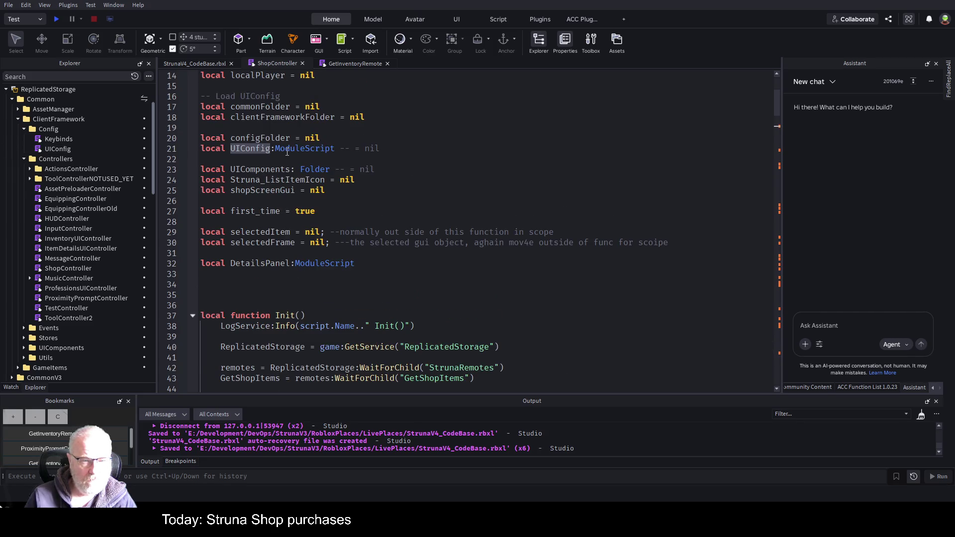
pyautogui.doubleClick(298, 149)
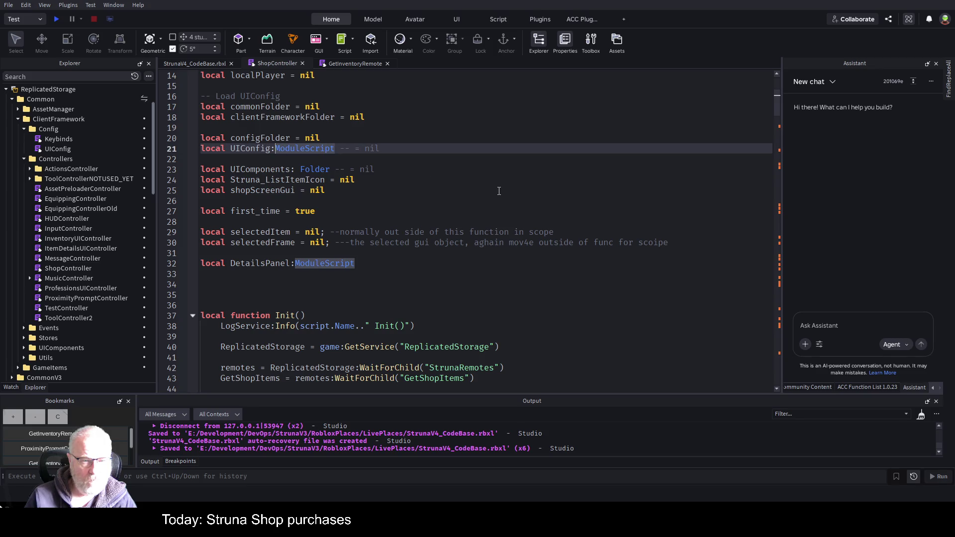
pyautogui.hotkey('ctrl', 's')
pyautogui.scroll(-5, 506, 198)
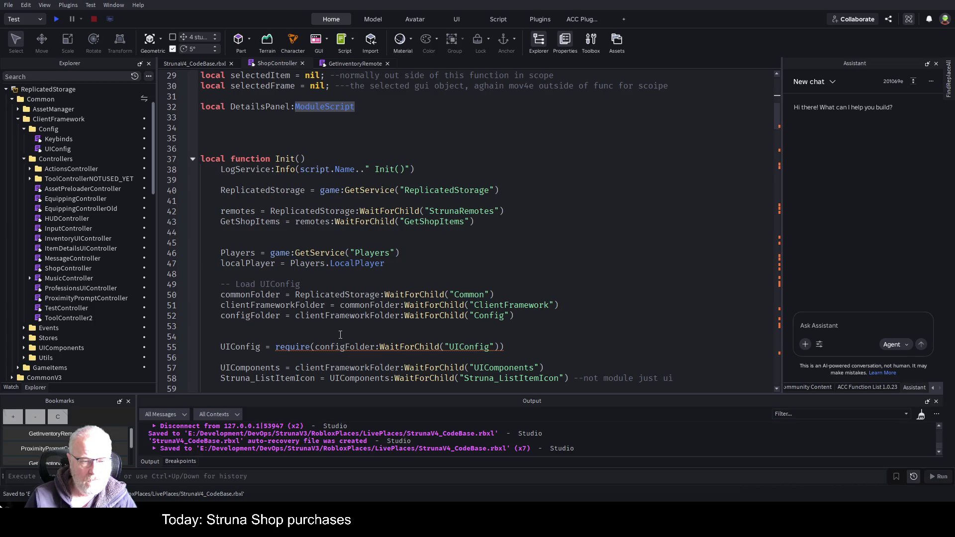
pyautogui.click(440, 337)
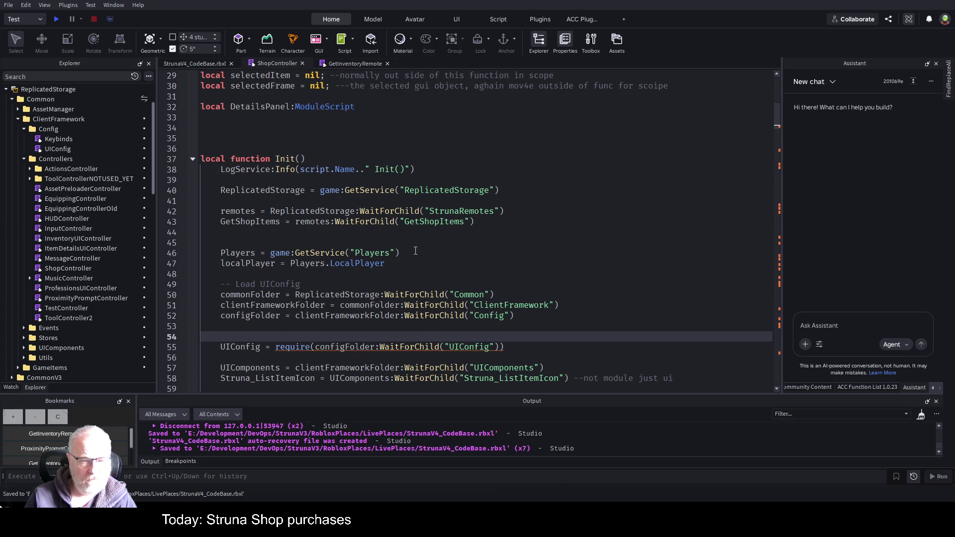
pyautogui.hotkey('ctrl', 's')
pyautogui.scroll(7, 415, 251)
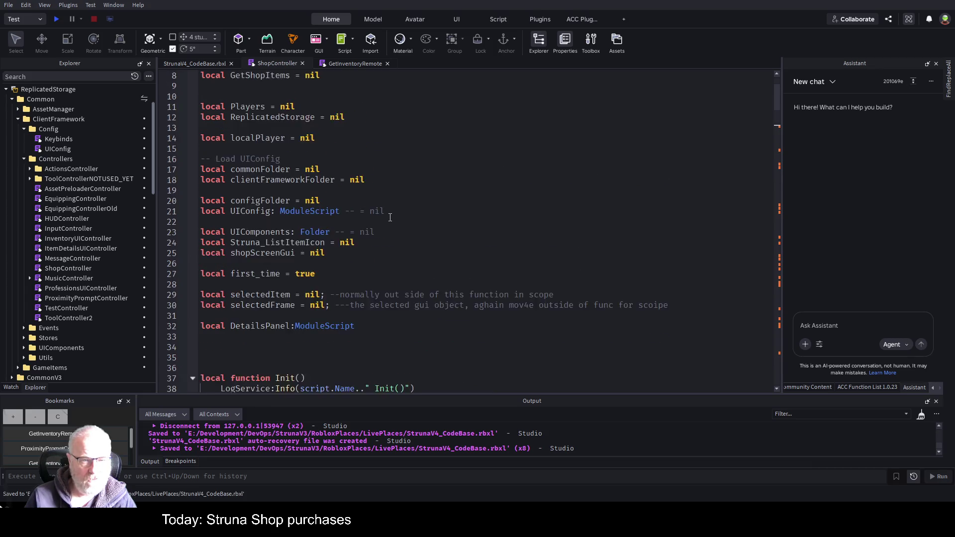
pyautogui.scroll(1, 390, 218)
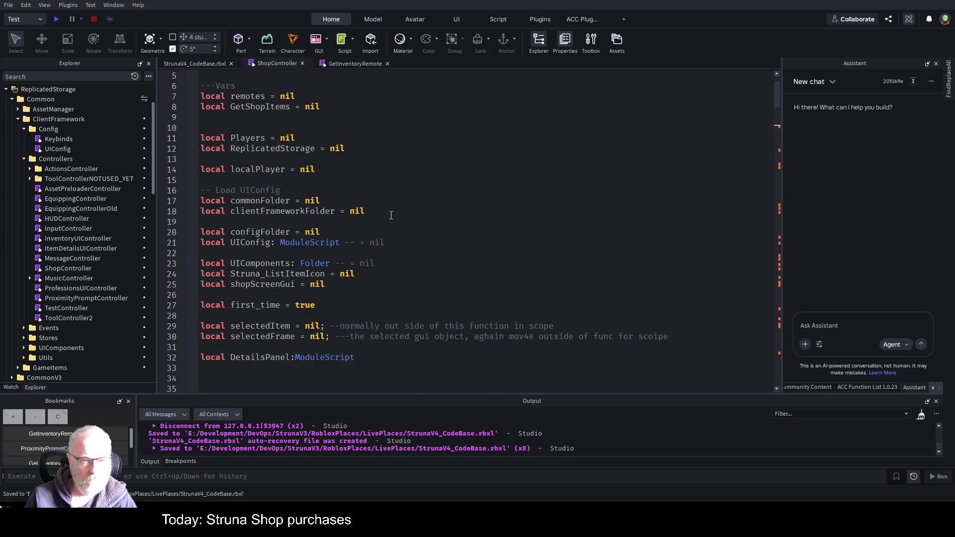
pyautogui.scroll(-1, 392, 216)
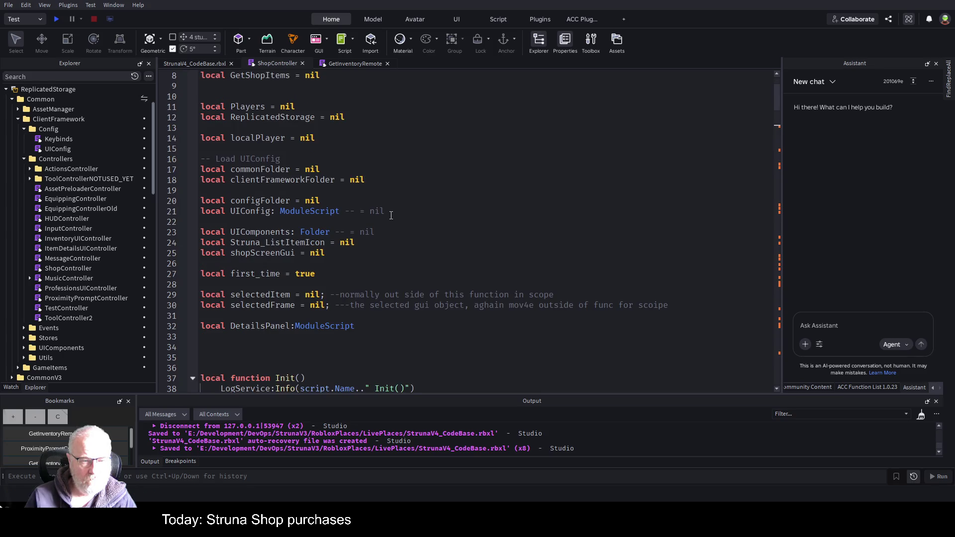
pyautogui.scroll(-8, 300, 232)
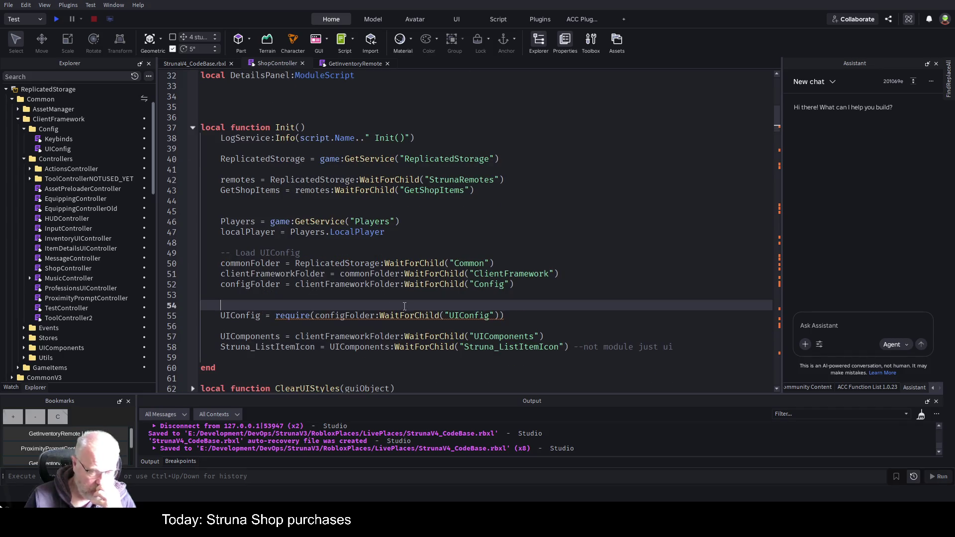
# Step: Declare configFolder as ': Folder' and remove its '= nil' assignment
pyautogui.doubleClick(344, 315)
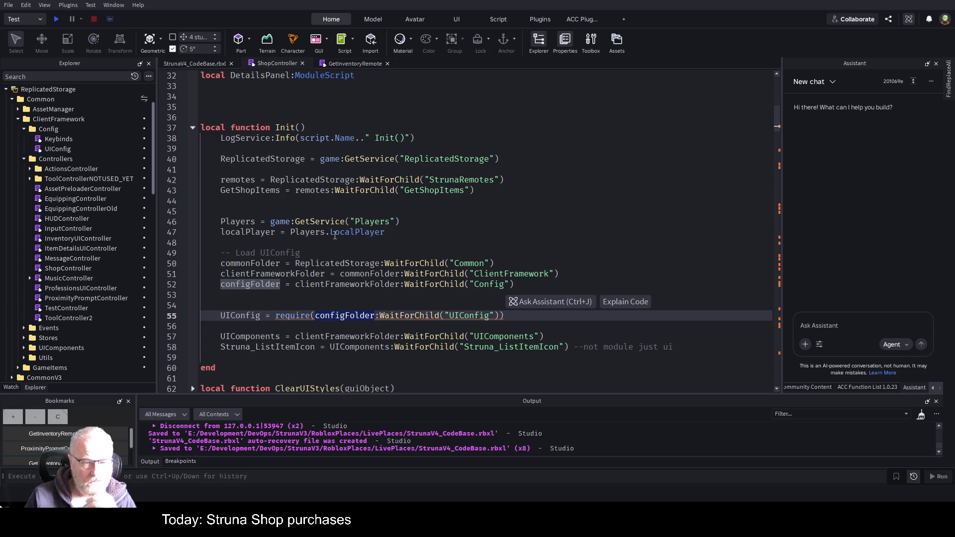
pyautogui.scroll(7, 343, 196)
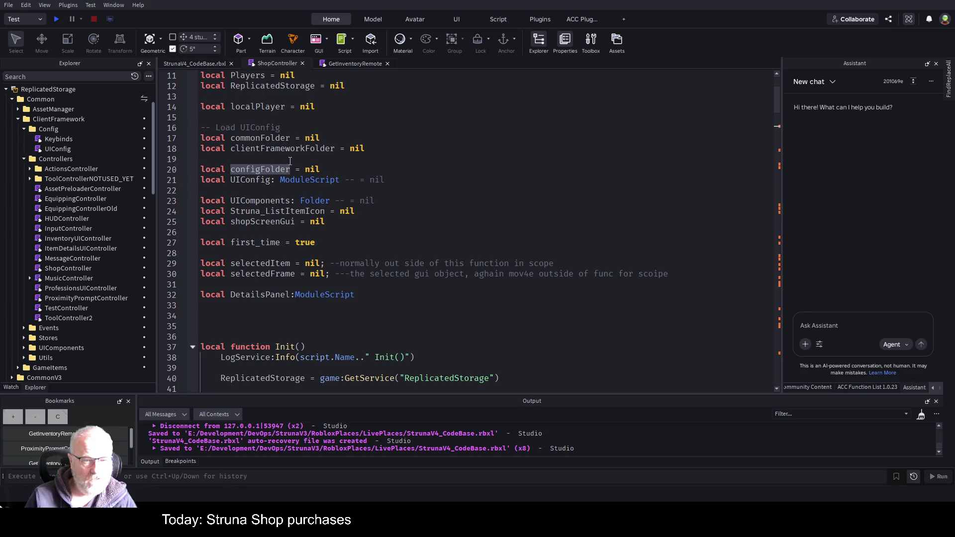
pyautogui.click(291, 169)
pyautogui.write(': Folder')
pyautogui.press('Delete')
pyautogui.press('Delete')
pyautogui.press('Delete')
pyautogui.press('Delete')
pyautogui.press('Delete')
pyautogui.hotkey('ctrl', 's')
# Step: Declare clientFrameworkFolder as ': Folder', dropping its nil assignment and the blank line after it
pyautogui.scroll(-3, 409, 172)
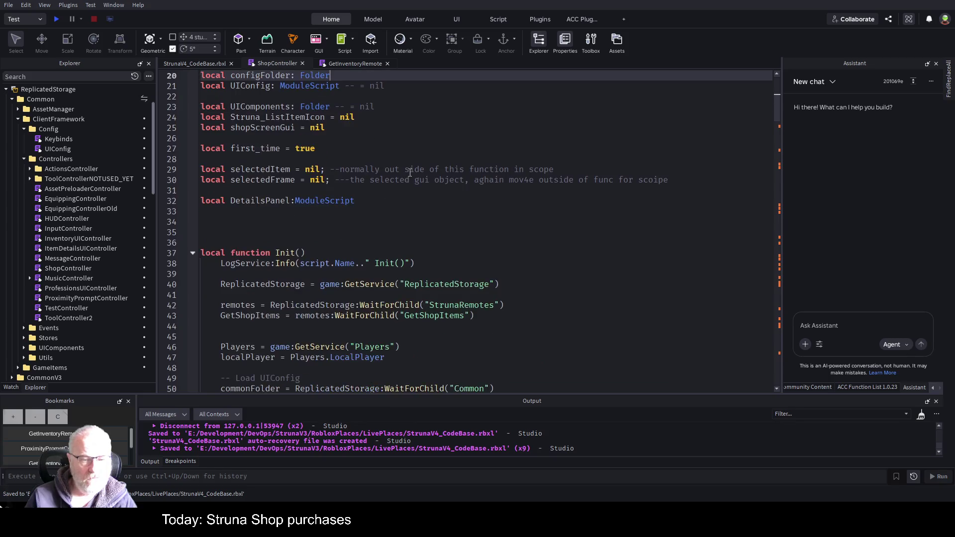
pyautogui.scroll(-2, 409, 172)
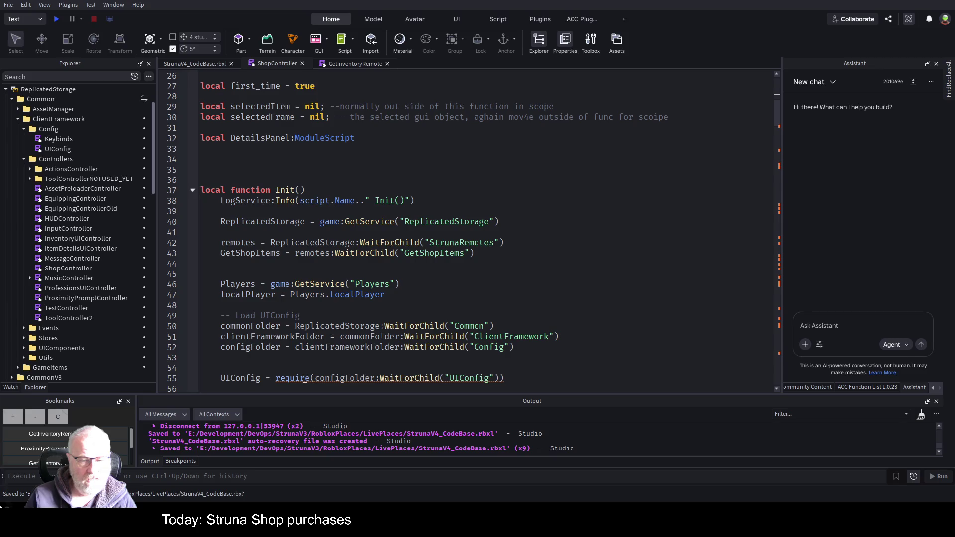
pyautogui.click(375, 378)
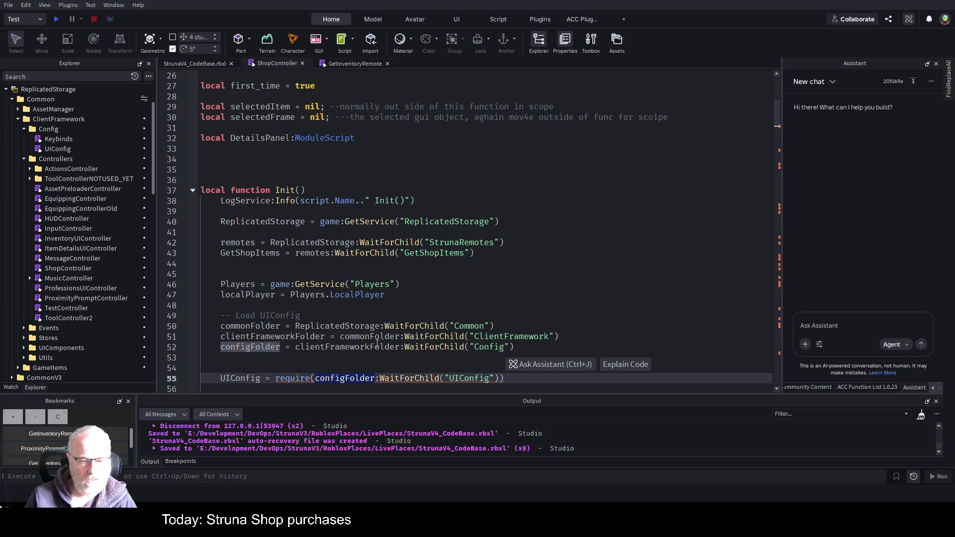
pyautogui.click(401, 347)
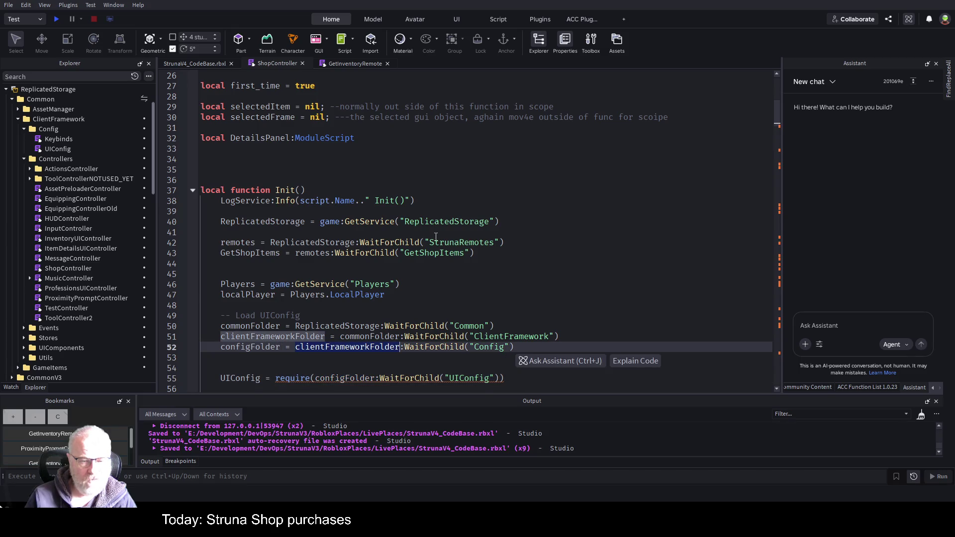
pyautogui.scroll(5, 436, 234)
pyautogui.click(336, 149)
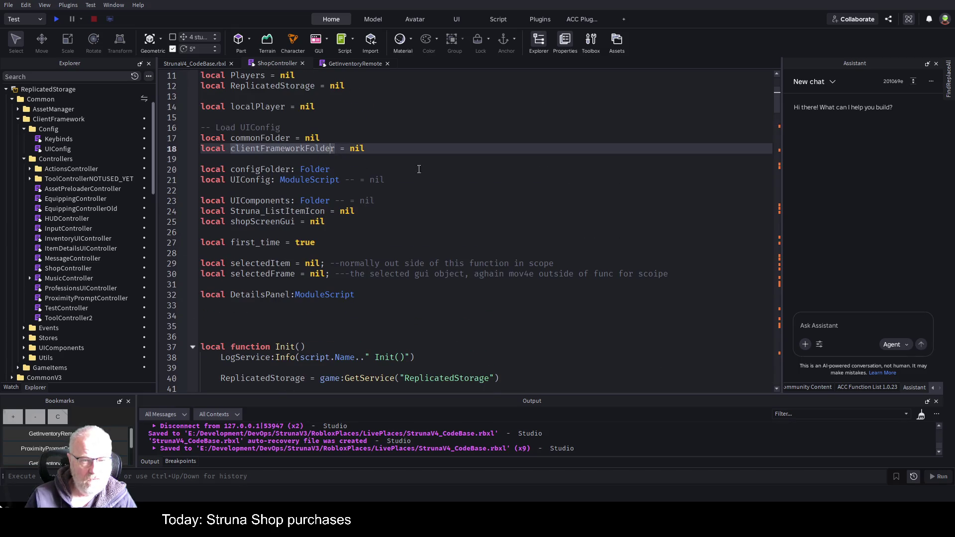
pyautogui.write(': Folder')
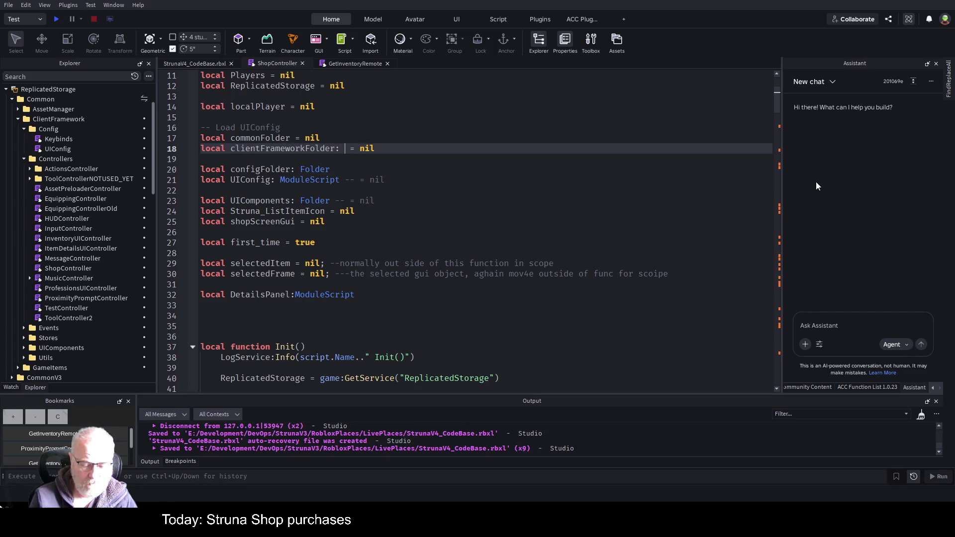
pyautogui.press('Delete')
pyautogui.press('Delete')
pyautogui.press('Delete')
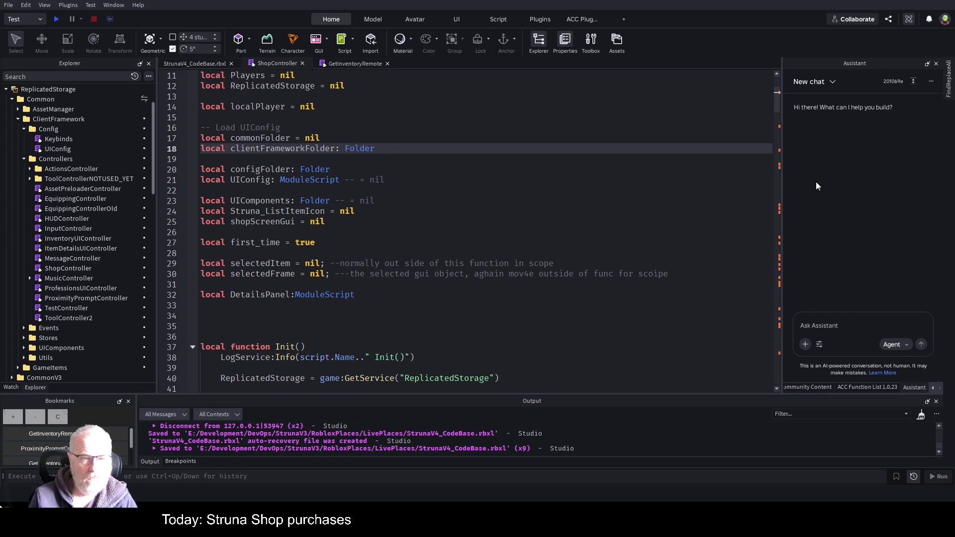
pyautogui.press('Delete')
pyautogui.hotkey('ctrl', 's')
# Step: Declare commonFolder as ':Folder' without nil and save
pyautogui.press('Up')
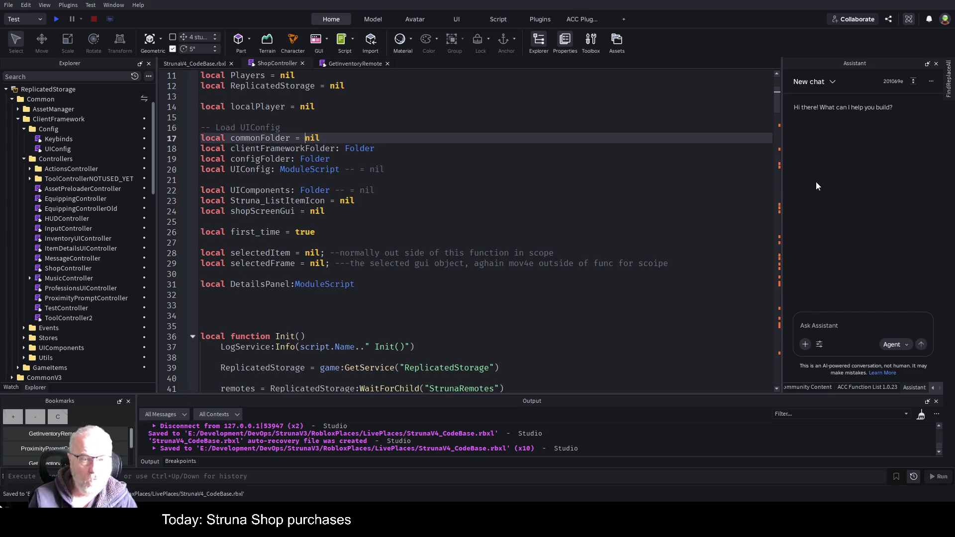
pyautogui.write(':Folder')
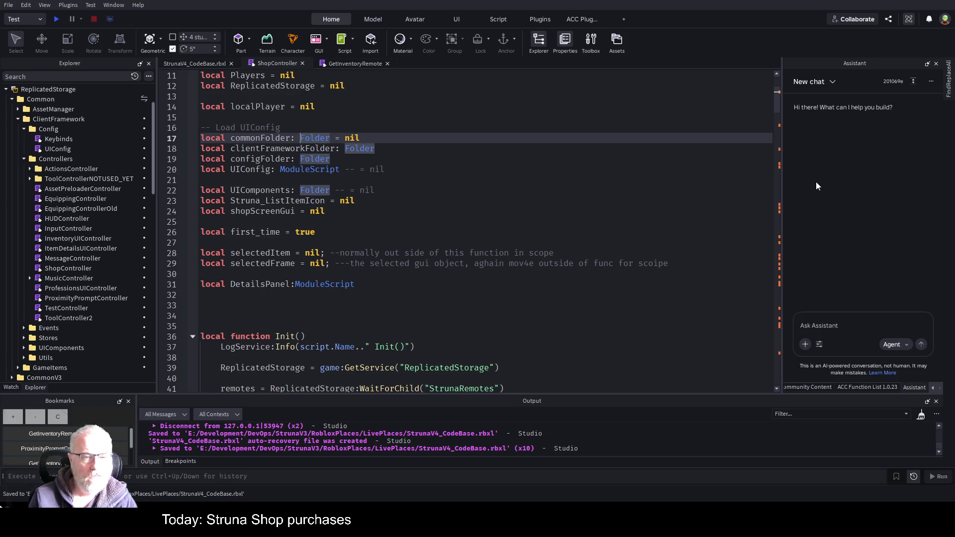
pyautogui.press('BackSpace')
pyautogui.press('BackSpace')
pyautogui.press('BackSpace')
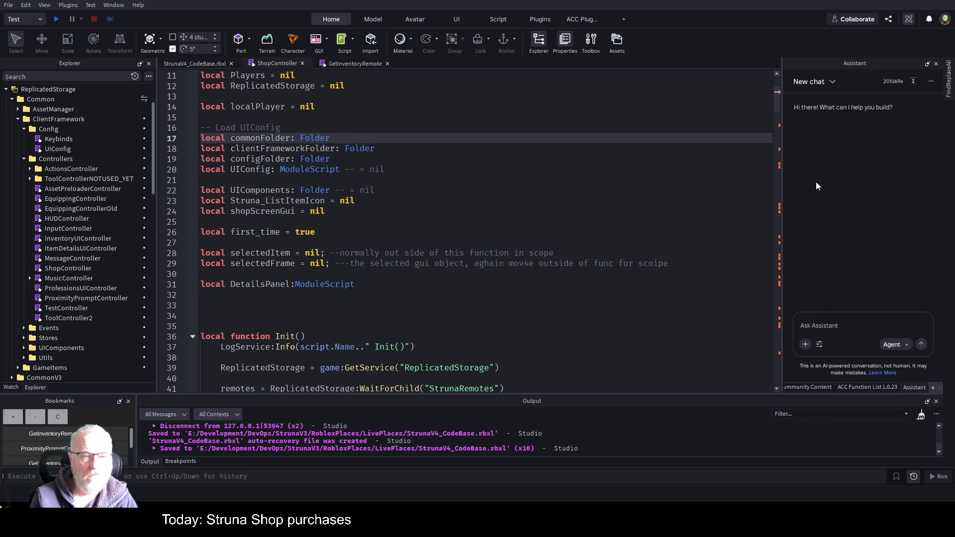
pyautogui.hotkey('ctrl', 's')
# Step: Cut the UIComponents declaration and paste it directly below configFolder
pyautogui.press('Down')
pyautogui.press('Down')
pyautogui.press('Down')
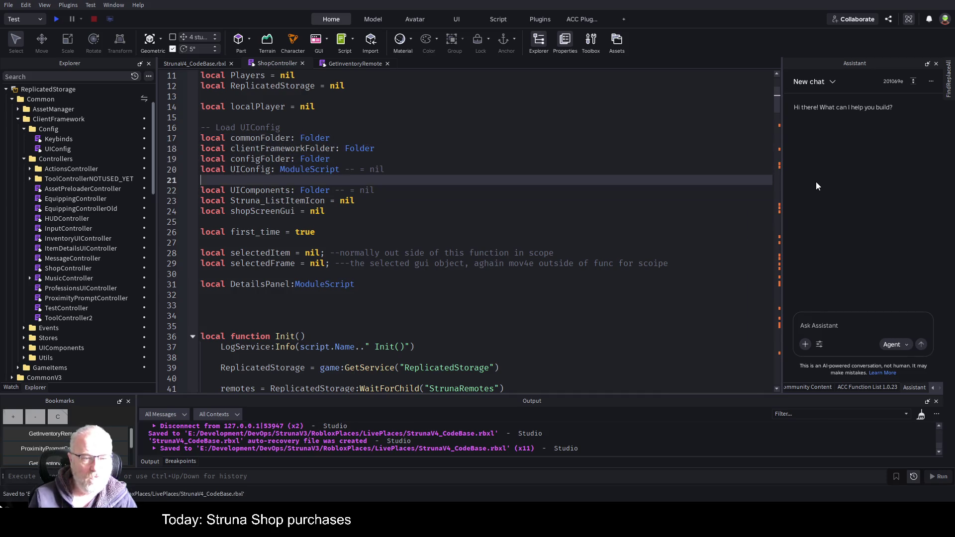
pyautogui.press('Up')
pyautogui.press('Up')
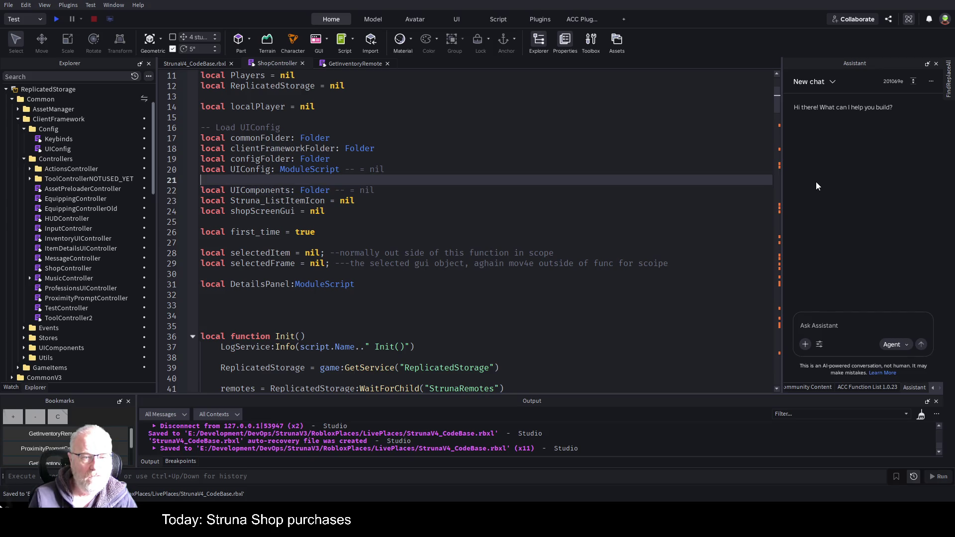
pyautogui.press('Home')
pyautogui.press('Return')
pyautogui.press('Down')
pyautogui.press('Down')
pyautogui.hotkey('shift', 'End')
pyautogui.hotkey('ctrl', 'x')
pyautogui.press('Up')
pyautogui.press('Up')
pyautogui.press('Up')
pyautogui.press('Return')
pyautogui.press('Up')
pyautogui.hotkey('ctrl', 'v')
pyautogui.press('Down')
pyautogui.press('Down')
pyautogui.press('Down')
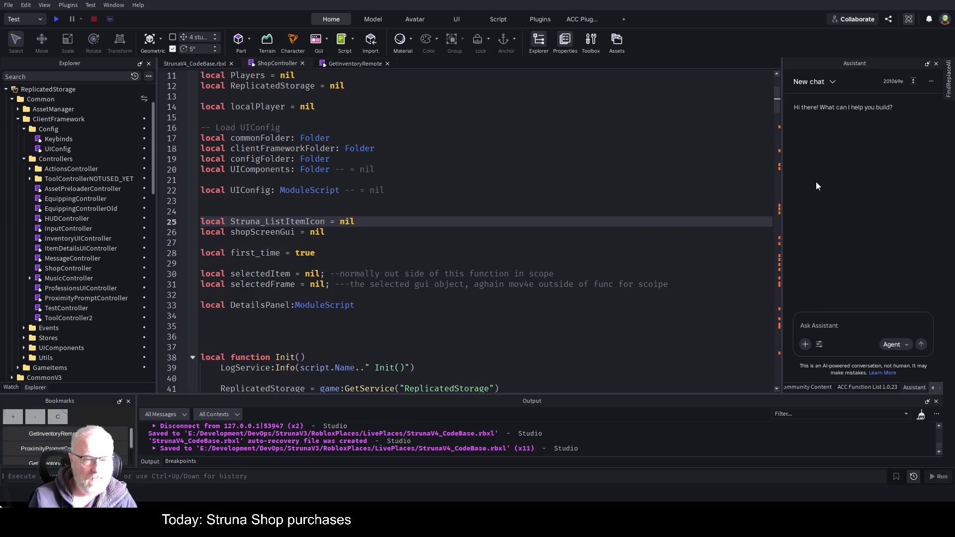
pyautogui.scroll(-2, 55, 252)
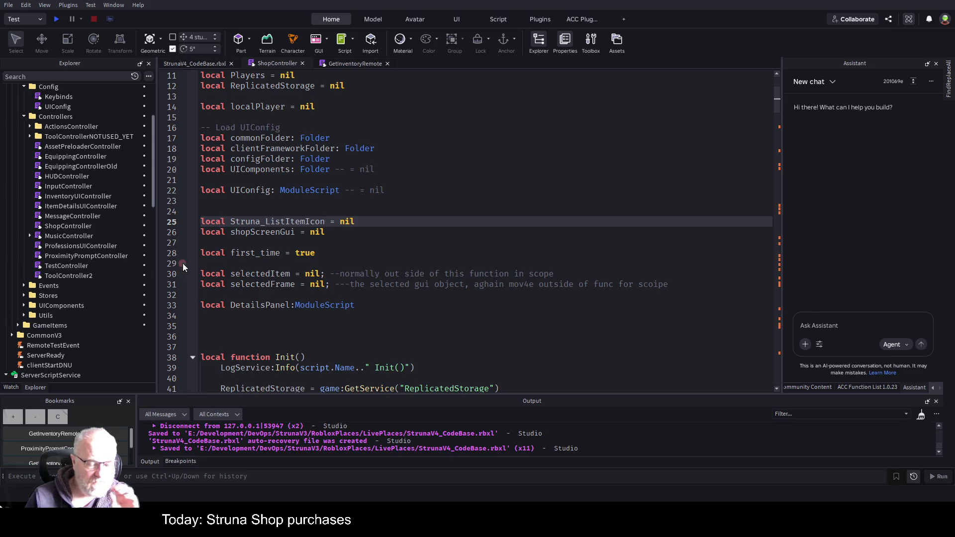
# Step: Expand the UIComponents folder in Explorer and close the AI Assistant panel
pyautogui.click(24, 306)
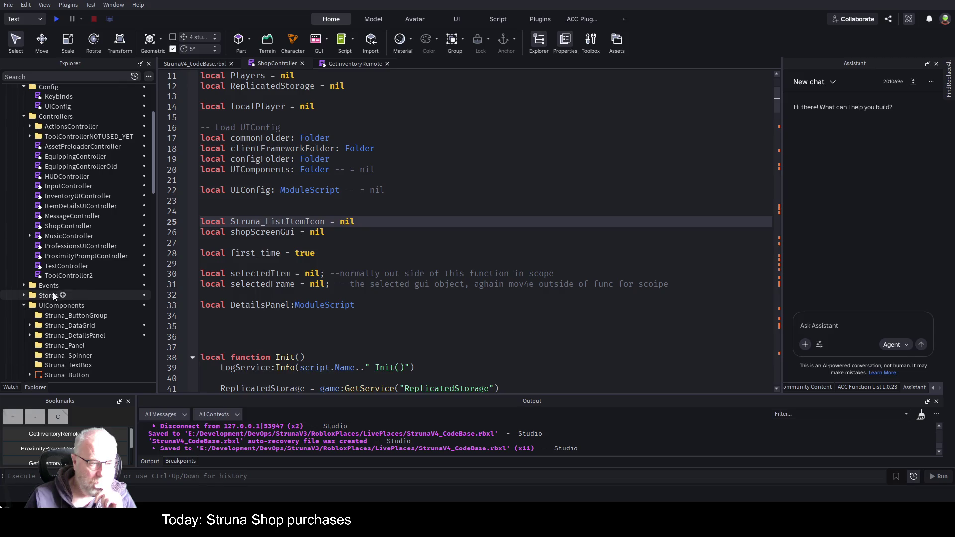
pyautogui.scroll(-3, 73, 271)
pyautogui.scroll(-1, 74, 272)
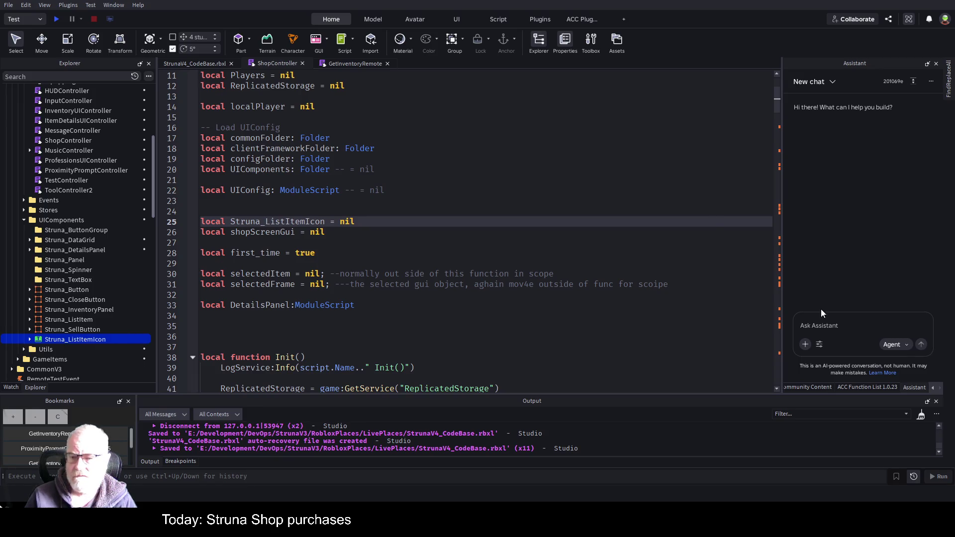
pyautogui.click(937, 64)
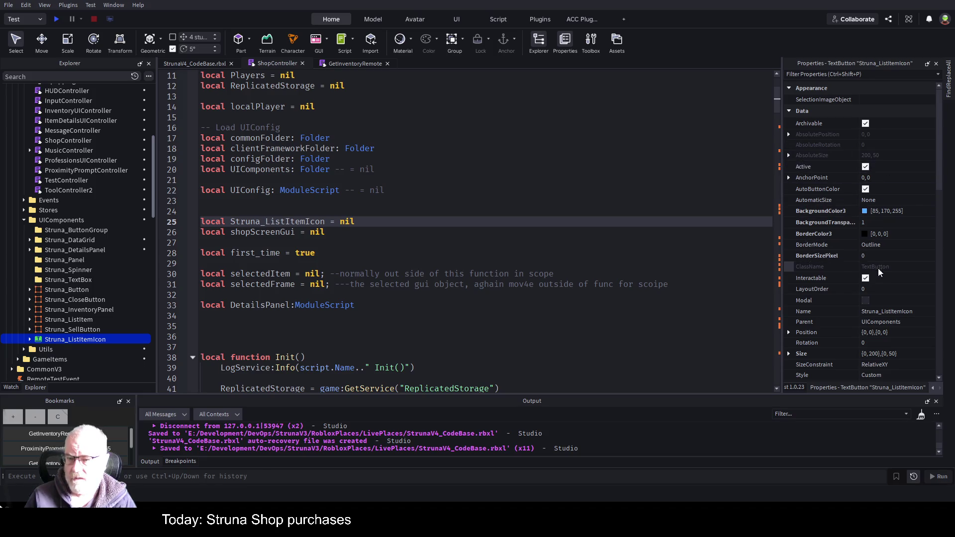
# Step: Type Struna_ListItemIcon as TextButton and comment out its nil assignment
pyautogui.click(326, 222)
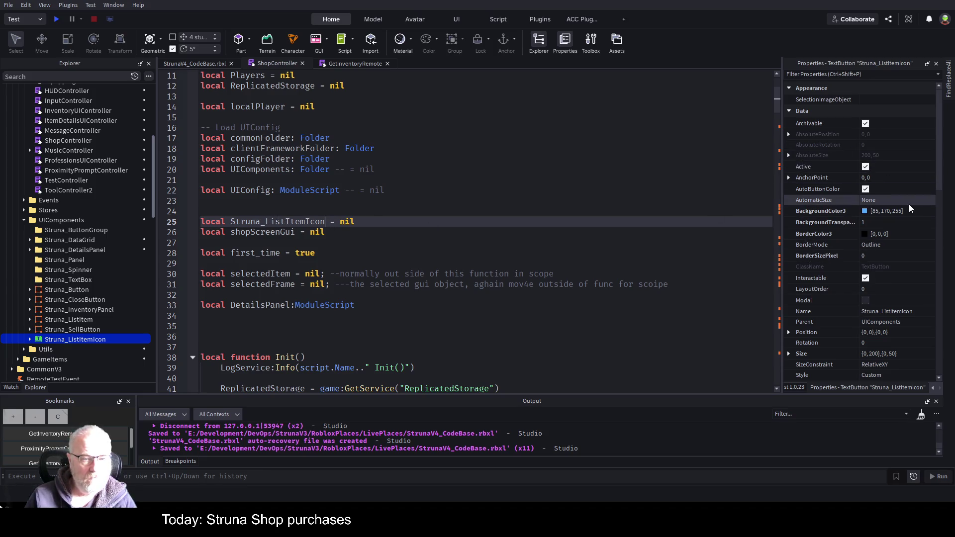
pyautogui.write(': Texty')
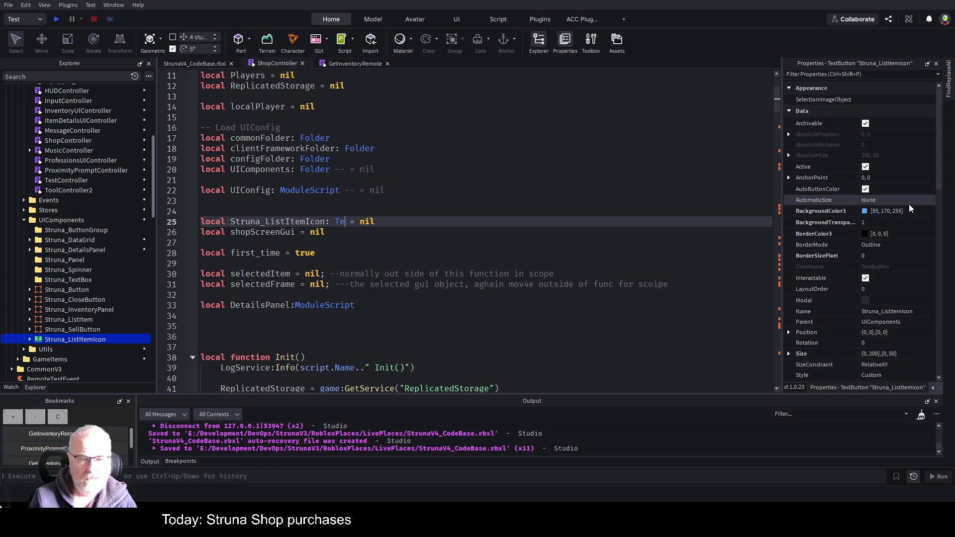
pyautogui.press('Tab')
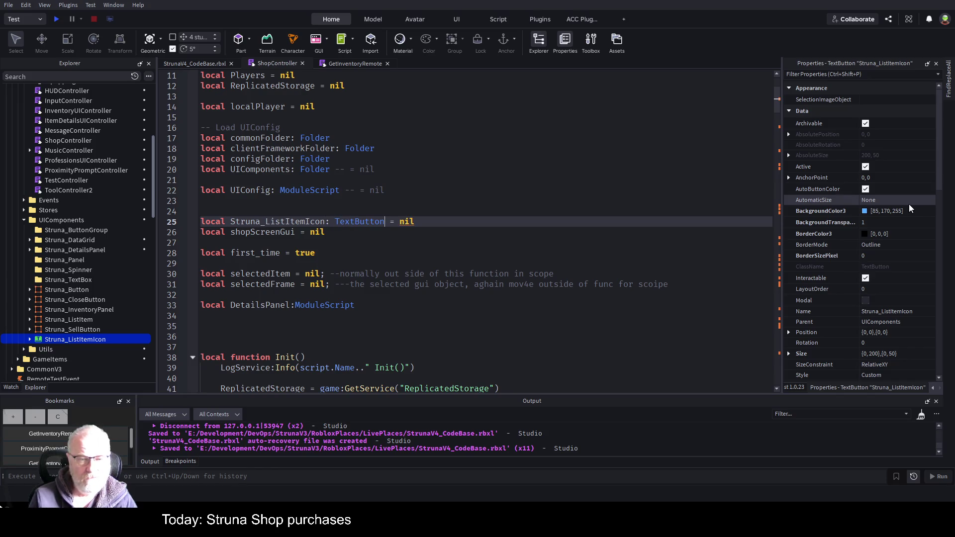
pyautogui.write('--')
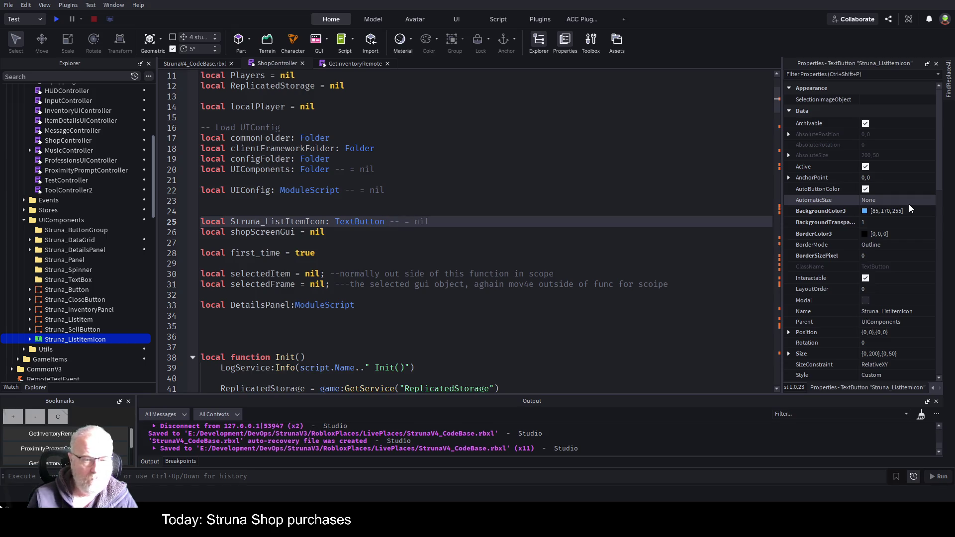
pyautogui.hotkey('ctrl', 's')
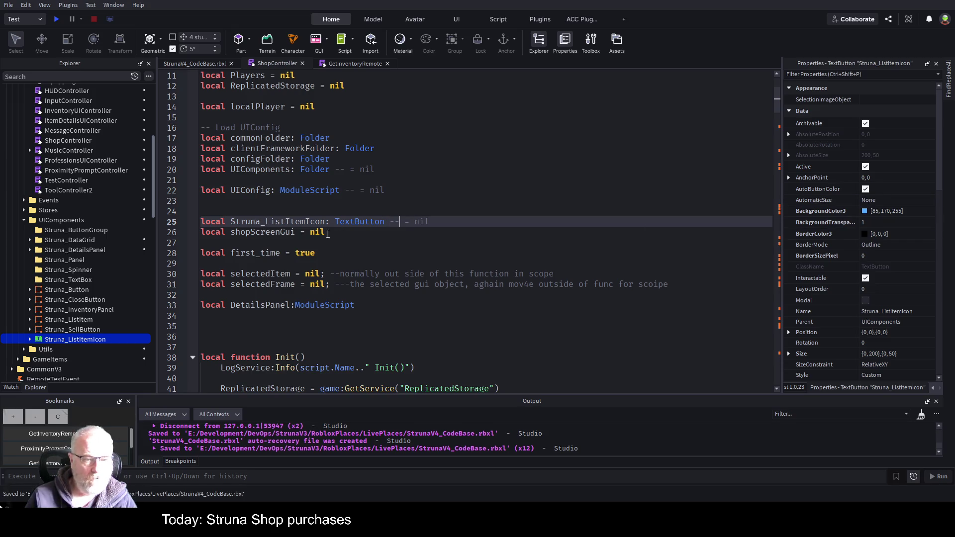
# Step: Type shopScreenGui as ScreenGui and comment out its nil assignment, saving
pyautogui.click(306, 233)
pyautogui.write(': SCre')
pyautogui.press('Tab')
pyautogui.write('---')
pyautogui.hotkey('ctrl', 's')
pyautogui.click(277, 251)
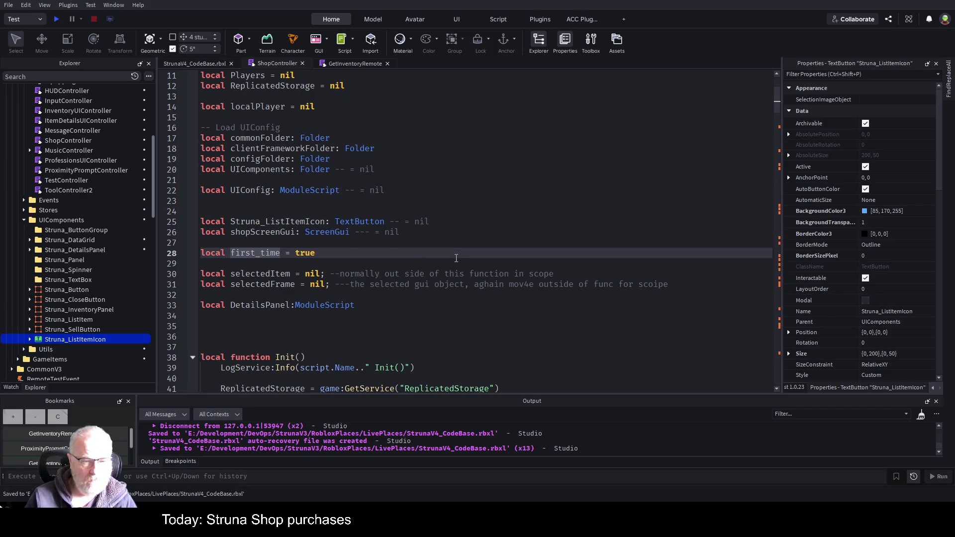
# Step: Type first_time as boolean and selectedFrame as Frame, commenting out selectedFrame's nil
pyautogui.write(': B')
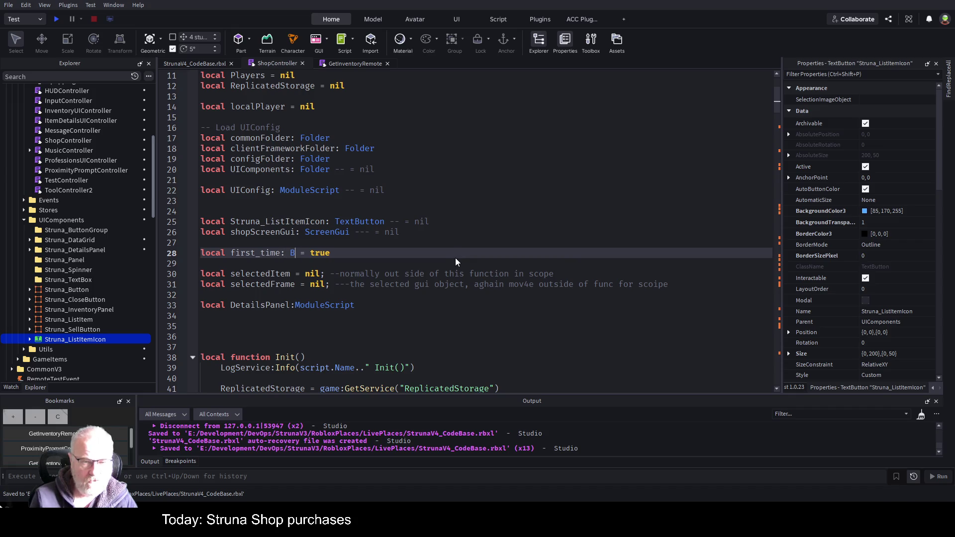
pyautogui.press('Tab')
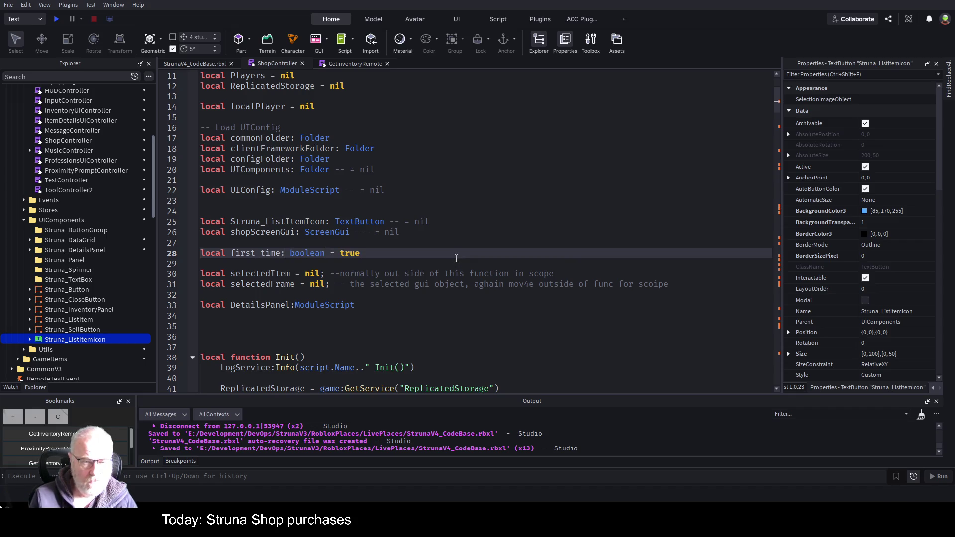
pyautogui.hotkey('ctrl', 's')
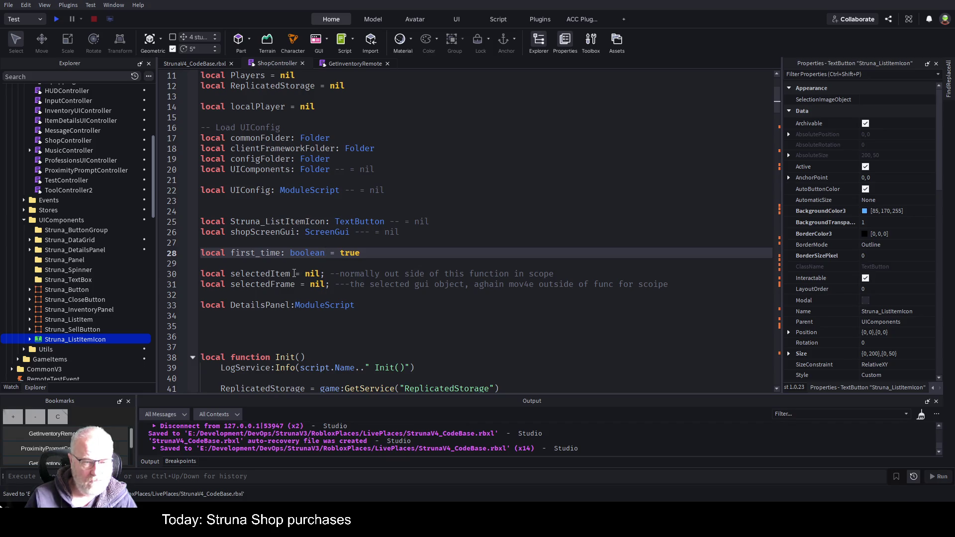
pyautogui.click(294, 273)
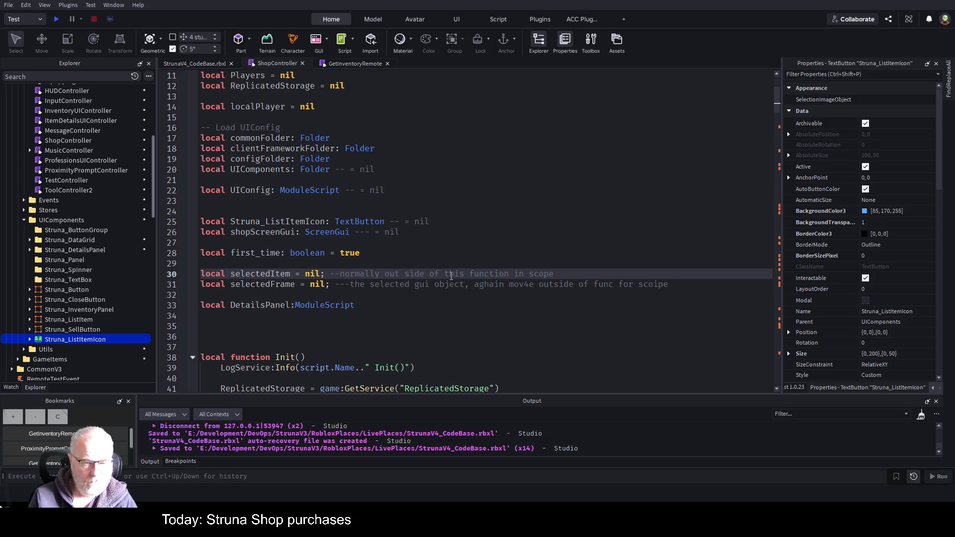
pyautogui.press('Down')
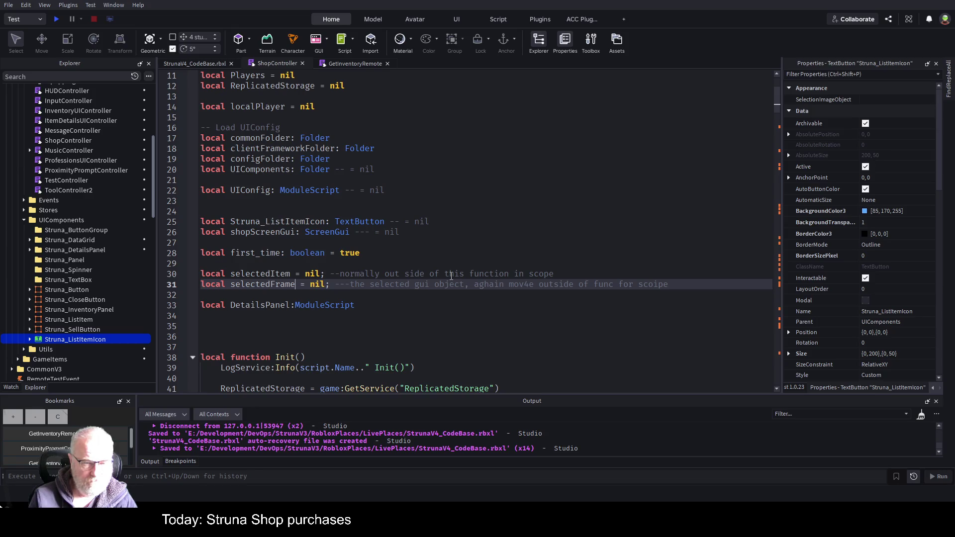
pyautogui.write(': Frame')
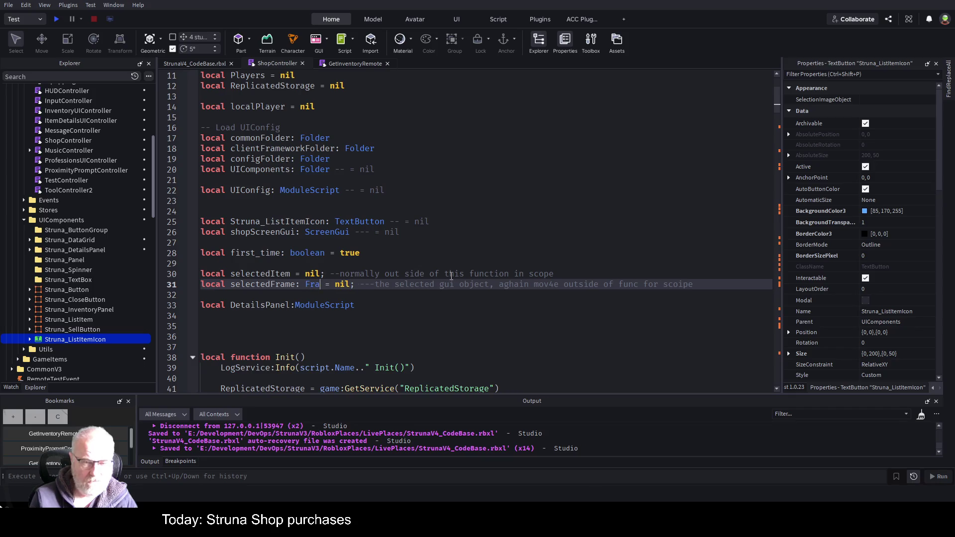
pyautogui.hotkey('ctrl', 's')
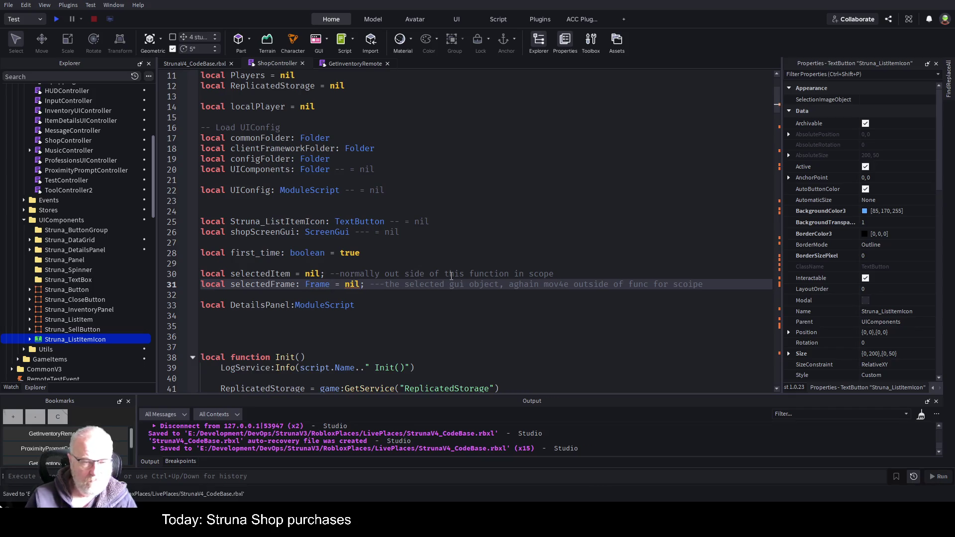
pyautogui.write('--')
pyautogui.hotkey('ctrl', 's')
# Step: Try a table type on selectedItem, remove it, then select the DetailsPanel declaration line
pyautogui.press('Up')
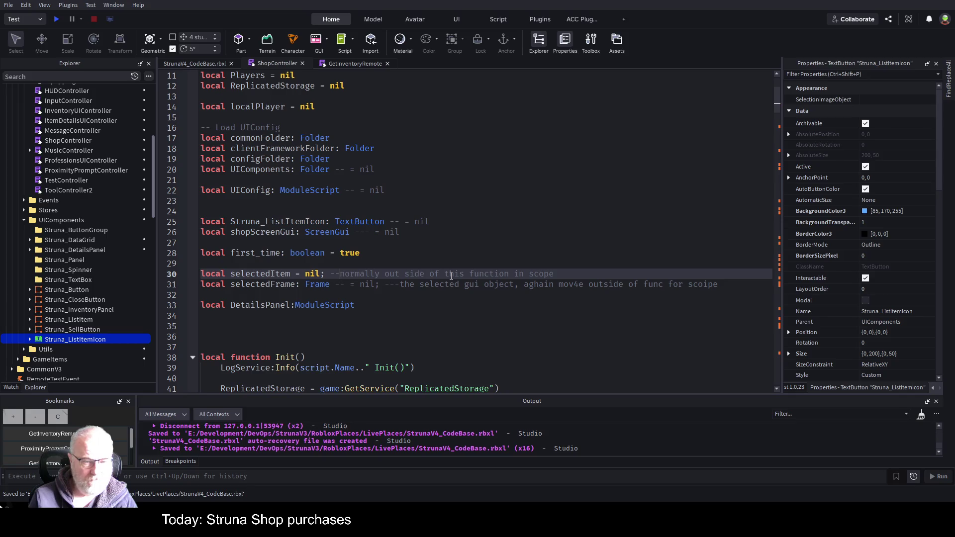
pyautogui.press('Left')
pyautogui.press('Left')
pyautogui.press('Left')
pyautogui.write(': tab')
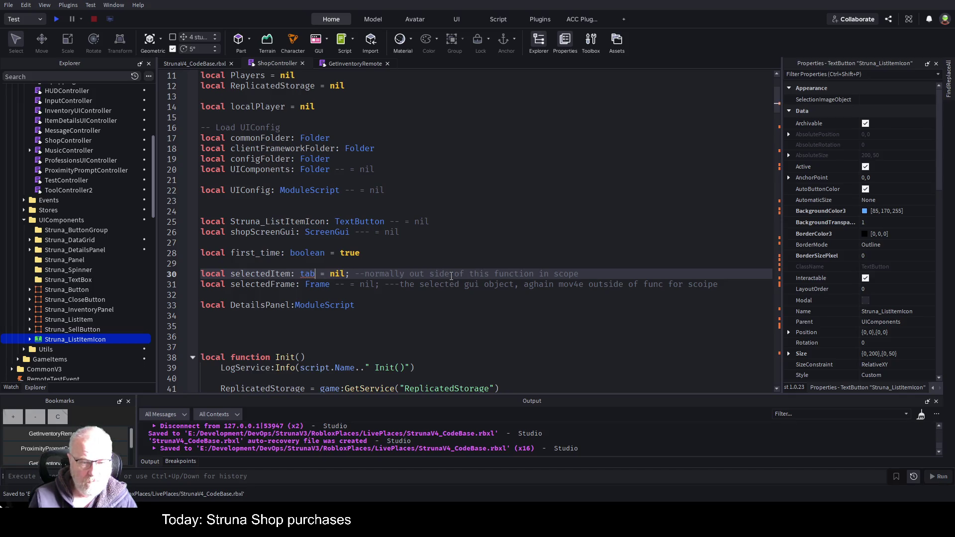
pyautogui.write('le')
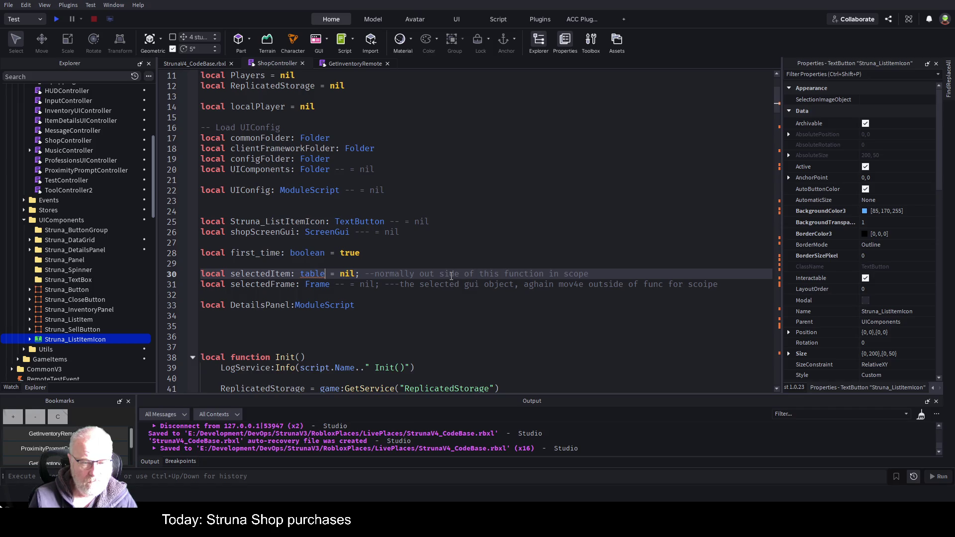
pyautogui.press('BackSpace')
pyautogui.press('BackSpace')
pyautogui.press('BackSpace')
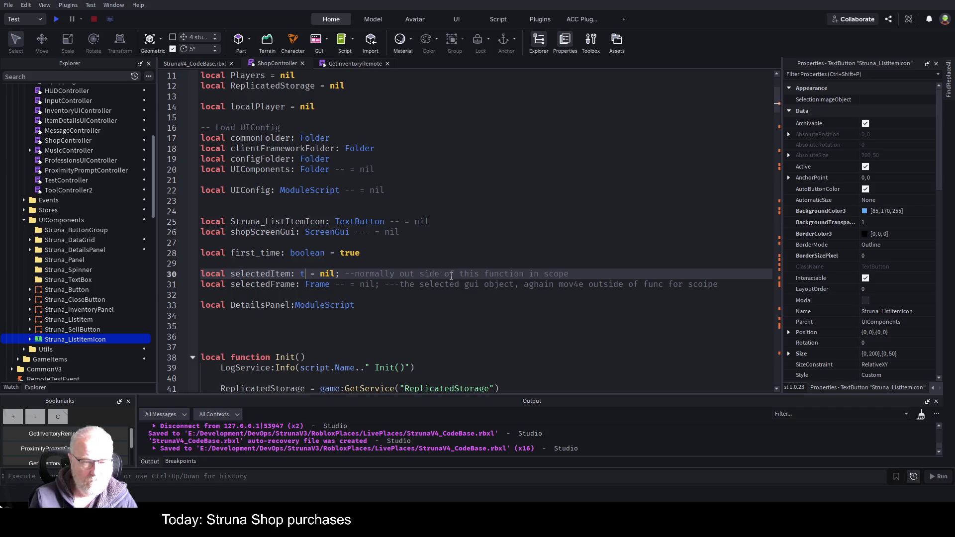
pyautogui.press('Down')
pyautogui.press('Down')
pyautogui.press('Down')
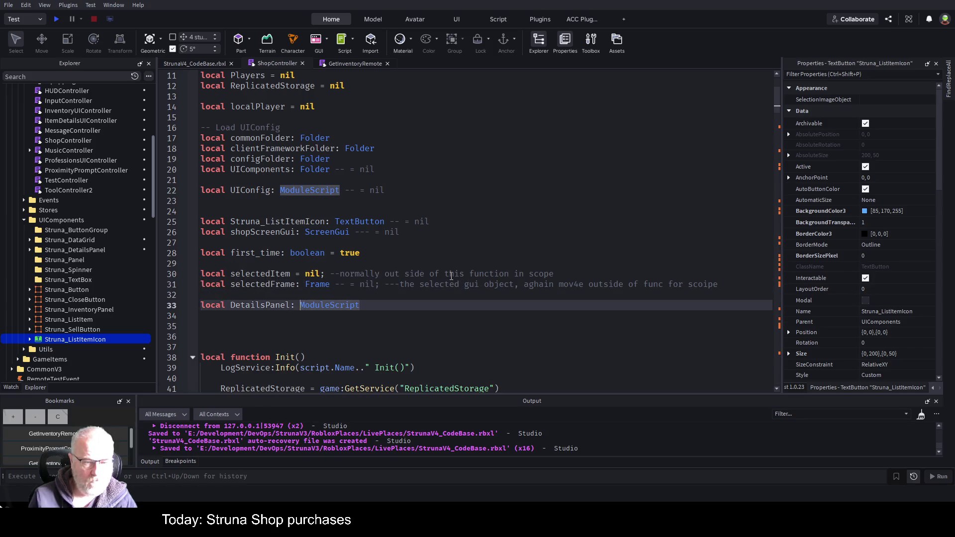
pyautogui.press('Up')
pyautogui.hotkey('ctrl', 's')
pyautogui.click(407, 302)
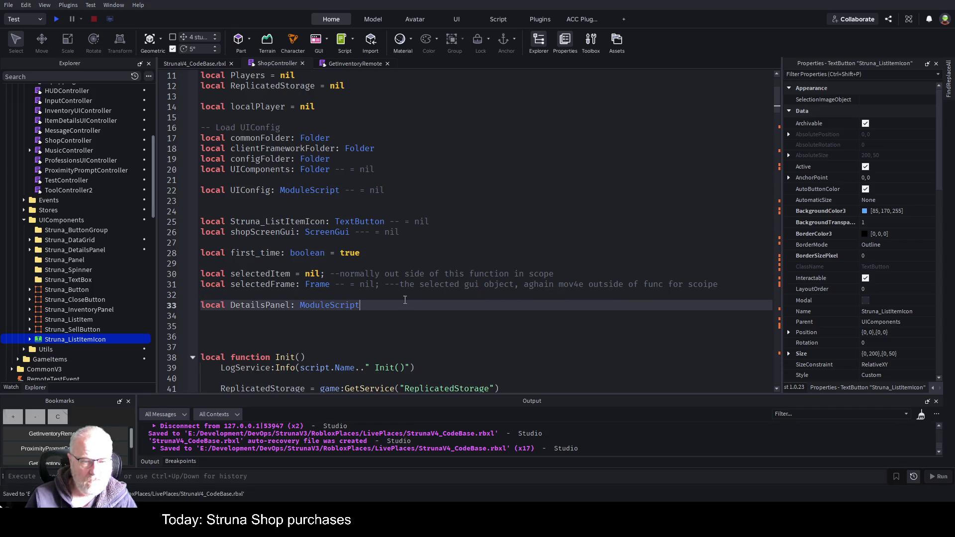
pyautogui.hotkey('shift', 'Home')
# Step: Move the DetailsPanel declaration below UIConfig and add a --GUIS heading
pyautogui.hotkey('ctrl', 'x')
pyautogui.press('Up')
pyautogui.press('Up')
pyautogui.press('Up')
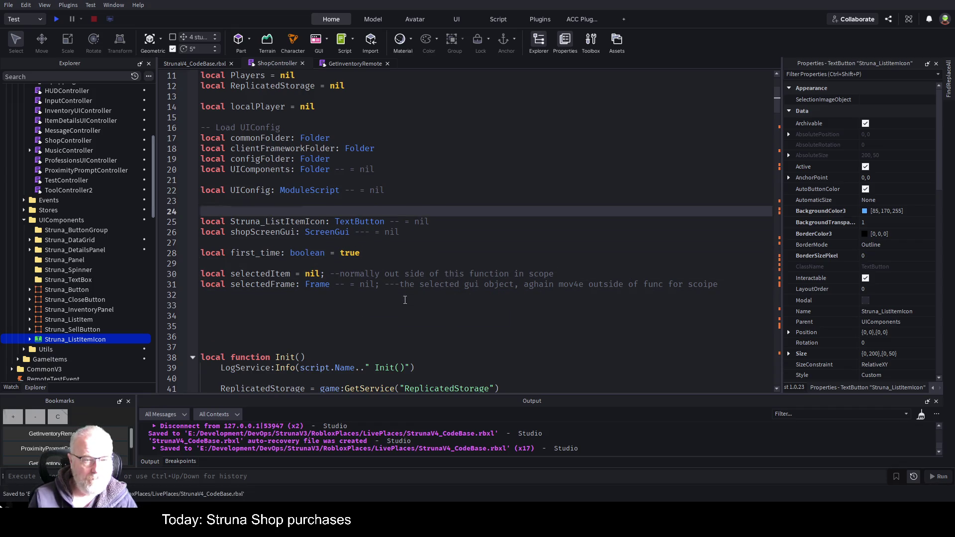
pyautogui.press('Down')
pyautogui.hotkey('ctrl', 'v')
pyautogui.press('Return')
pyautogui.press('Return')
pyautogui.write('--GU')
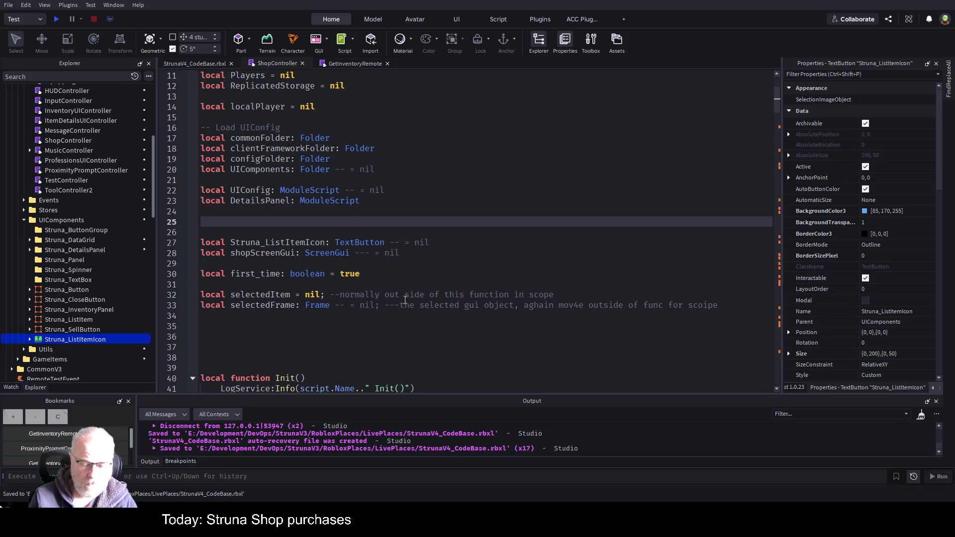
pyautogui.write('IS')
pyautogui.press('Return')
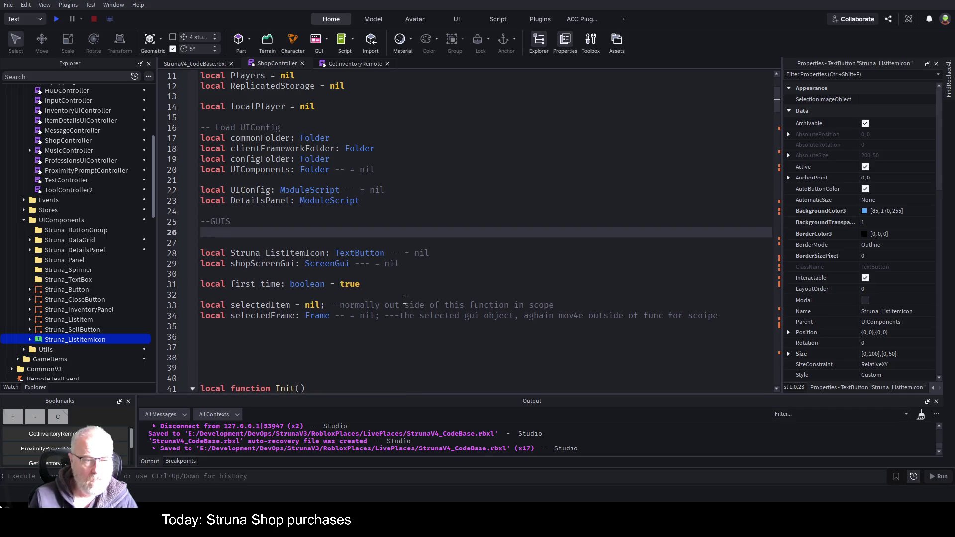
# Step: Move selectedFrame below the GUI declarations and add a --vars heading
pyautogui.press('Down')
pyautogui.press('Down')
pyautogui.press('Down')
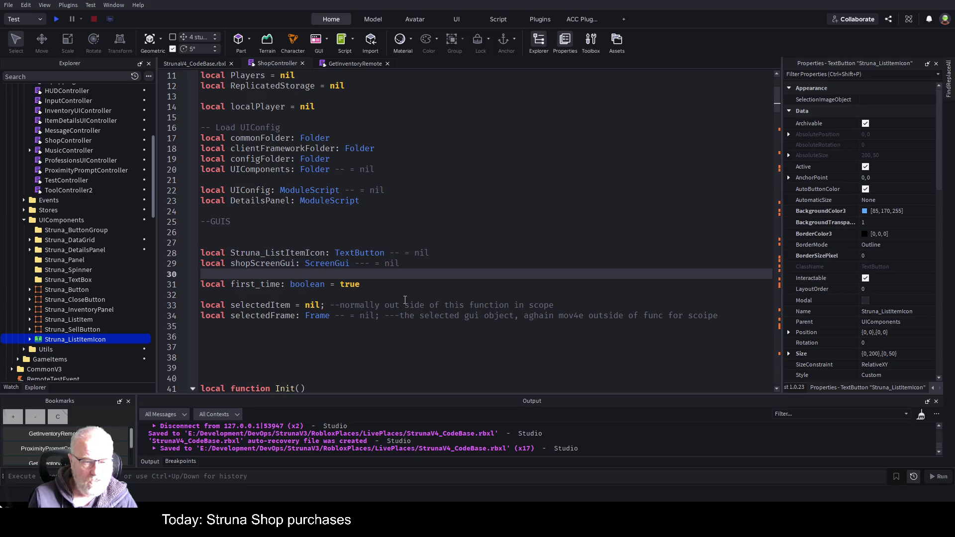
pyautogui.press('Down')
pyautogui.press('Down')
pyautogui.press('Down')
pyautogui.hotkey('shift', 'Down')
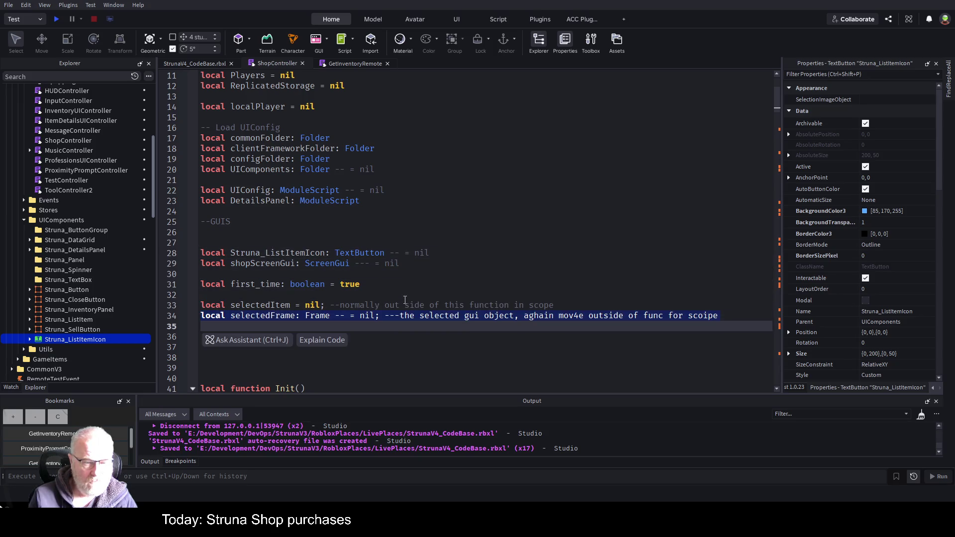
pyautogui.hotkey('ctrl', 'x')
pyautogui.press('Up')
pyautogui.press('Up')
pyautogui.press('Up')
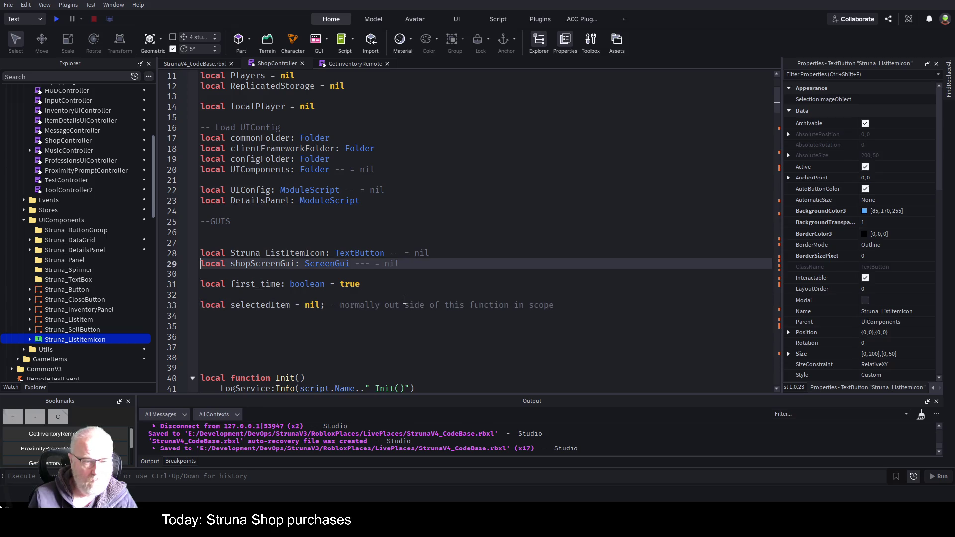
pyautogui.press('Down')
pyautogui.press('Return')
pyautogui.press('Return')
pyautogui.press('Up')
pyautogui.hotkey('ctrl', 'v')
pyautogui.press('Up')
pyautogui.press('Up')
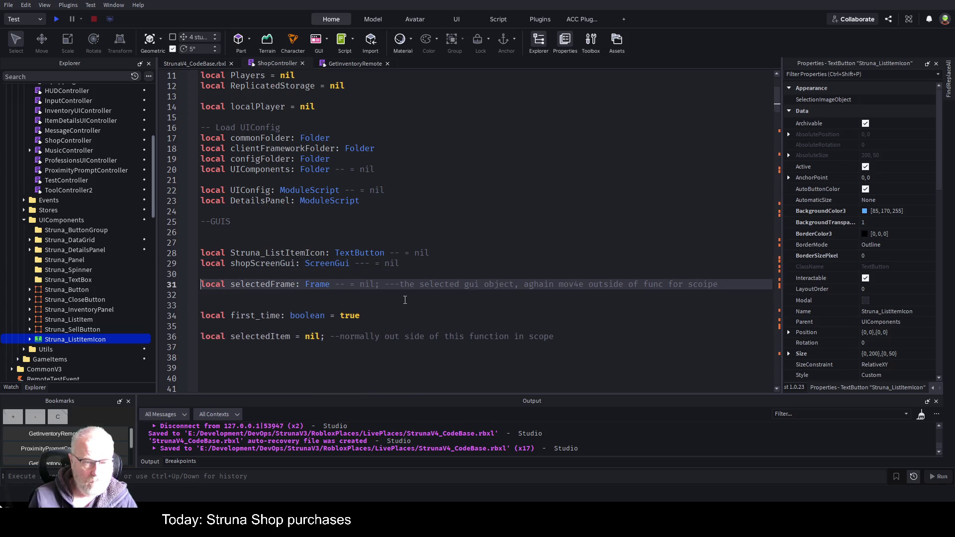
pyautogui.press('Return')
pyautogui.write('--vars')
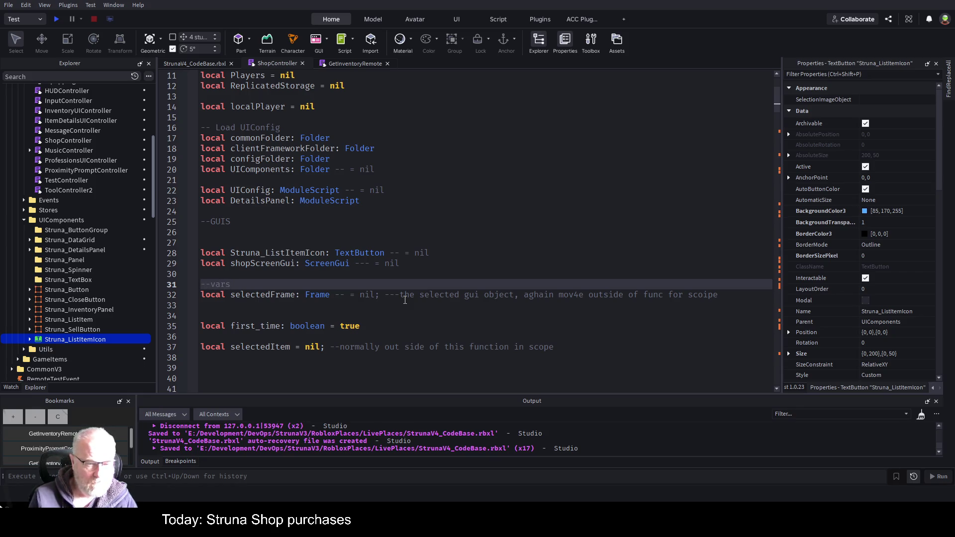
# Step: Remove blank lines so first_time and selectedItem sit together under selectedFrame
pyautogui.press('Down')
pyautogui.press('Down')
pyautogui.press('Delete')
pyautogui.press('Down')
pyautogui.press('Down')
pyautogui.press('Delete')
pyautogui.press('Up')
pyautogui.press('Up')
pyautogui.press('Delete')
pyautogui.press('Up')
pyautogui.press('Up')
pyautogui.press('Up')
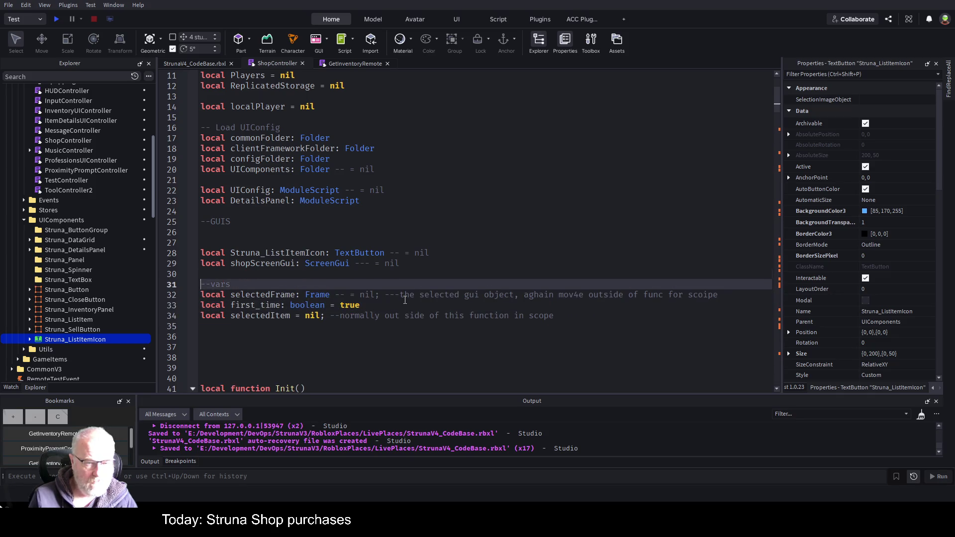
pyautogui.press('Down')
pyautogui.press('Down')
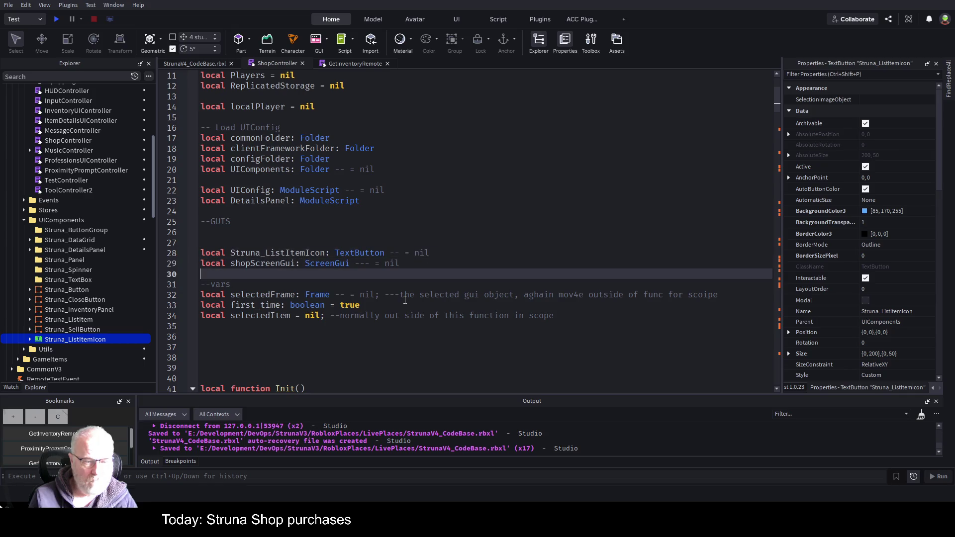
# Step: Add a --============ separator line and a --Objects heading above the Folder declarations
pyautogui.write('--====')
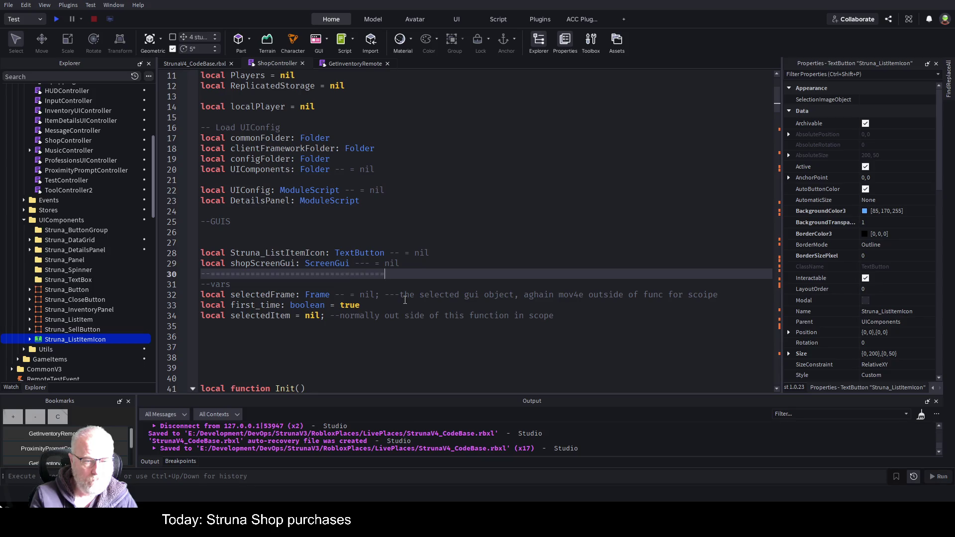
pyautogui.write('=======================')
pyautogui.hotkey('shift', 'Home')
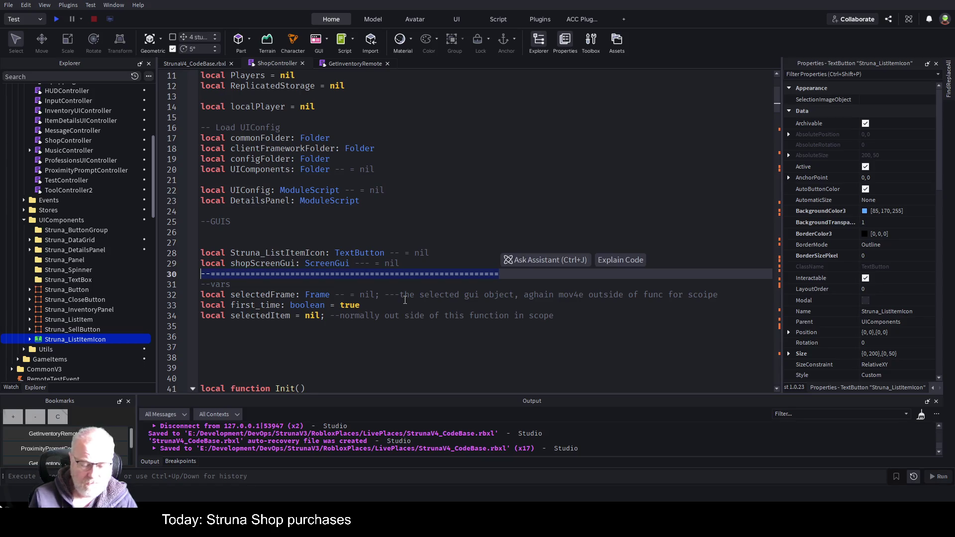
pyautogui.press('Up')
pyautogui.press('Up')
pyautogui.press('Up')
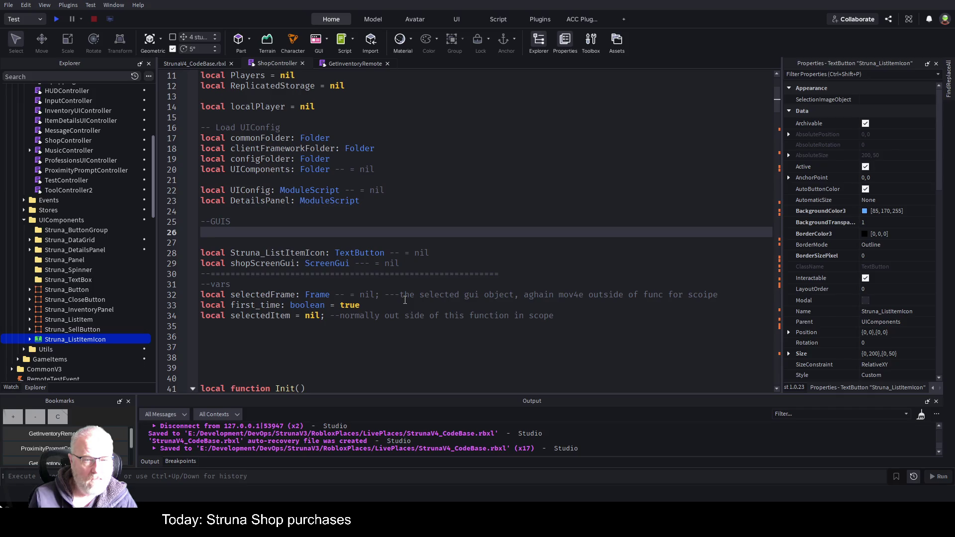
pyautogui.press('Up')
pyautogui.press('Up')
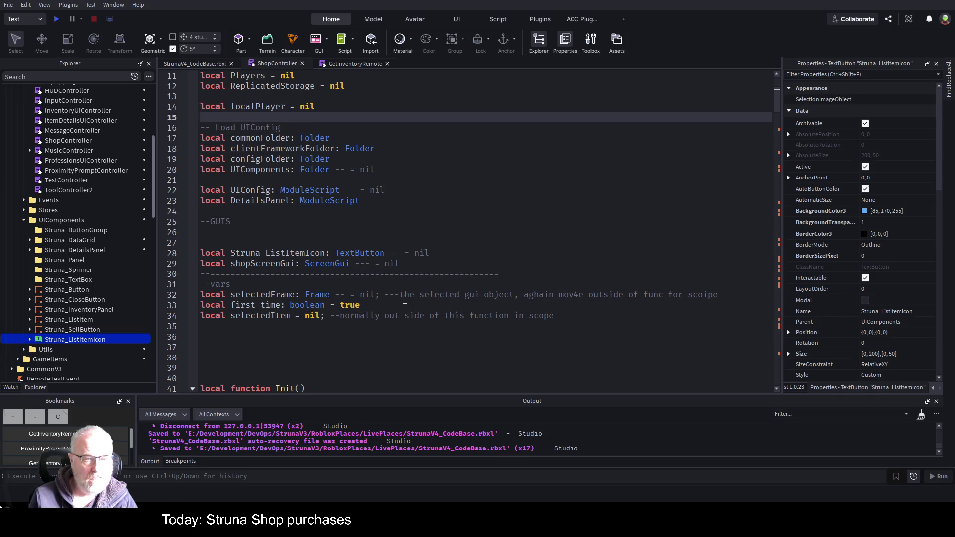
pyautogui.press('Return')
pyautogui.press('Return')
pyautogui.press('Up')
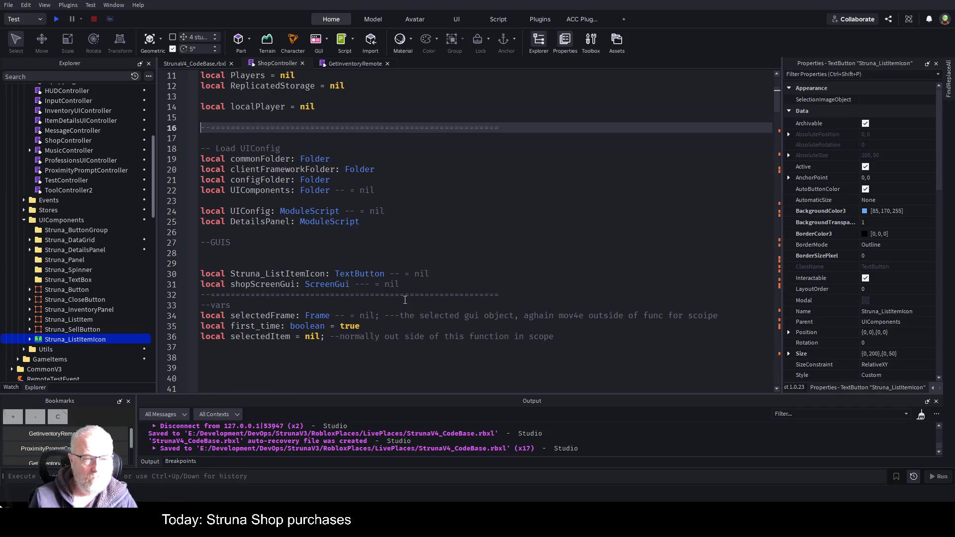
pyautogui.press('Return')
pyautogui.write('--OPbjects')
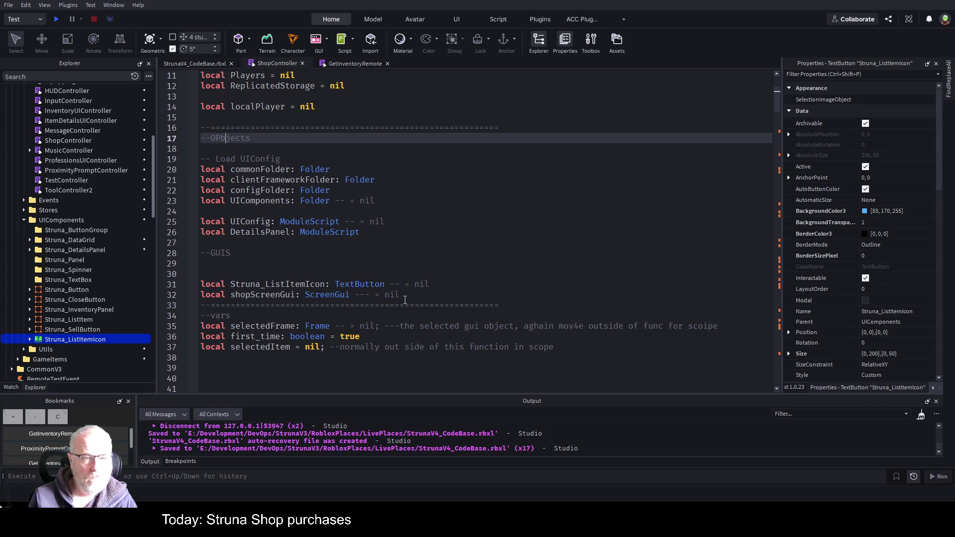
pyautogui.press('Delete')
# Step: Capitalise the vars heading to --Vars and save the script
pyautogui.press('Down')
pyautogui.press('Down')
pyautogui.press('Down')
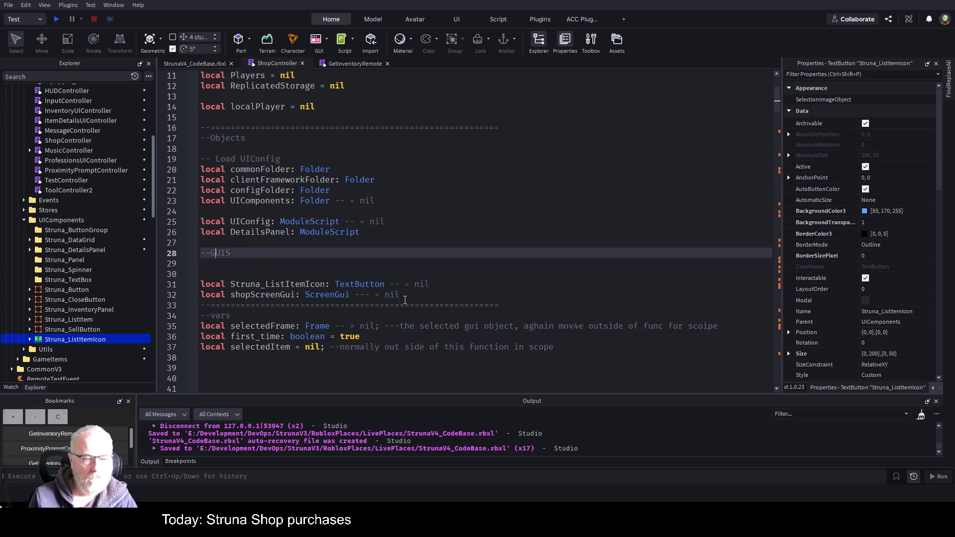
pyautogui.press('Up')
pyautogui.press('Right')
pyautogui.press('Right')
pyautogui.press('Delete')
pyautogui.write('V')
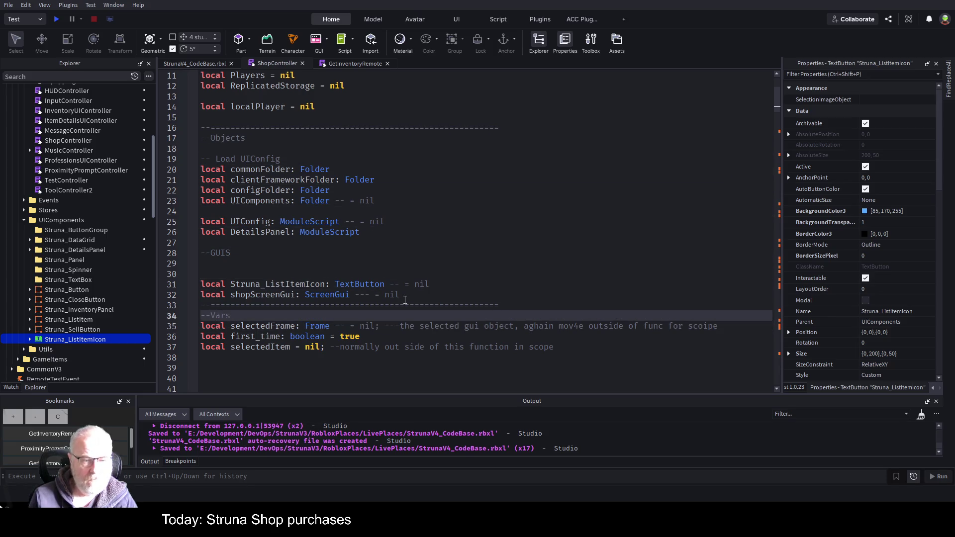
pyautogui.press('Up')
pyautogui.hotkey('ctrl', 's')
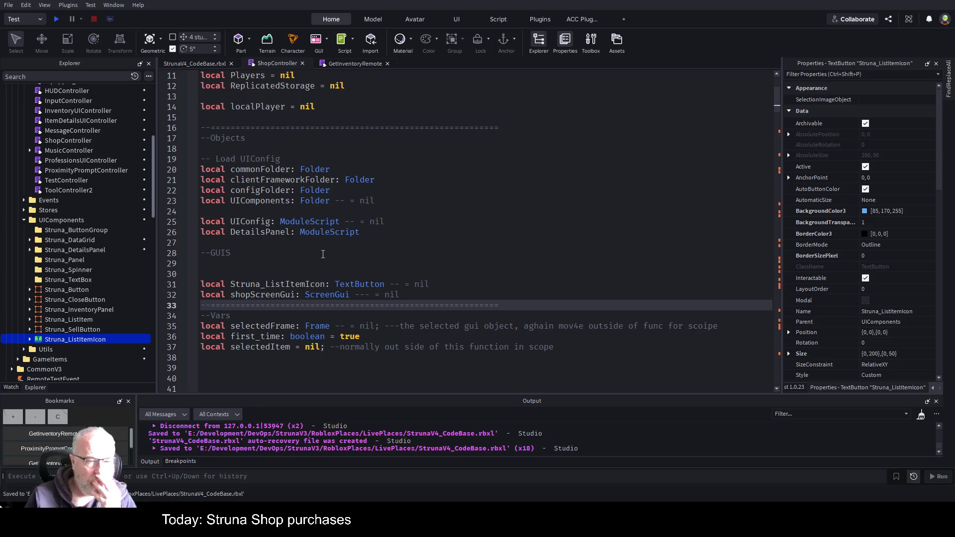
pyautogui.scroll(3, 343, 249)
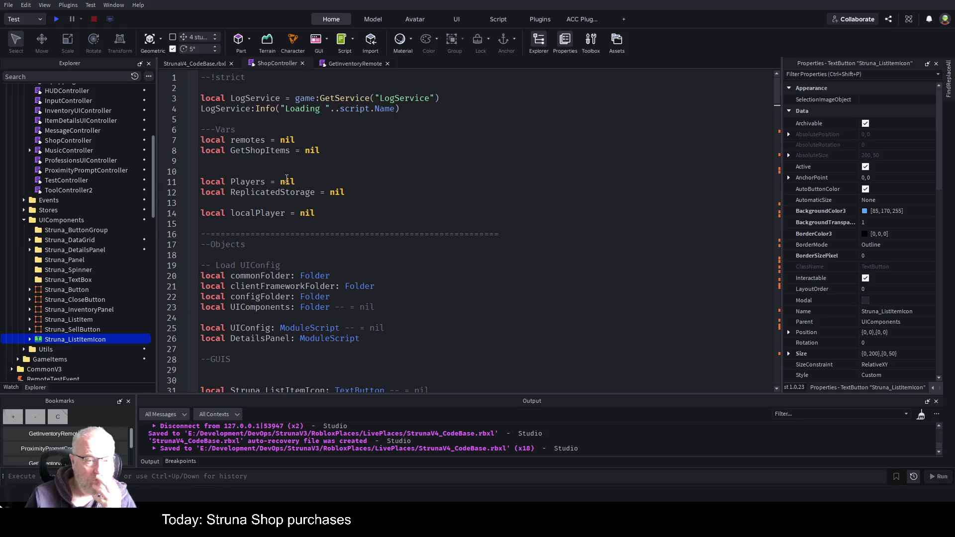
# Step: Remove the ': Ser' type annotation from the LogService declaration on line 3
pyautogui.click(278, 99)
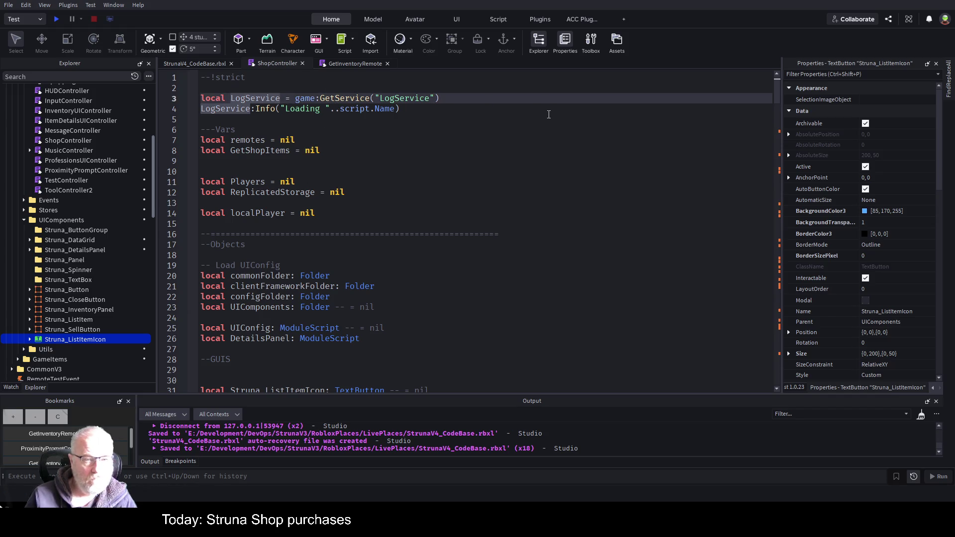
pyautogui.write(': Ser')
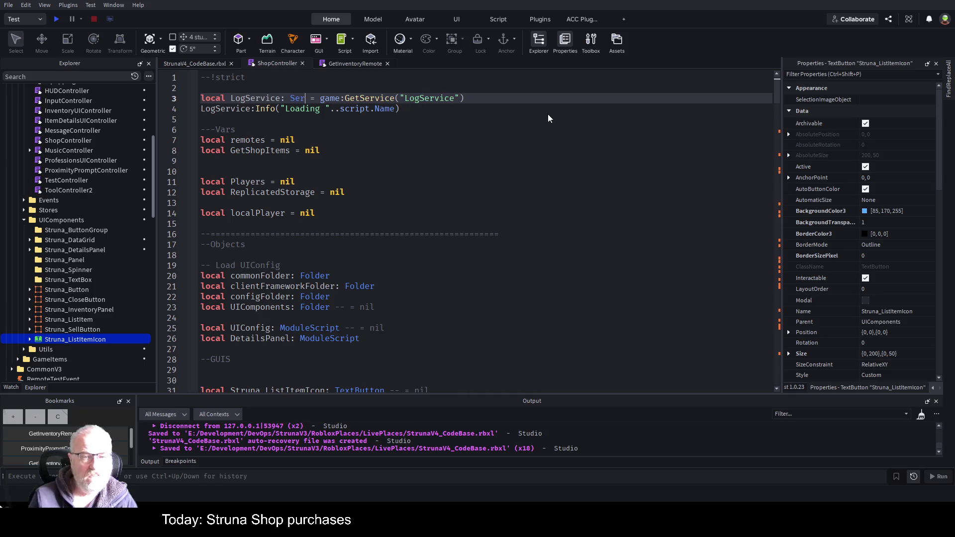
pyautogui.press('BackSpace')
pyautogui.press('BackSpace')
pyautogui.press('BackSpace')
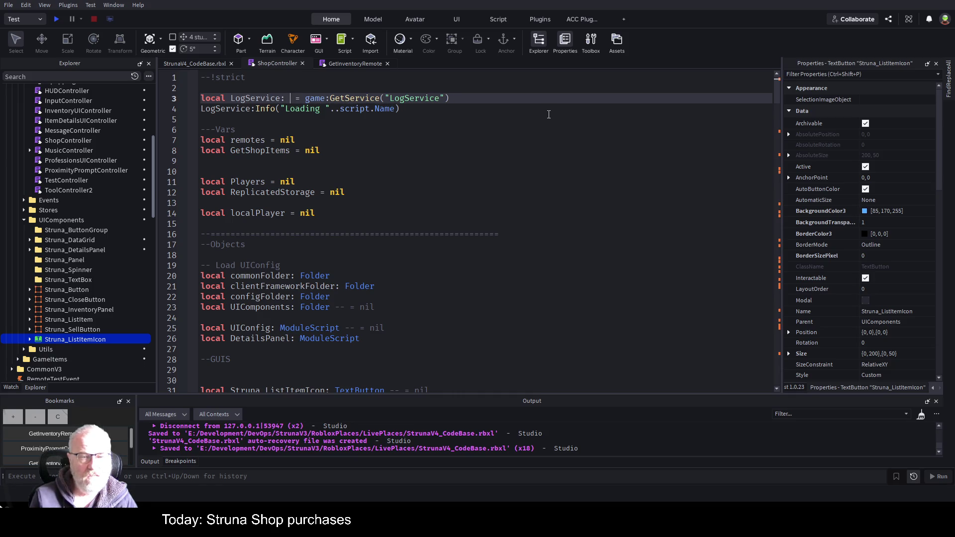
# Step: Replace the '---Vars' comment on line 6 with a '---====' separator line
pyautogui.press('Down')
pyautogui.press('Down')
pyautogui.press('Down')
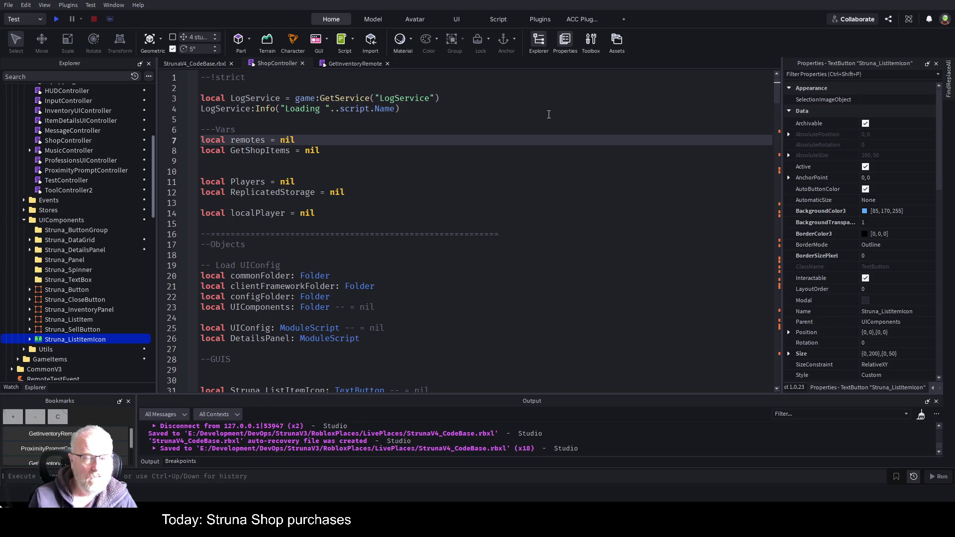
pyautogui.press('Up')
pyautogui.hotkey('shift', 'Home')
pyautogui.press('BackSpace')
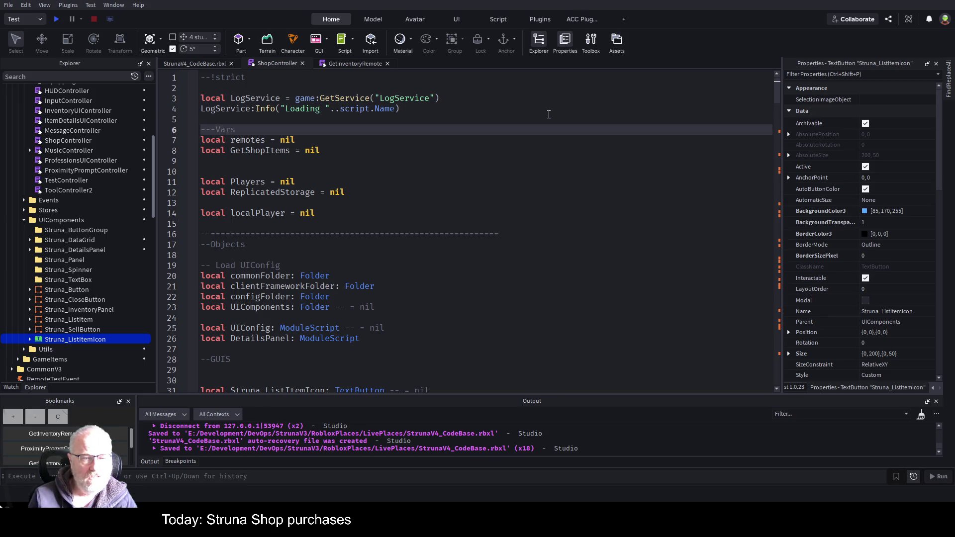
pyautogui.write('---')
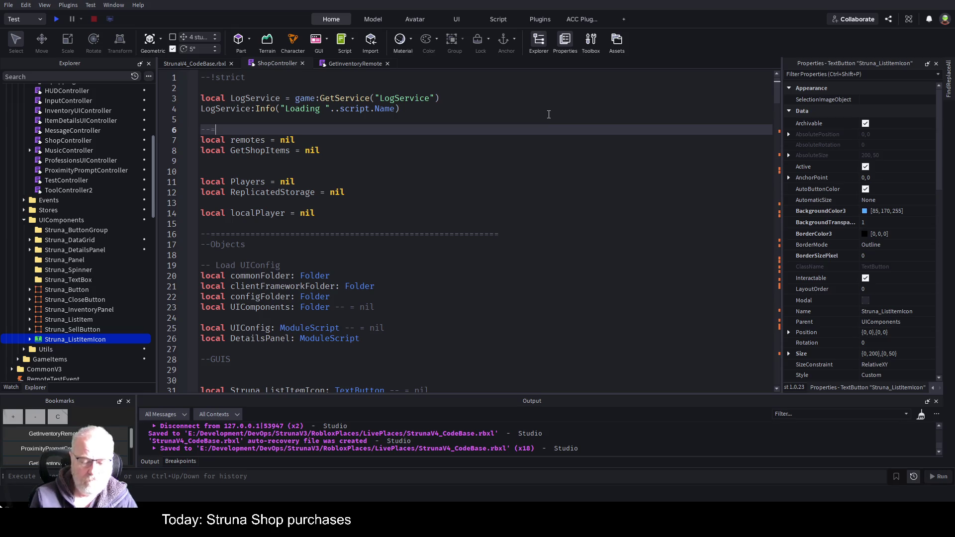
pyautogui.write('=========================================================')
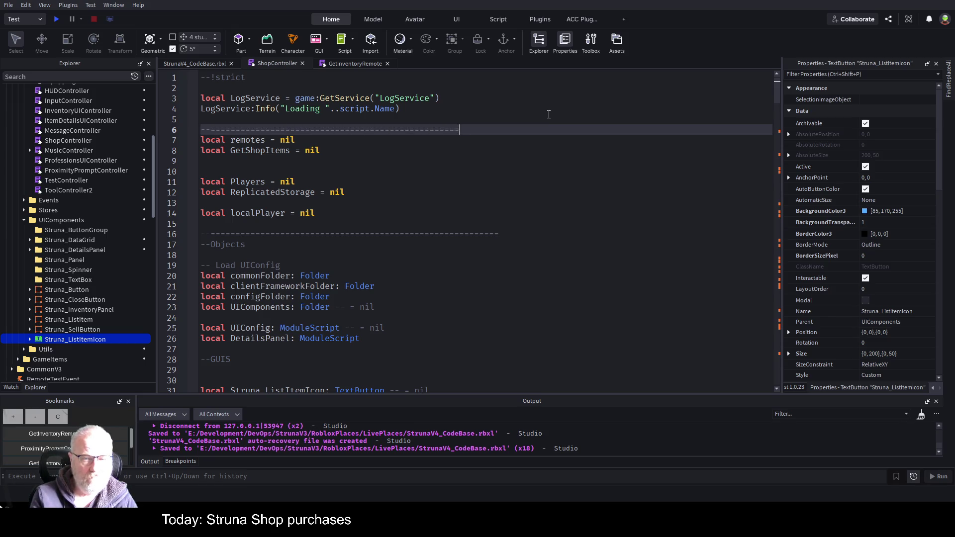
pyautogui.press('BackSpace')
pyautogui.press('BackSpace')
pyautogui.press('BackSpace')
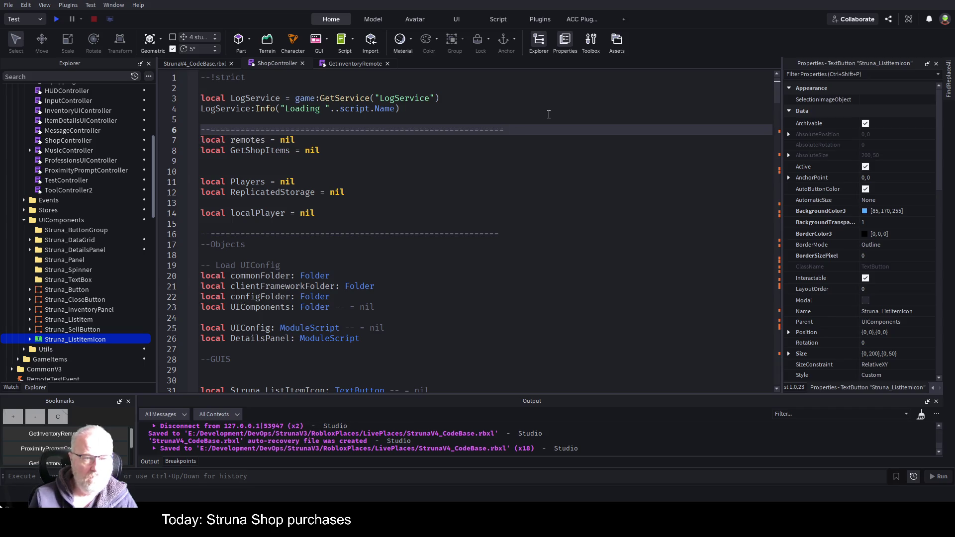
pyautogui.press('Down')
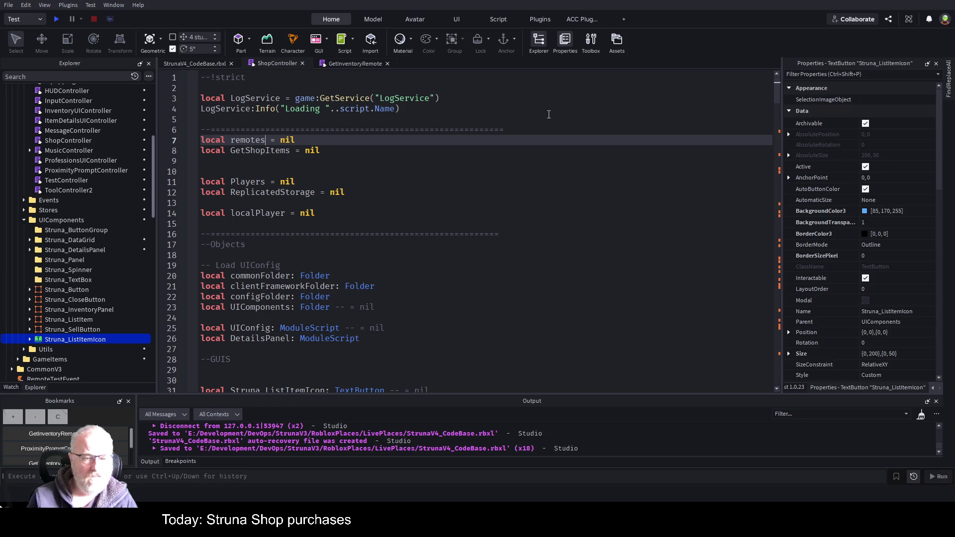
pyautogui.scroll(-6, 427, 255)
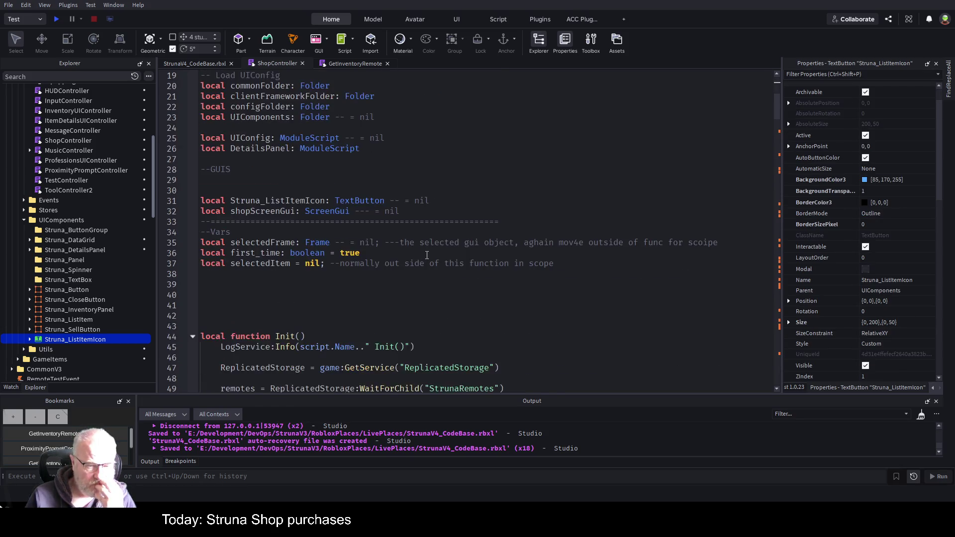
pyautogui.scroll(-3, 427, 256)
pyautogui.scroll(-5, 427, 254)
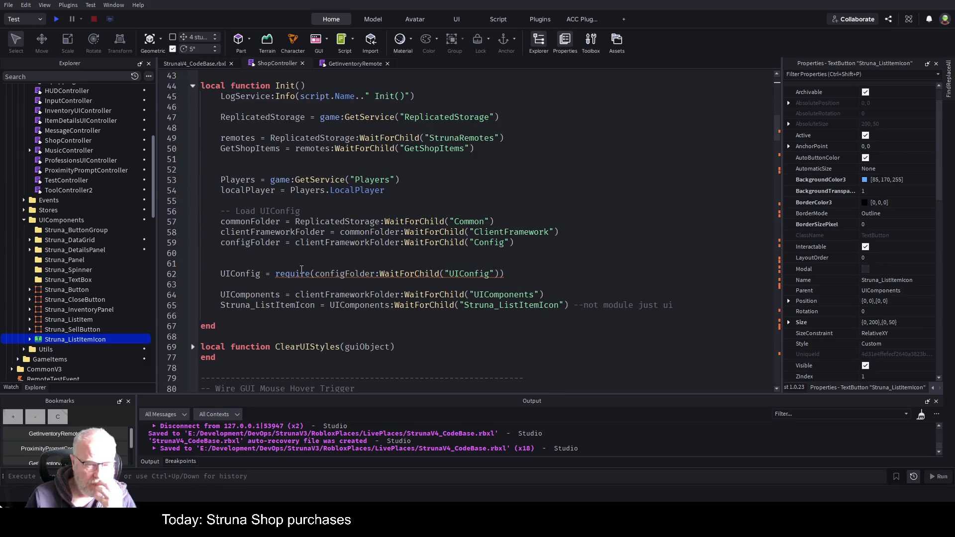
pyautogui.doubleClick(301, 273)
pyautogui.scroll(-5, 464, 143)
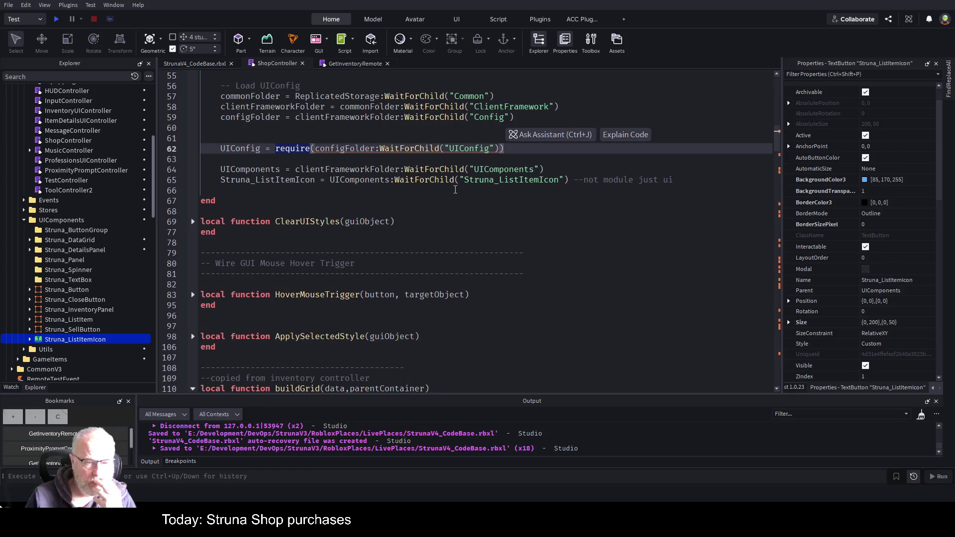
pyautogui.scroll(6, 455, 190)
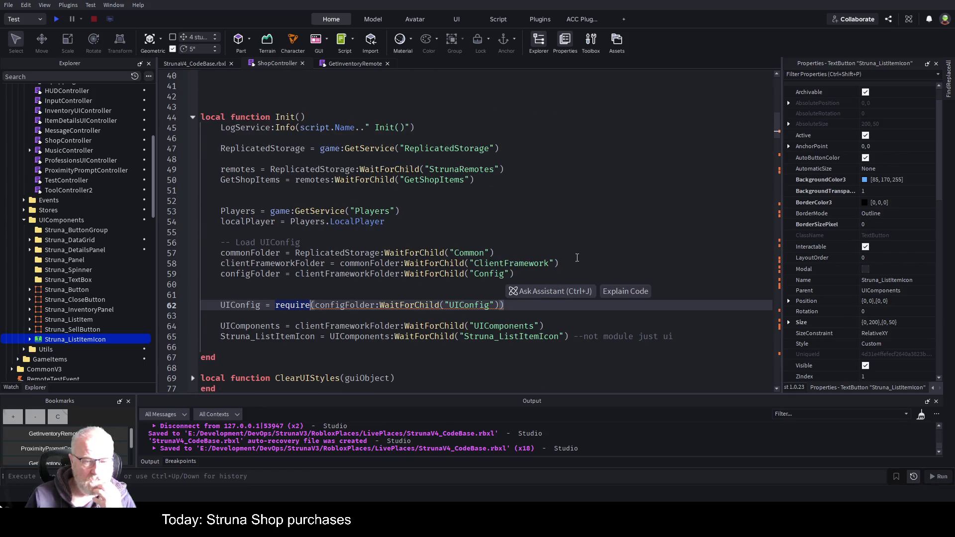
pyautogui.click(505, 247)
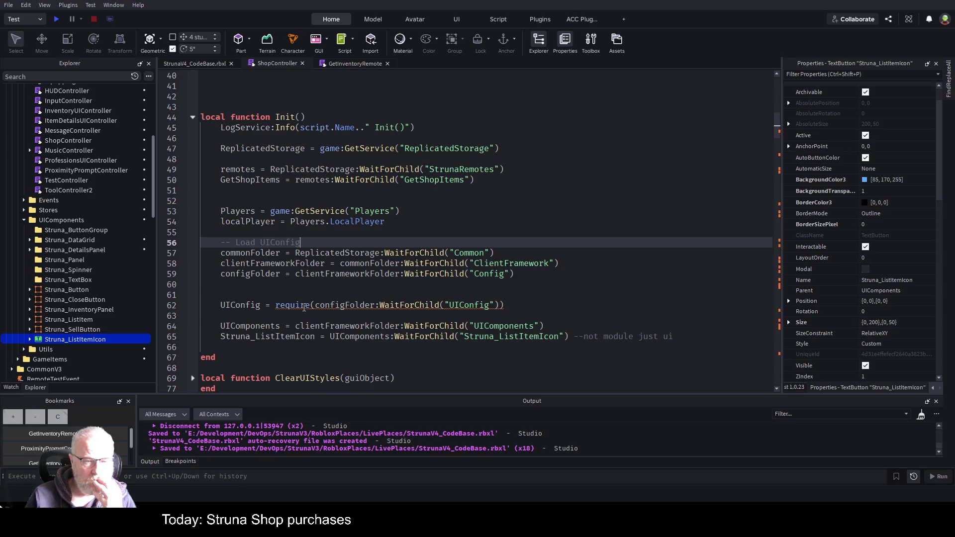
pyautogui.scroll(-2, 355, 221)
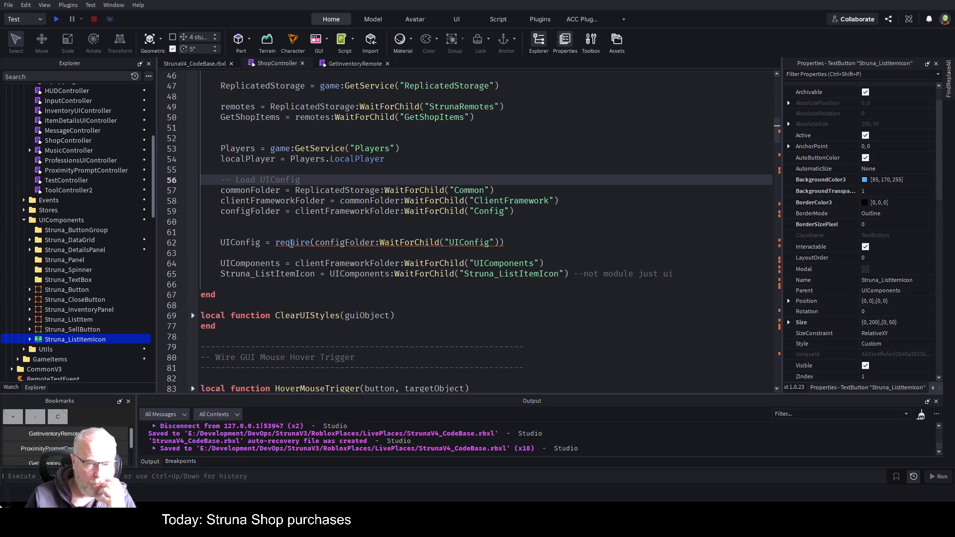
pyautogui.click(513, 241)
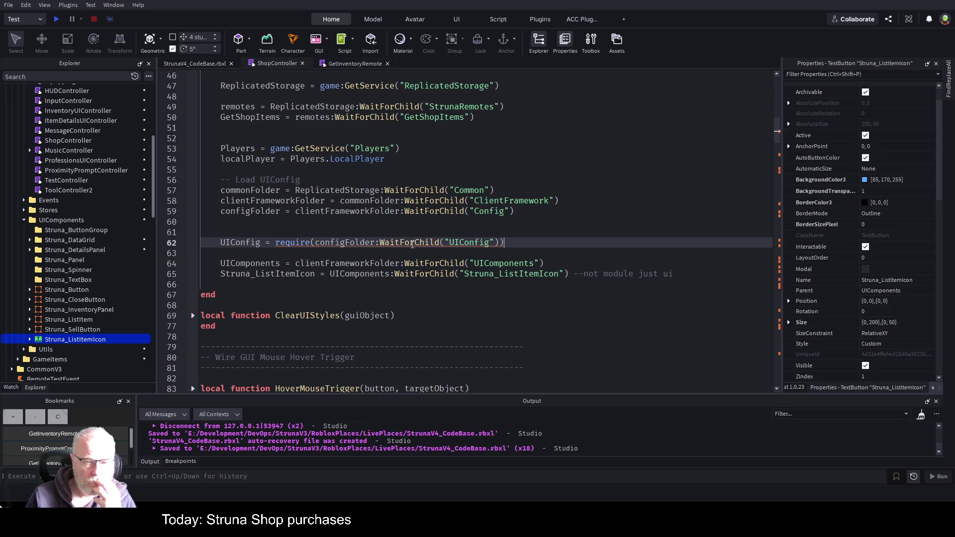
pyautogui.click(372, 253)
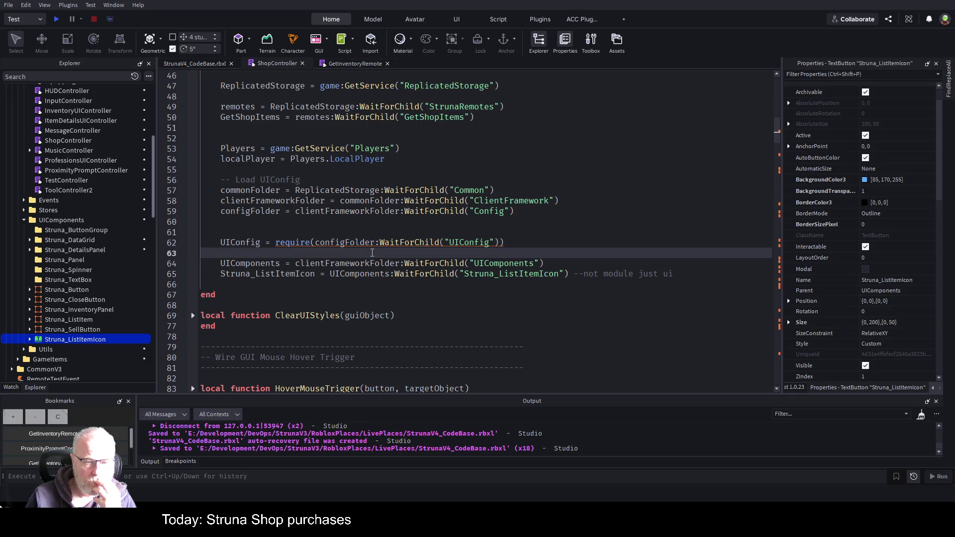
pyautogui.scroll(-2, 378, 232)
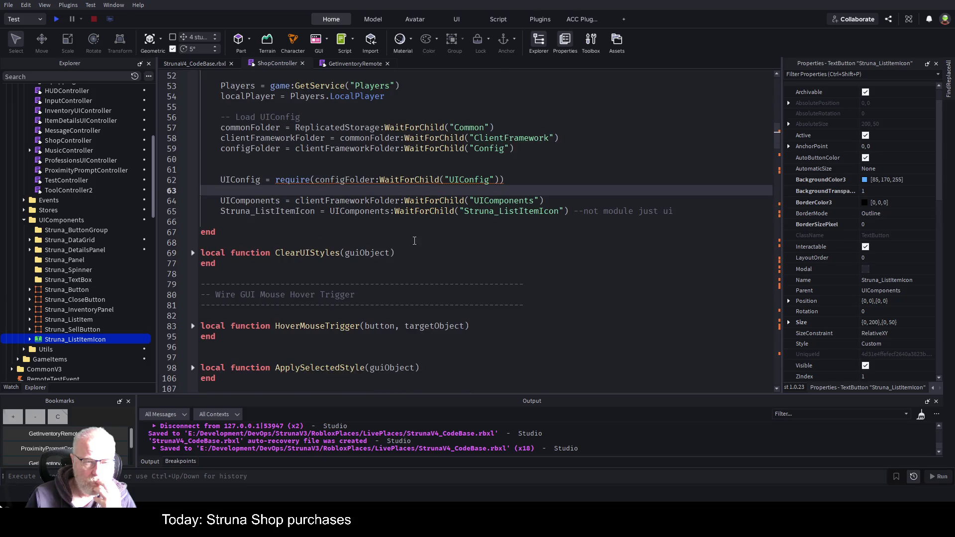
pyautogui.scroll(10, 415, 240)
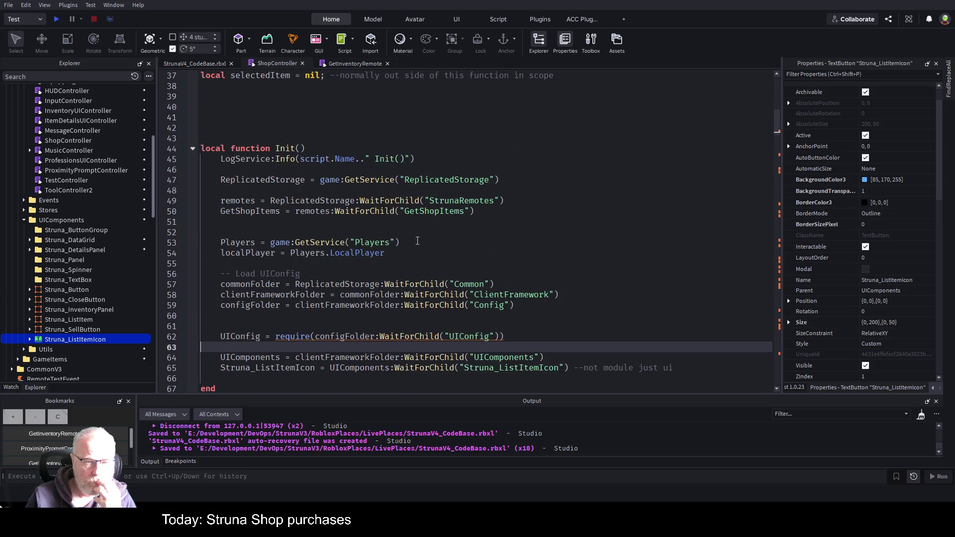
# Step: Start a playtest, make the Output panel taller and clear its log
pyautogui.click(55, 19)
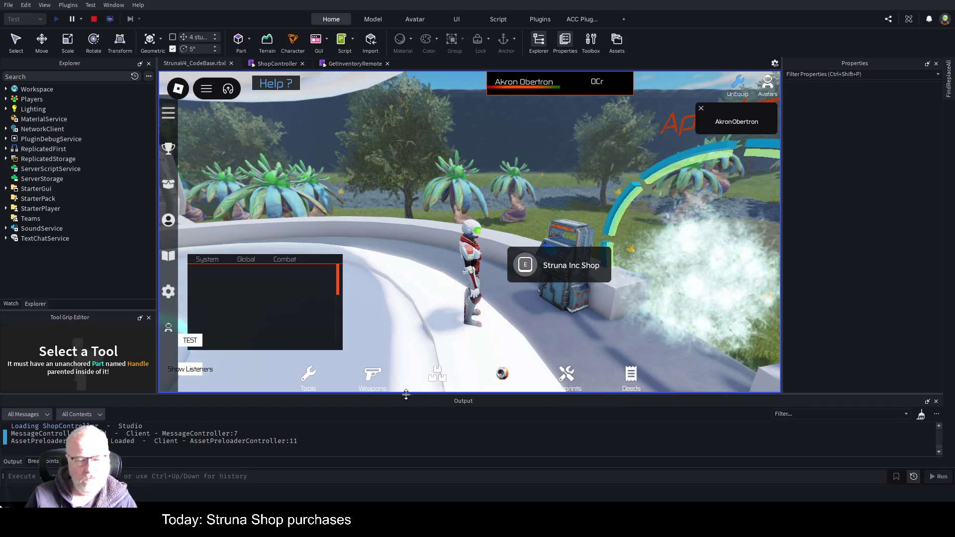
pyautogui.moveTo(418, 394); pyautogui.dragTo(433, 339)
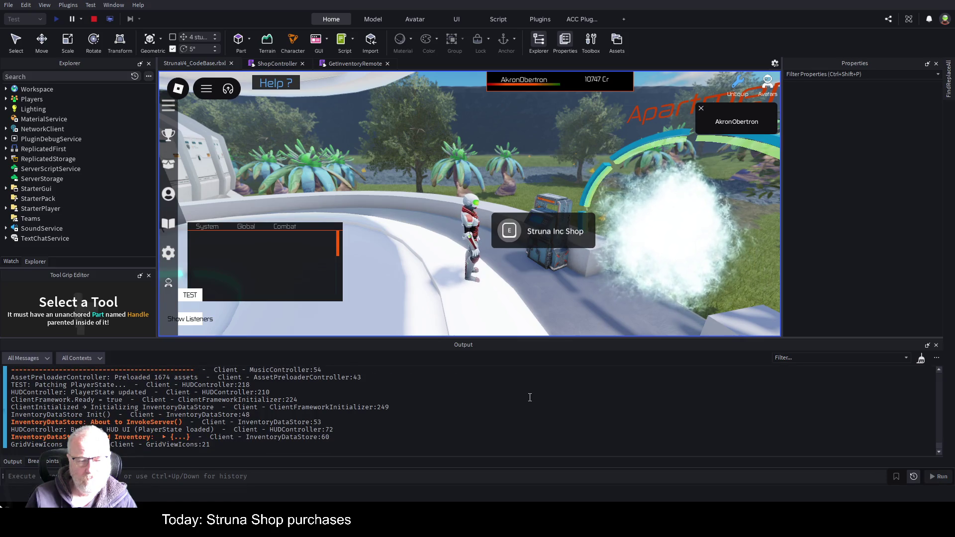
pyautogui.hotkey('ctrl', 'k')
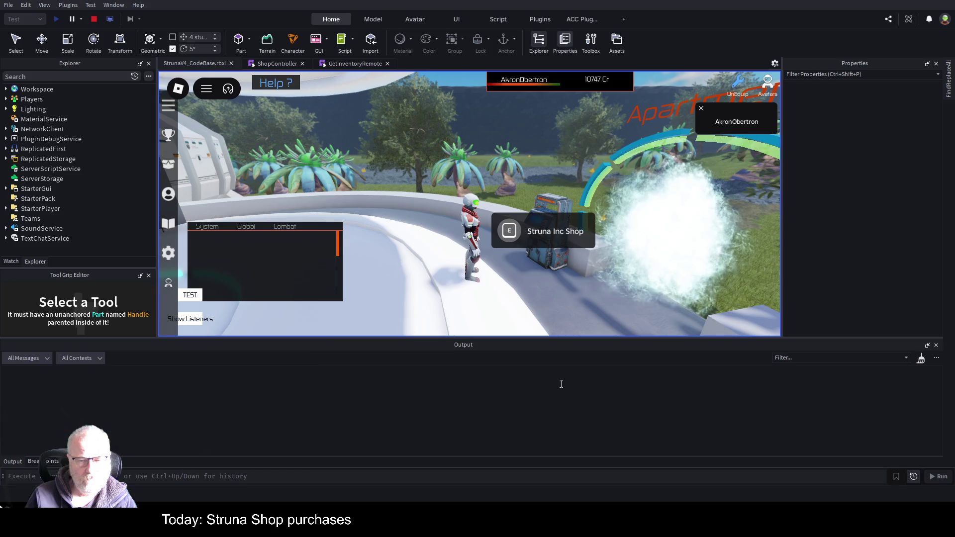
# Step: Open the Struna Shop and view, then close, the OOF001 item's stats
pyautogui.click(509, 231)
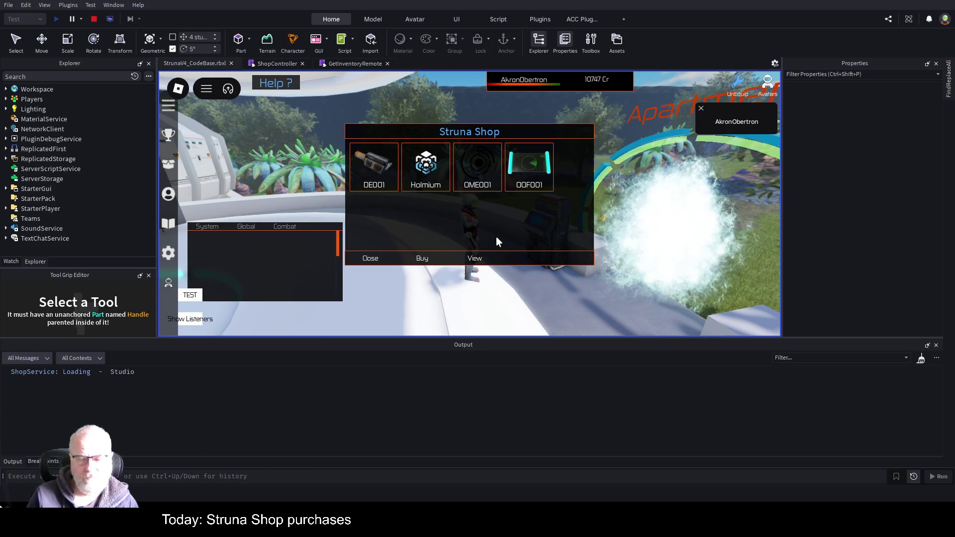
pyautogui.press('Right')
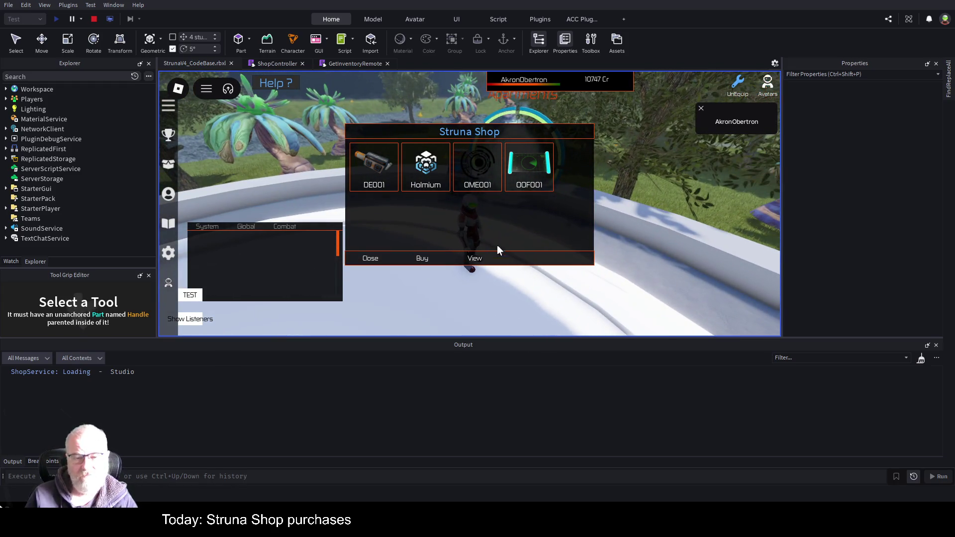
pyautogui.click(523, 184)
pyautogui.click(467, 261)
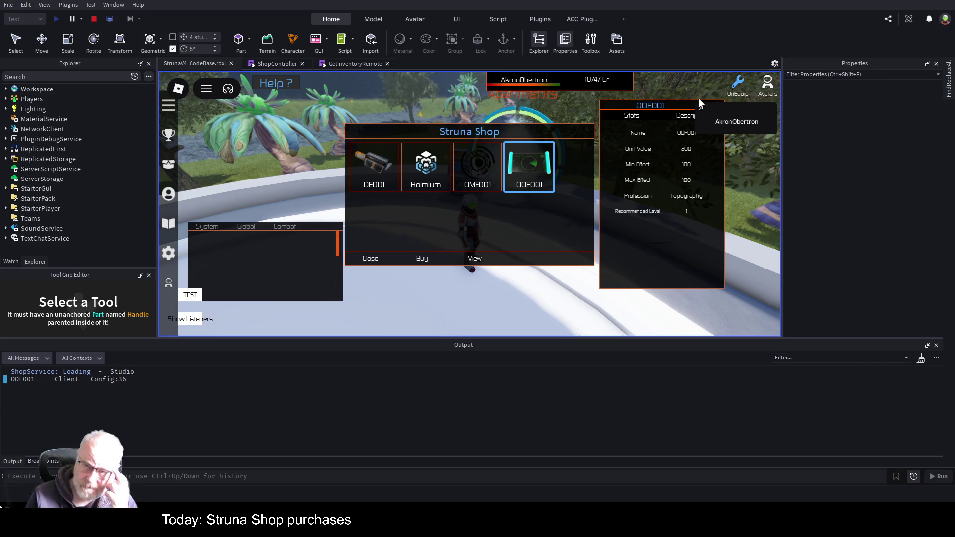
pyautogui.click(702, 113)
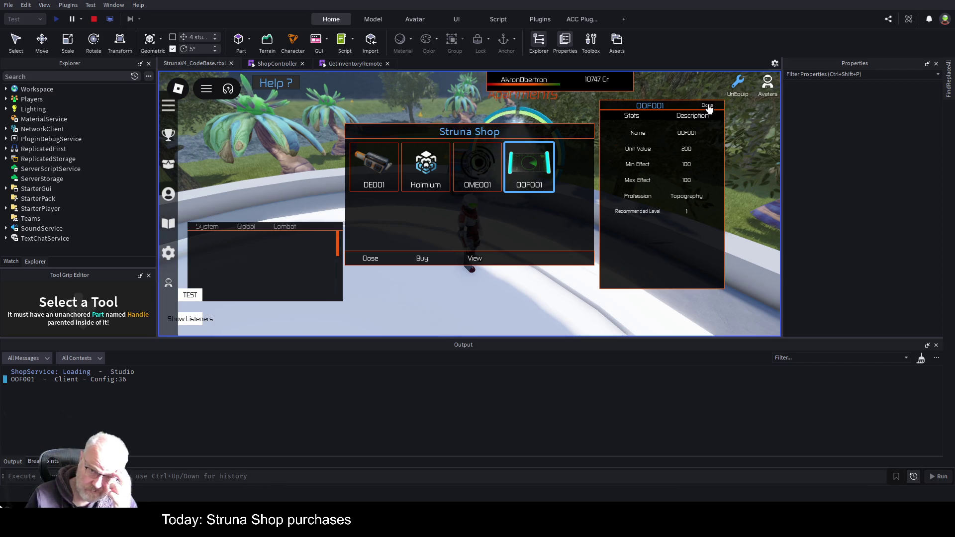
pyautogui.click(709, 107)
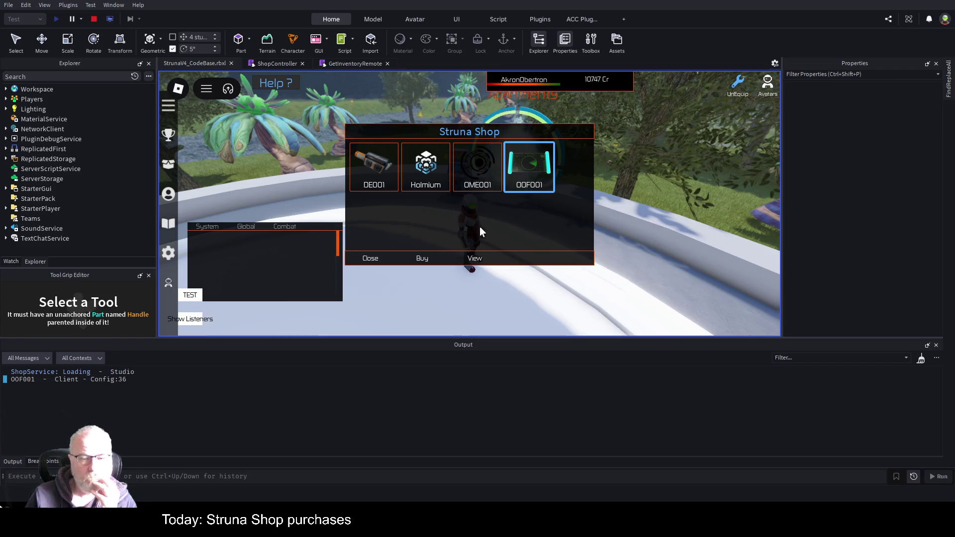
# Step: Buy the OOF001 item and jump to the resulting ShopController error line
pyautogui.click(485, 179)
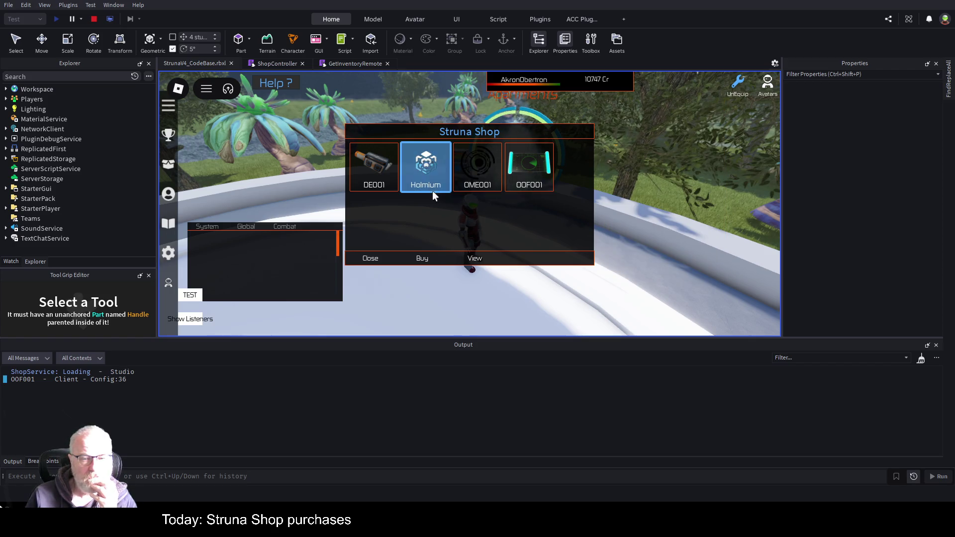
pyautogui.click(524, 175)
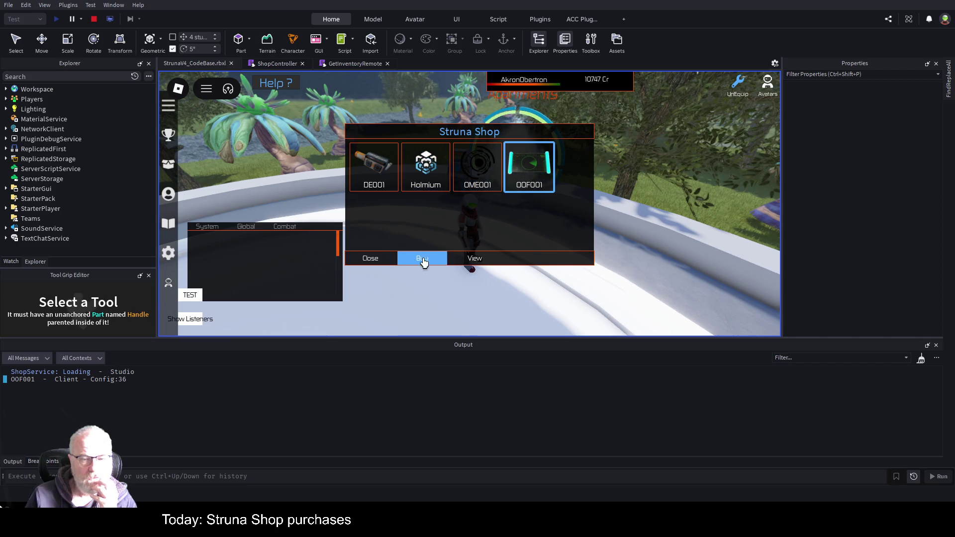
pyautogui.click(422, 260)
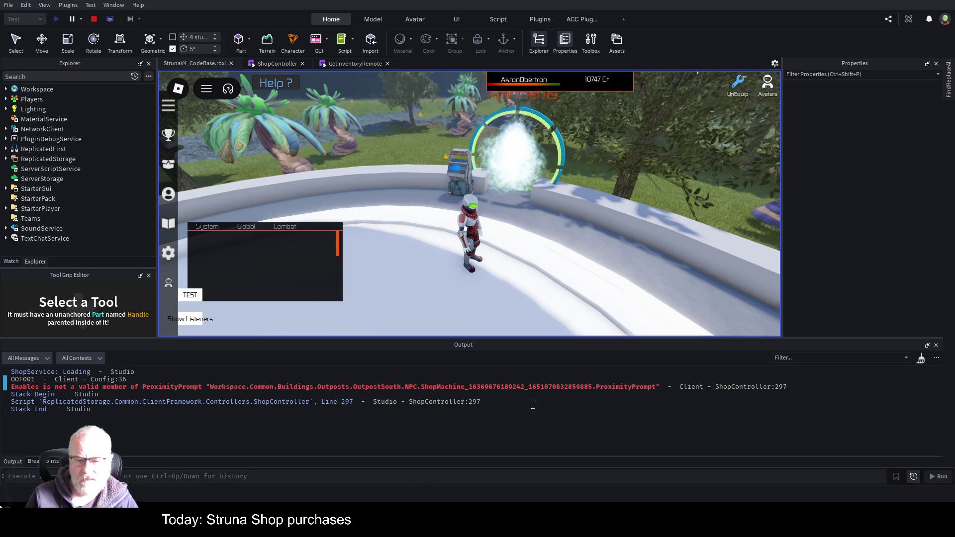
pyautogui.click(565, 390)
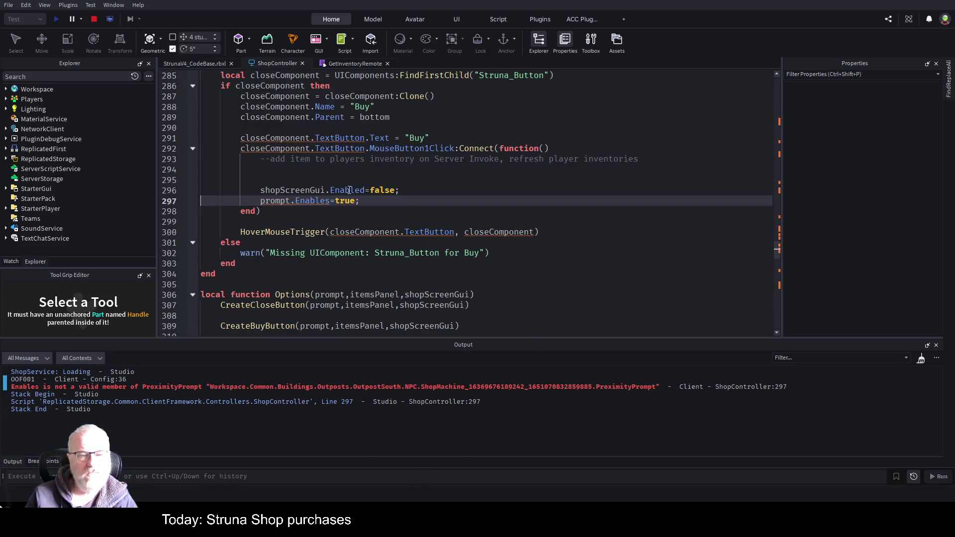
# Step: Stop the playtest, return to the ShopController script and save the place
pyautogui.click(94, 20)
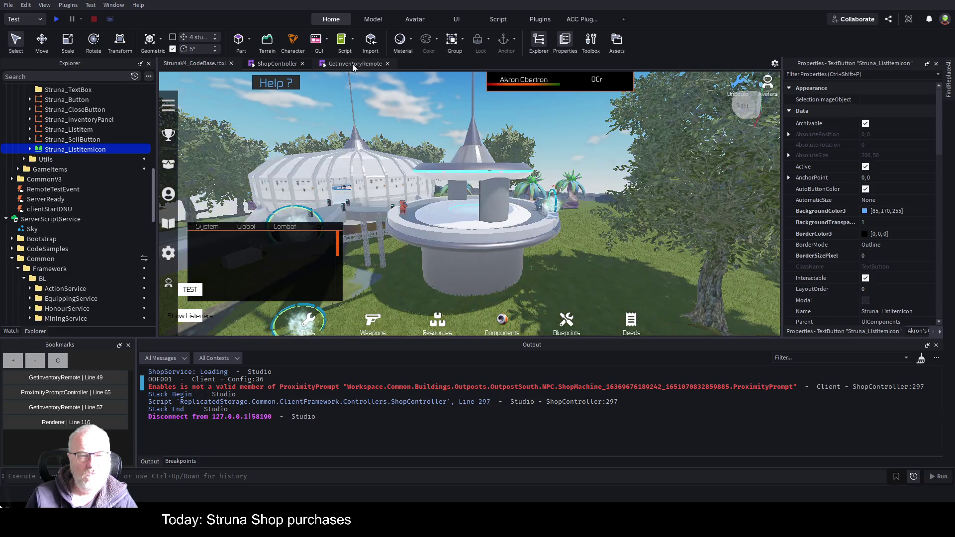
pyautogui.click(353, 67)
pyautogui.click(284, 64)
pyautogui.click(328, 201)
pyautogui.hotkey('ctrl', 's')
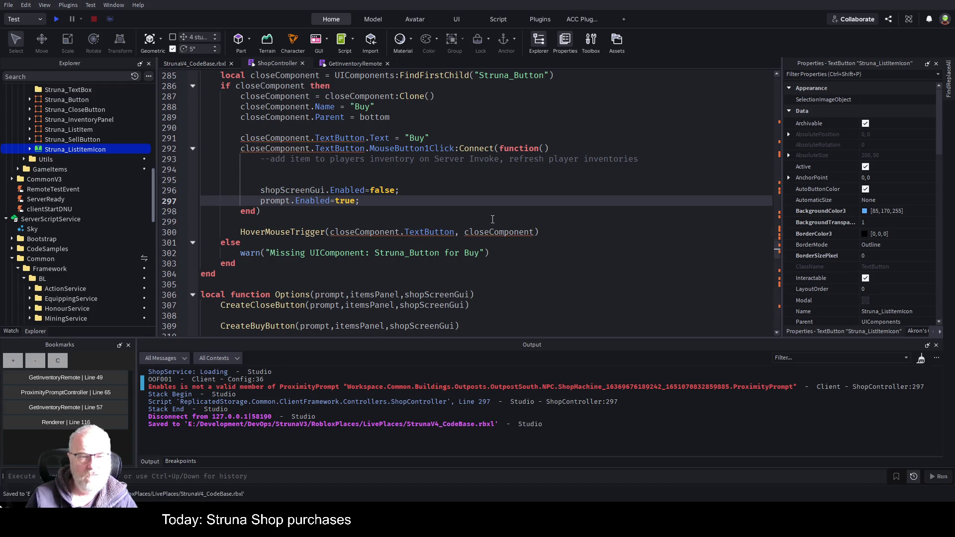
pyautogui.scroll(2, 493, 219)
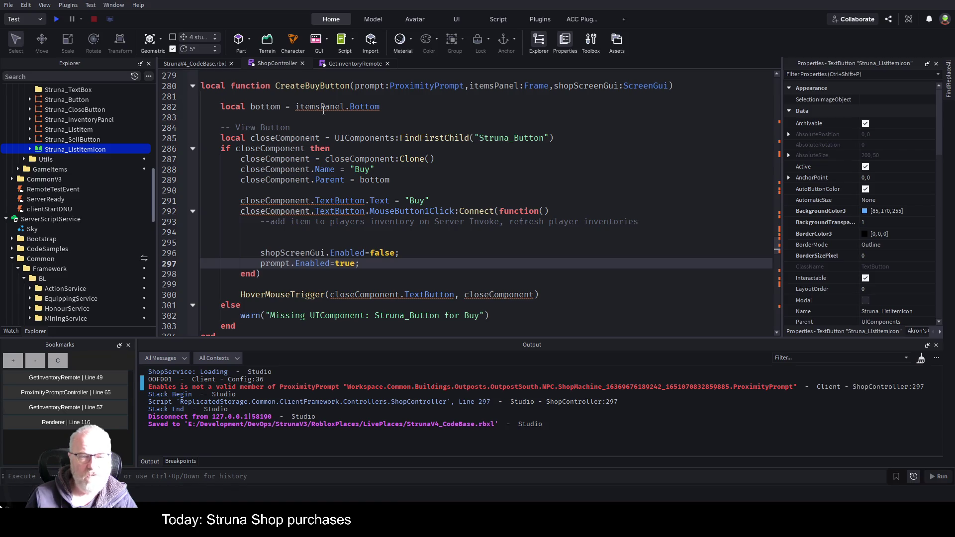
# Step: Change itemsPanel.Bottom to itemsPanel:FindFirstChild("Bottom")
pyautogui.click(440, 120)
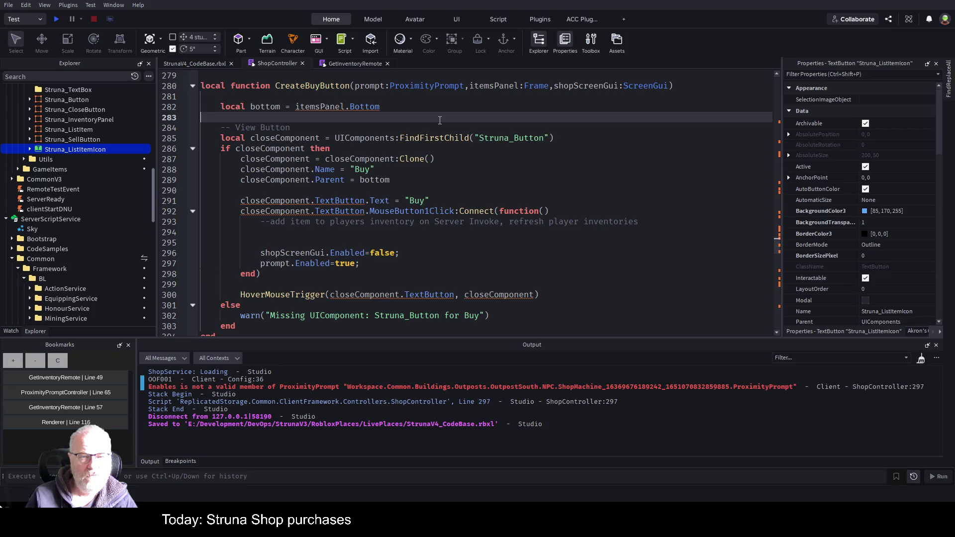
pyautogui.click(345, 106)
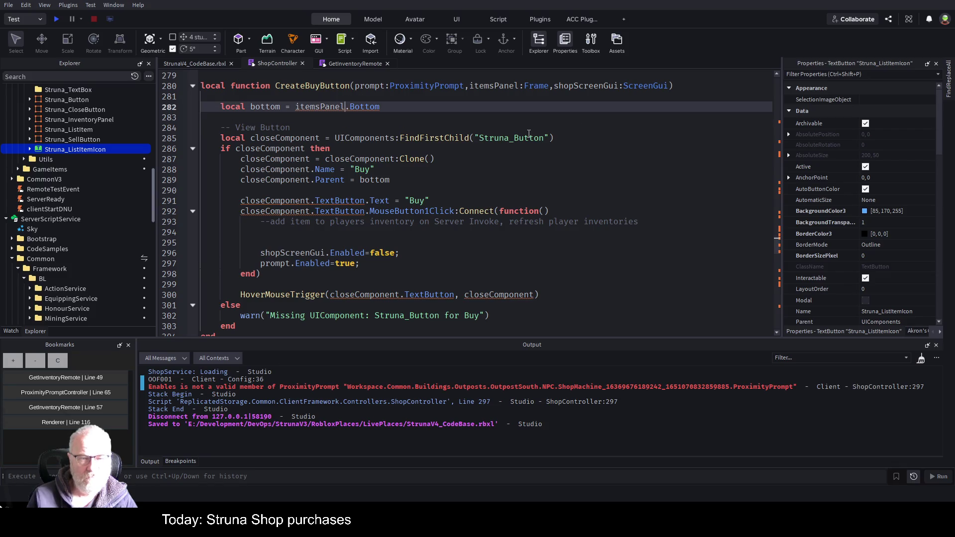
pyautogui.write(':W')
pyautogui.press('BackSpace')
pyautogui.write('FindFirstChild(')
pyautogui.press('Delete')
pyautogui.press('Delete')
pyautogui.write('"')
pyautogui.press('End')
pyautogui.write('")')
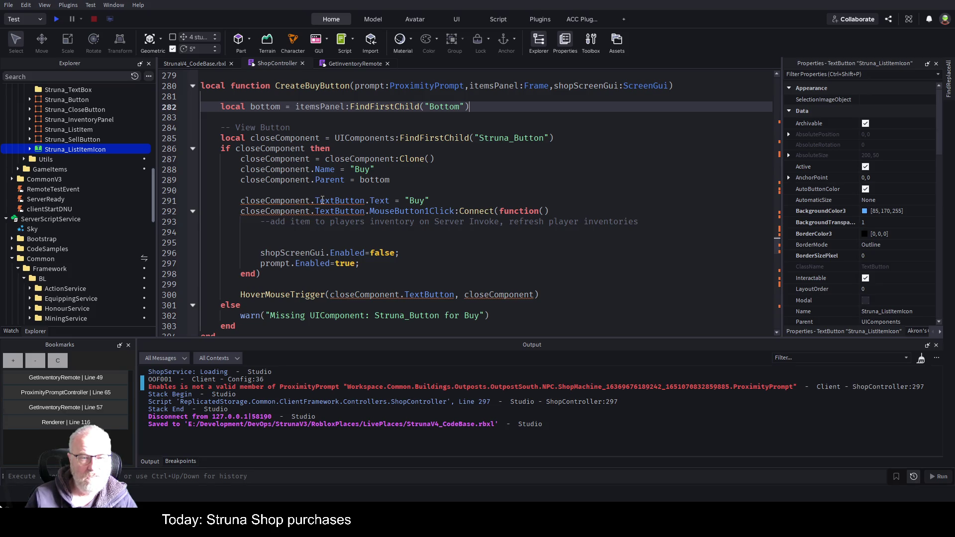
# Step: Change line 291 to closeComponent:FindFirstChild("TextButton").Text = "Buy"
pyautogui.moveTo(346, 107); pyautogui.dragTo(427, 108)
pyautogui.hotkey('ctrl', 'c')
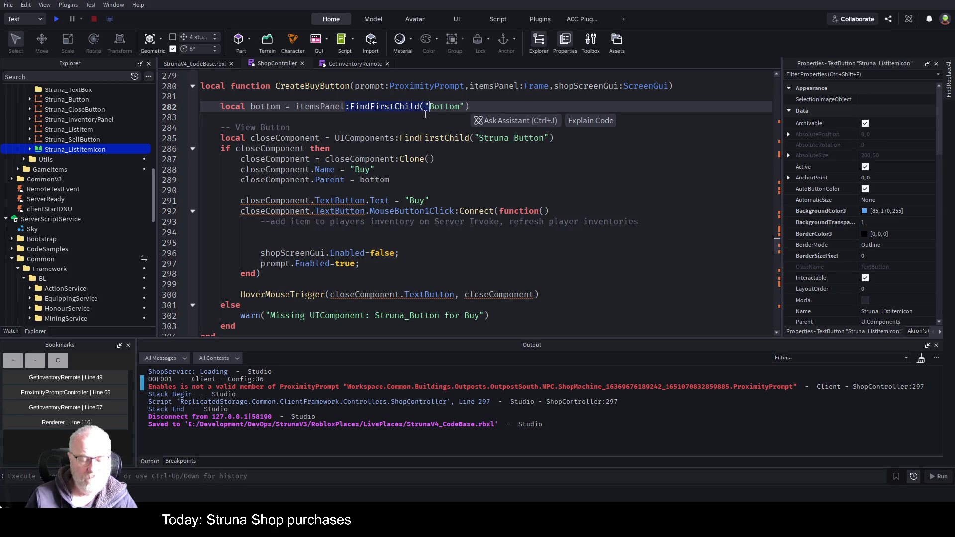
pyautogui.click(316, 201)
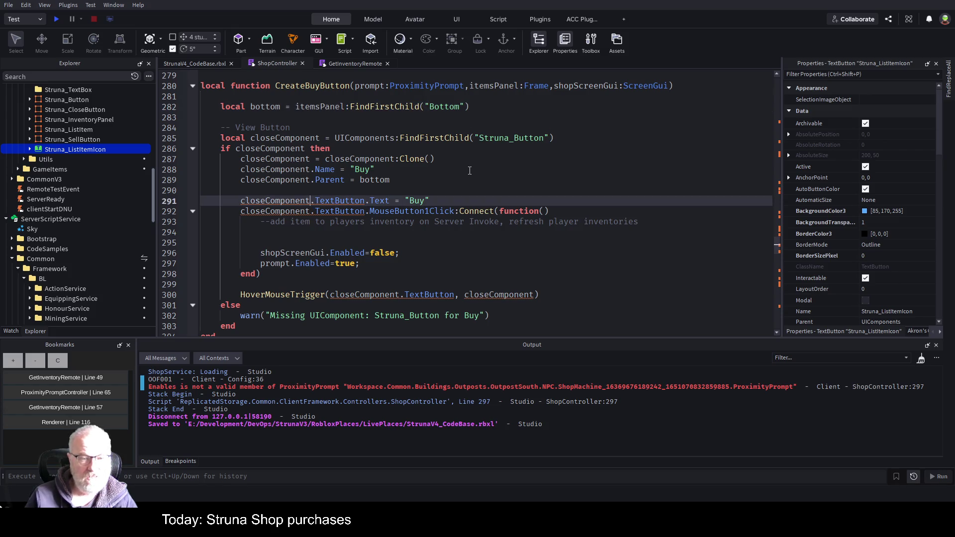
pyautogui.press('BackSpace')
pyautogui.hotkey('ctrl', 'v')
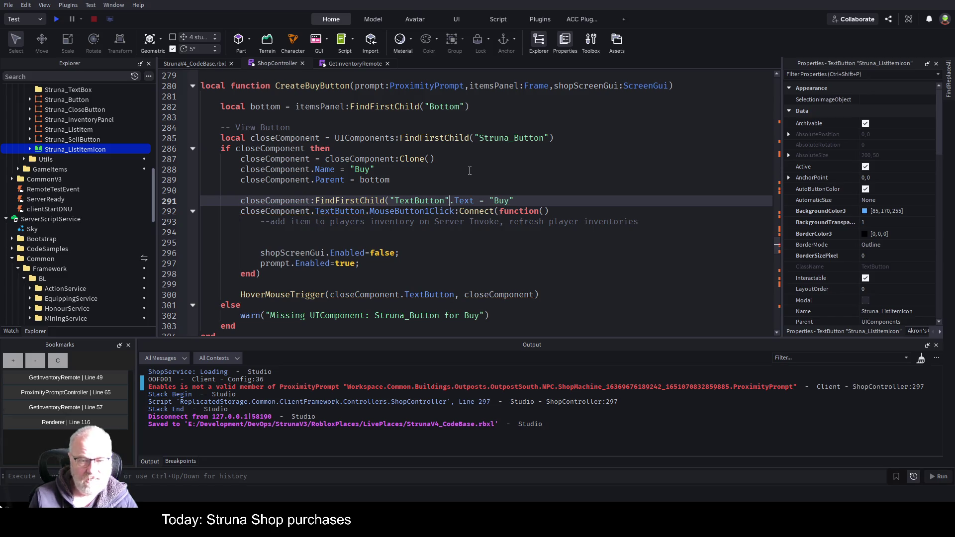
pyautogui.hotkey('ctrl', 'Right')
pyautogui.write('")')
pyautogui.press('Down')
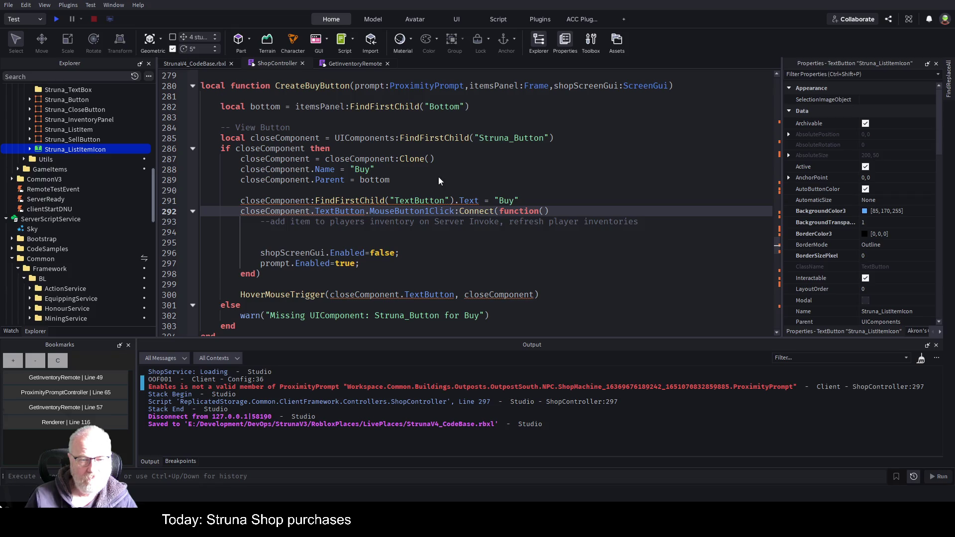
pyautogui.click(442, 191)
# Step: Add a new line above the Buy text line declaring 'local textButton ='
pyautogui.press('Return')
pyautogui.press('Return')
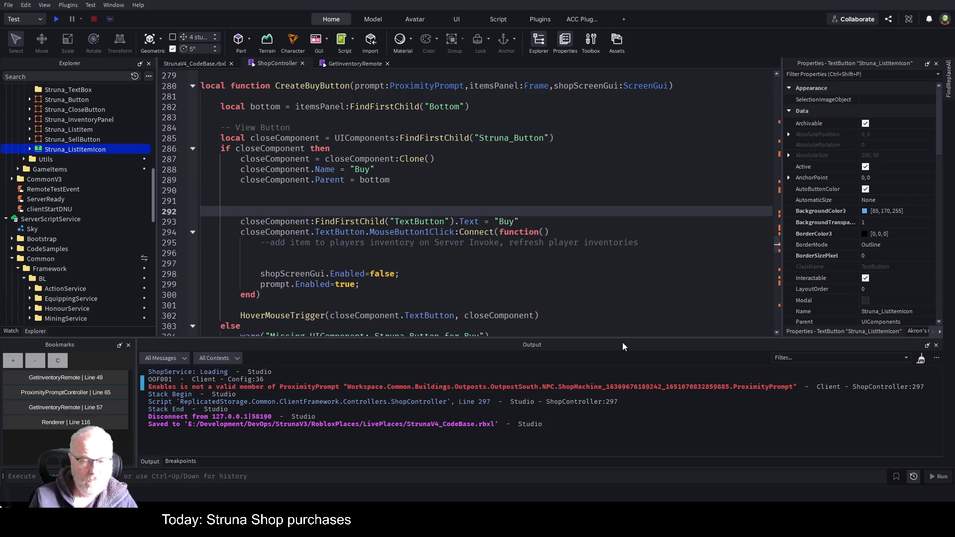
pyautogui.write('local')
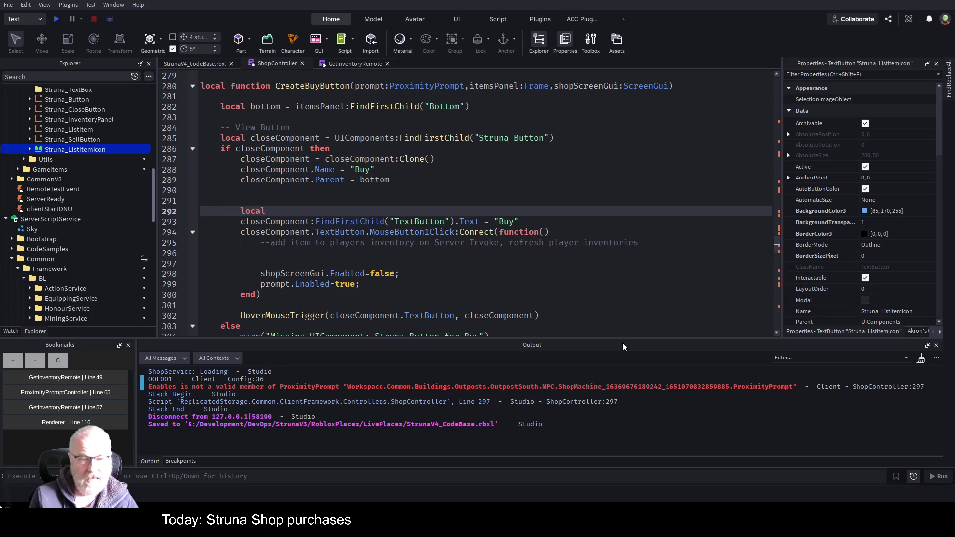
pyautogui.write(' textVB')
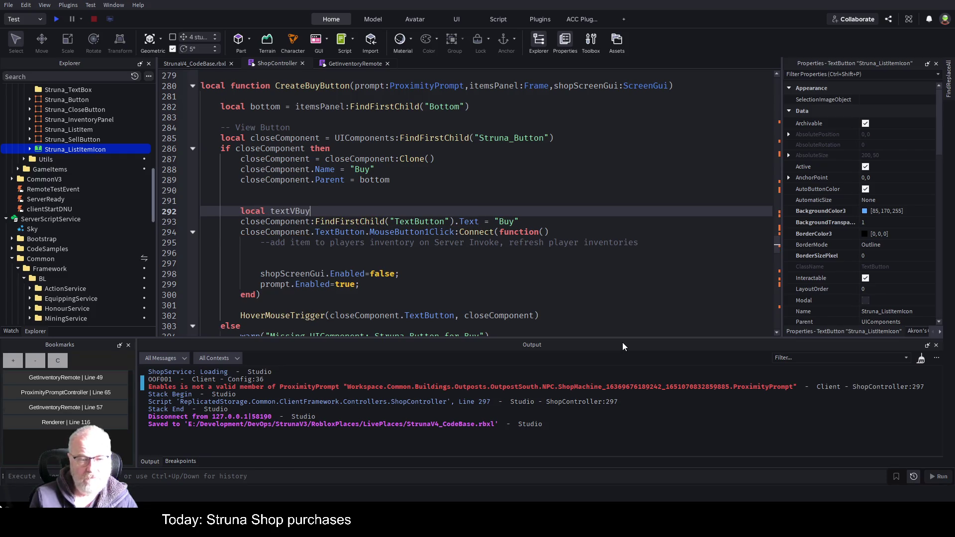
pyautogui.press('BackSpace')
pyautogui.press('BackSpace')
pyautogui.write('button')
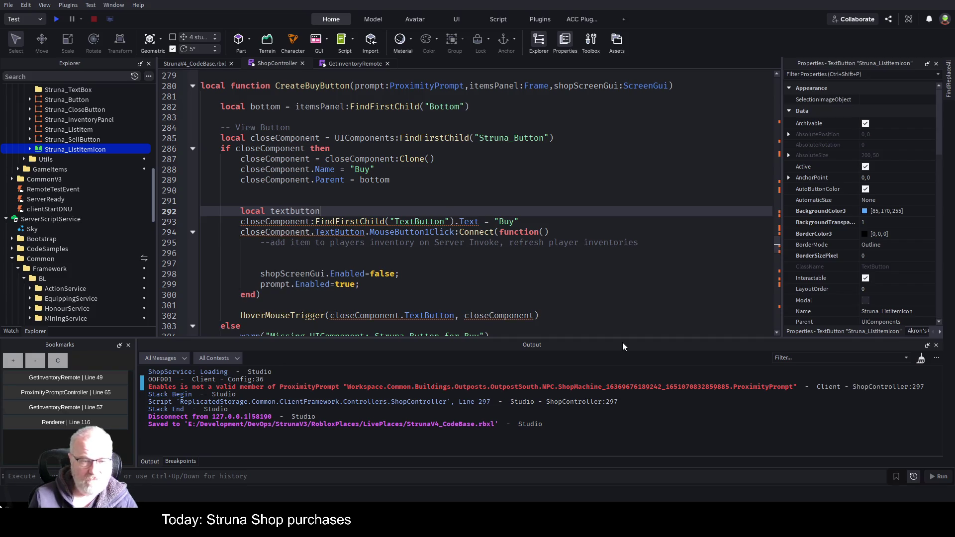
pyautogui.hotkey('ctrl', 'Left')
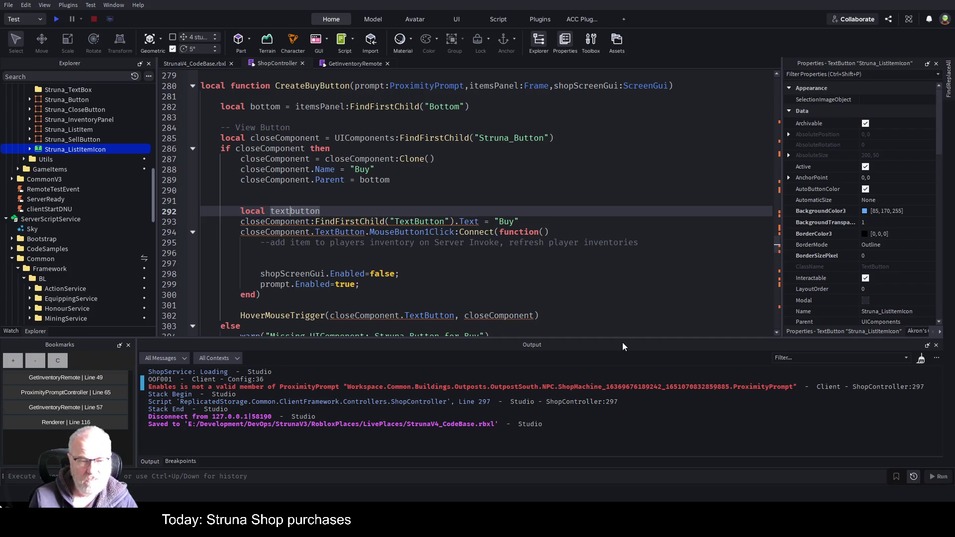
pyautogui.press('Delete')
pyautogui.write('B')
pyautogui.press('End')
pyautogui.write('=')
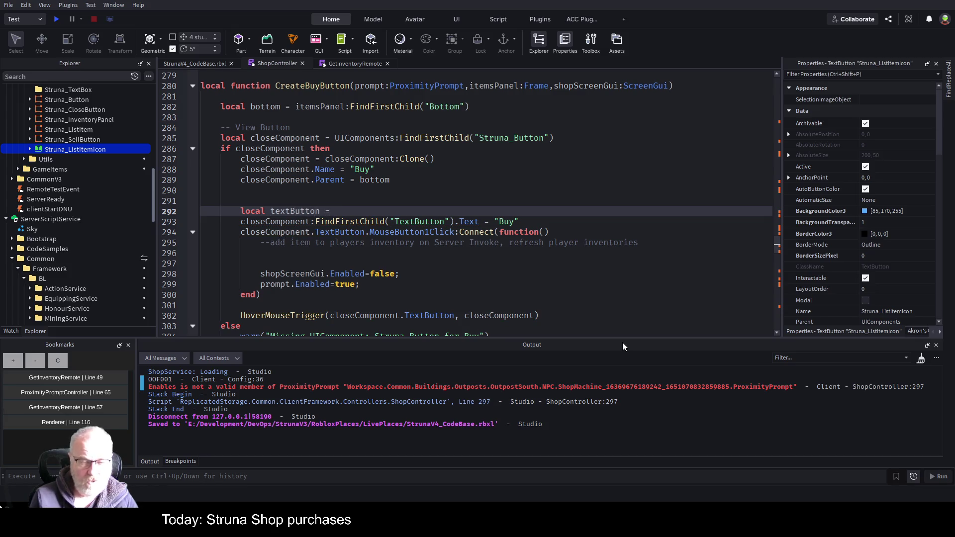
# Step: Assign closeComponent:FindFirstChild("TextButton") to textButton, copying the lookup from the next line
pyautogui.press('Down')
pyautogui.hotkey('ctrl', 'Right')
pyautogui.hotkey('ctrl', 'Right')
pyautogui.hotkey('ctrl', 'Left')
pyautogui.press('Up')
pyautogui.press('Home')
pyautogui.press('End')
pyautogui.write('closeComponent:FindFirstChild("TextButton")')
# Step: Add an 'if textButton then' check below the declaration
pyautogui.press('Return')
pyautogui.write('if textButton')
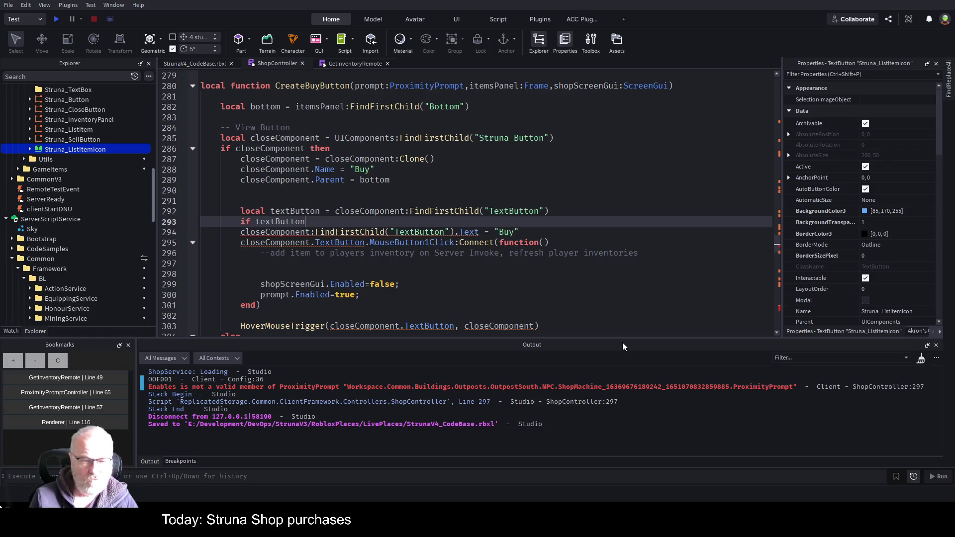
pyautogui.press('BackSpace')
pyautogui.press('BackSpace')
pyautogui.press('BackSpace')
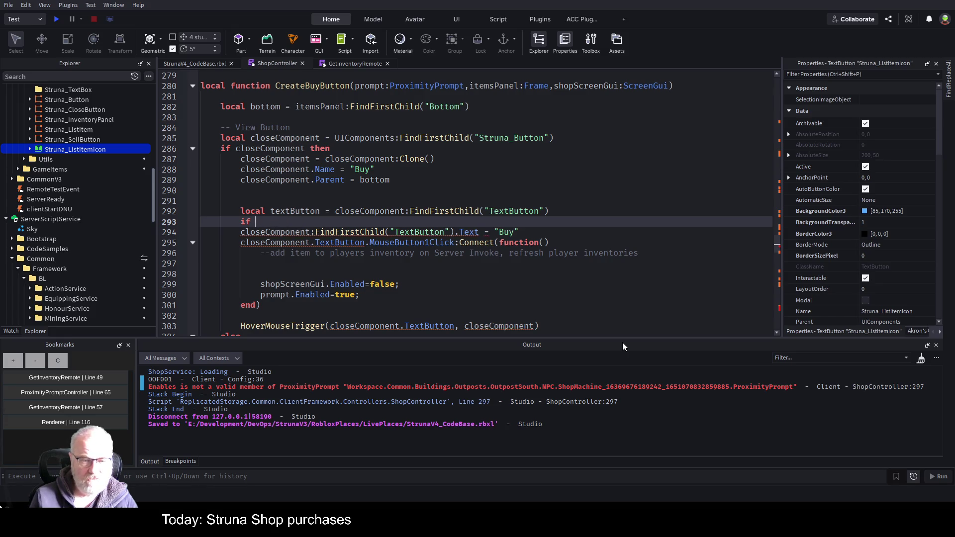
pyautogui.write('textButton then')
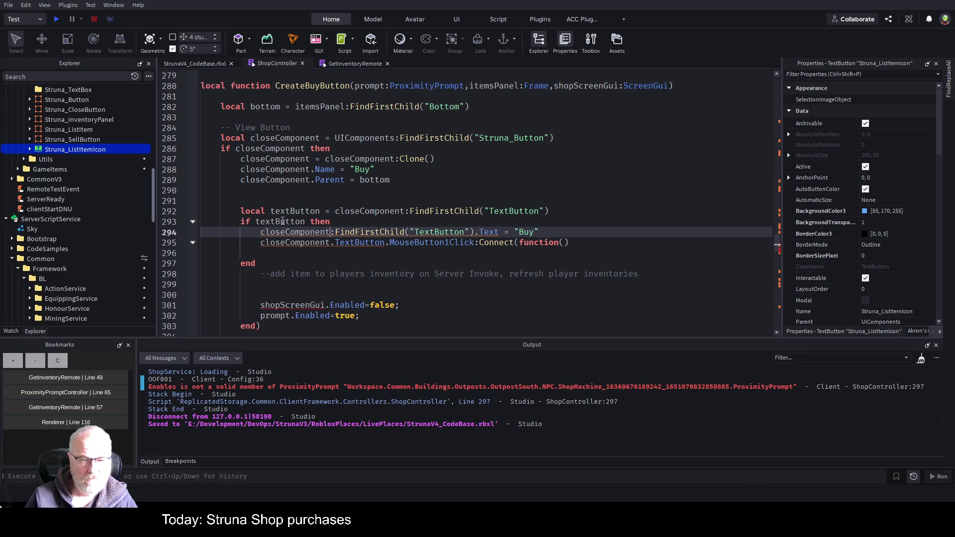
# Step: Replace the TextButton lookup on line 294 with textButton so it sets textButton.Text
pyautogui.doubleClick(280, 223)
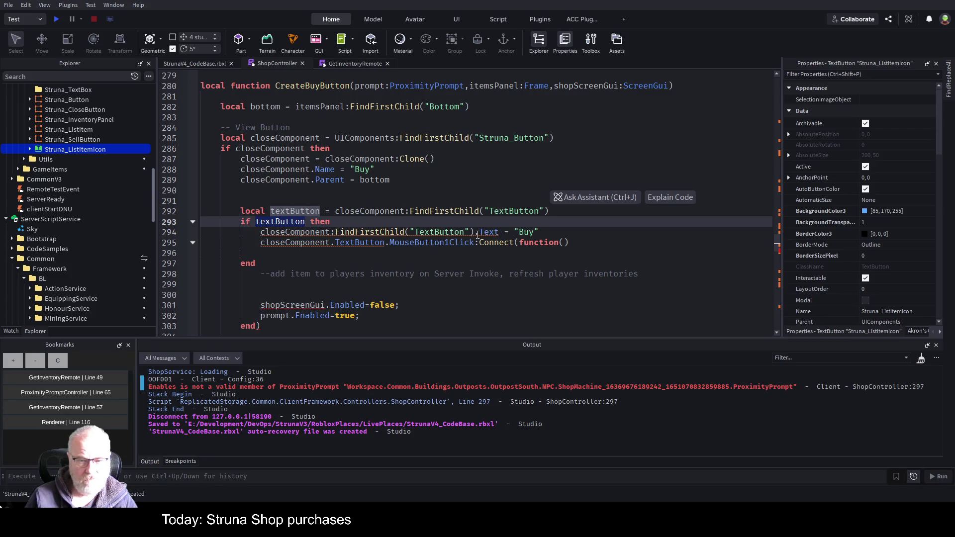
pyautogui.moveTo(476, 233); pyautogui.dragTo(260, 233)
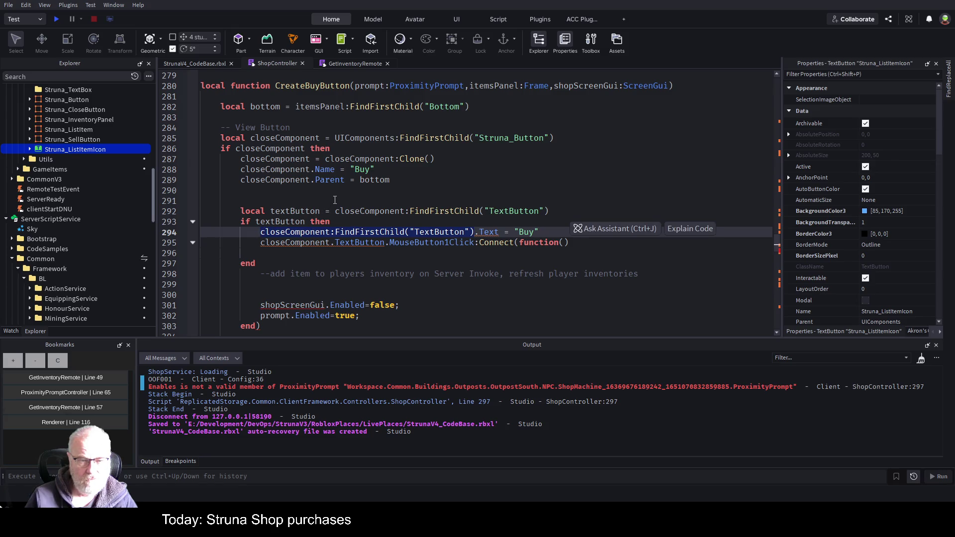
pyautogui.write('textButton')
pyautogui.click(366, 201)
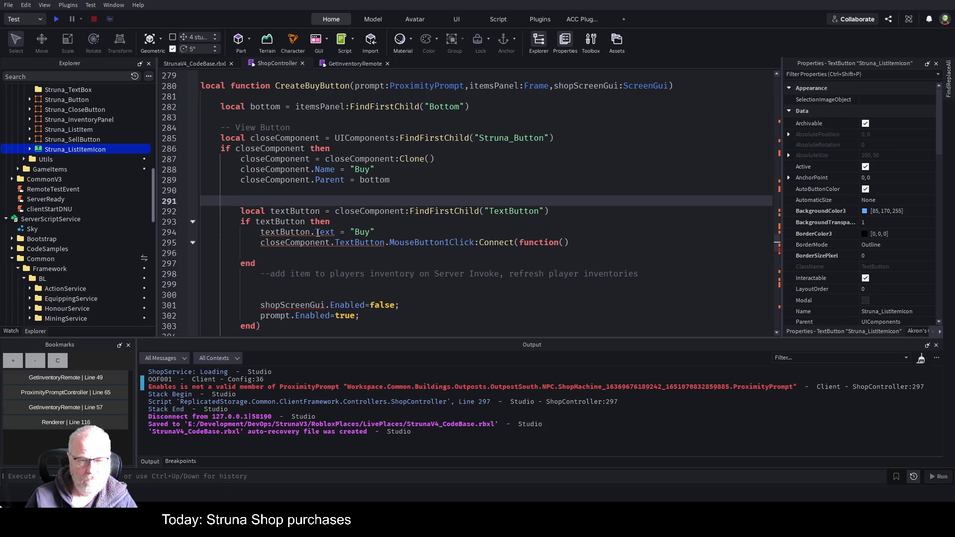
# Step: Rename the local textButton on line 292 to closeButton and save the place
pyautogui.click(420, 231)
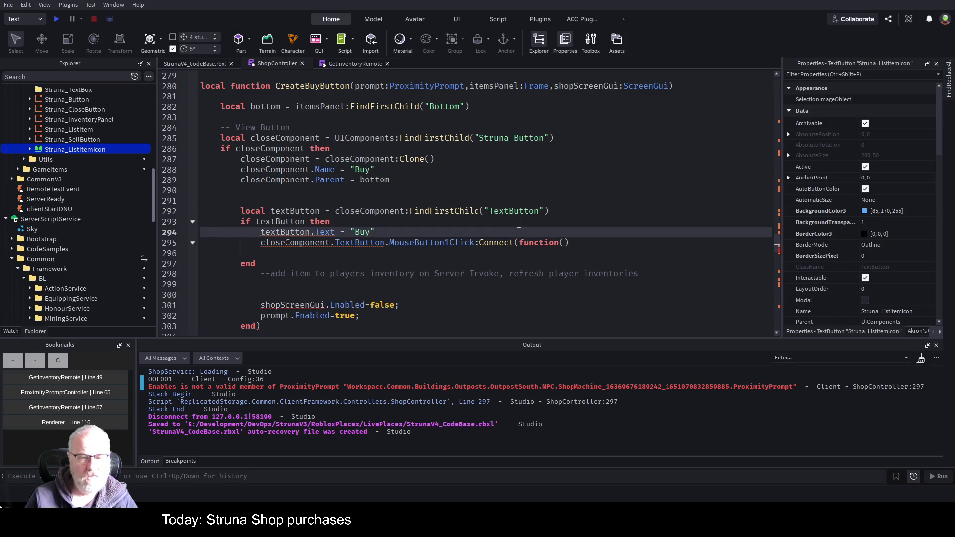
pyautogui.click(566, 213)
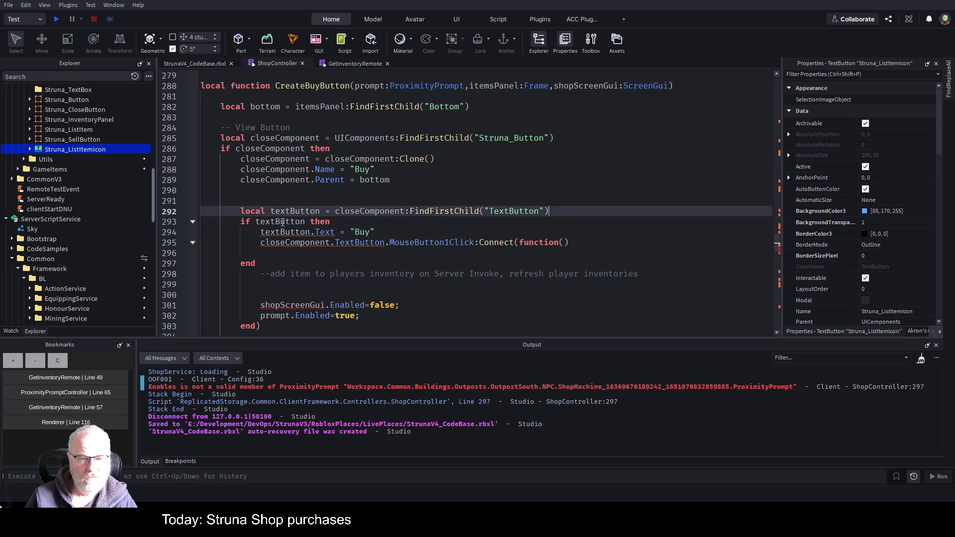
pyautogui.click(401, 223)
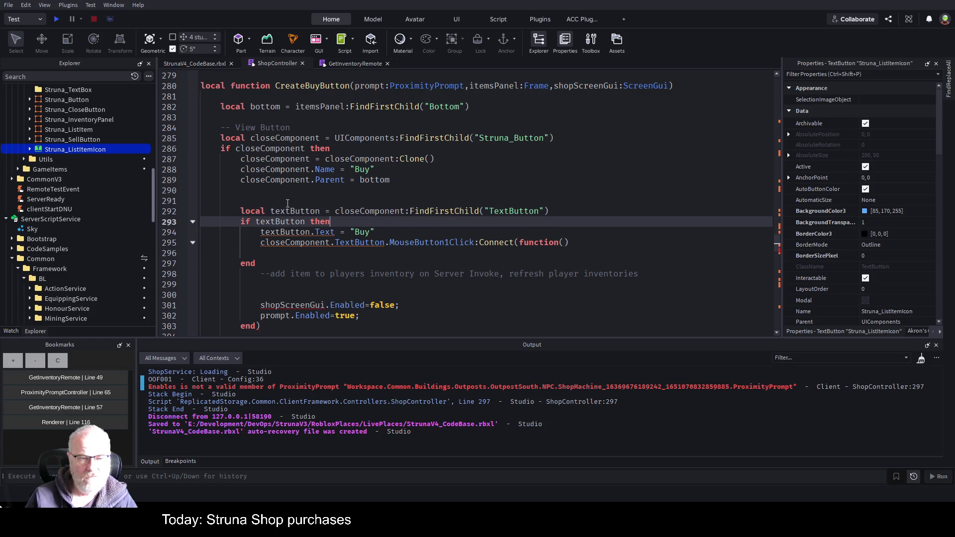
pyautogui.click(321, 211)
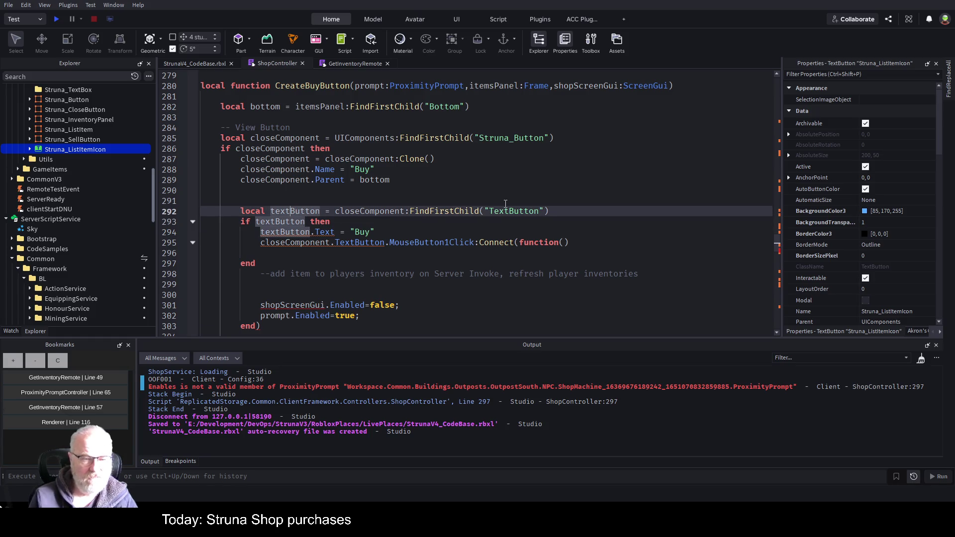
pyautogui.press('Left')
pyautogui.press('Left')
pyautogui.press('Left')
pyautogui.press('BackSpace')
pyautogui.press('BackSpace')
pyautogui.press('BackSpace')
pyautogui.write('close')
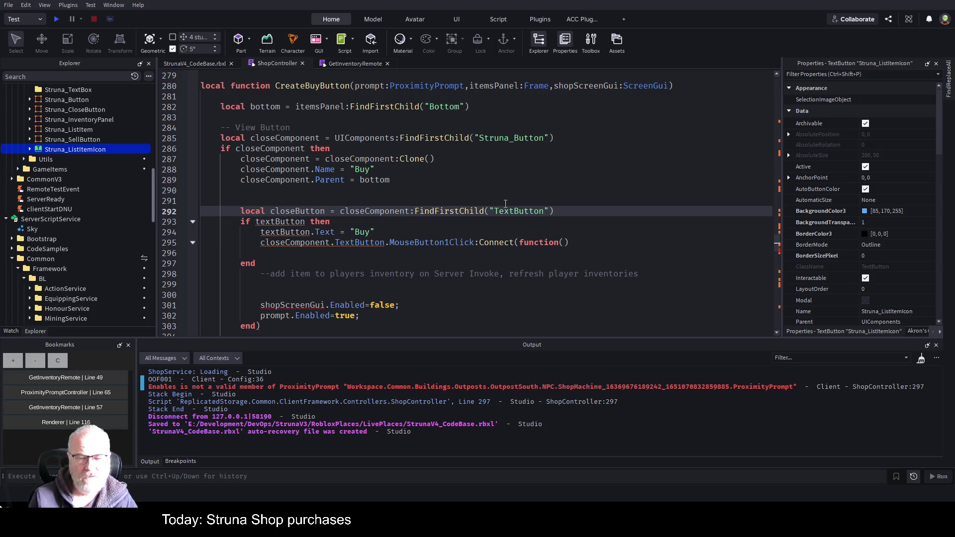
pyautogui.hotkey('ctrl', 's')
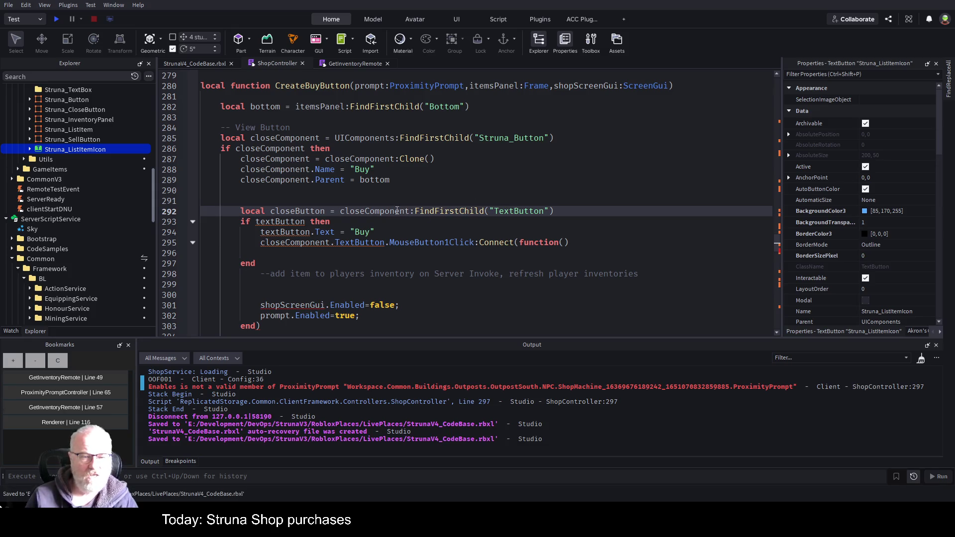
pyautogui.doubleClick(391, 209)
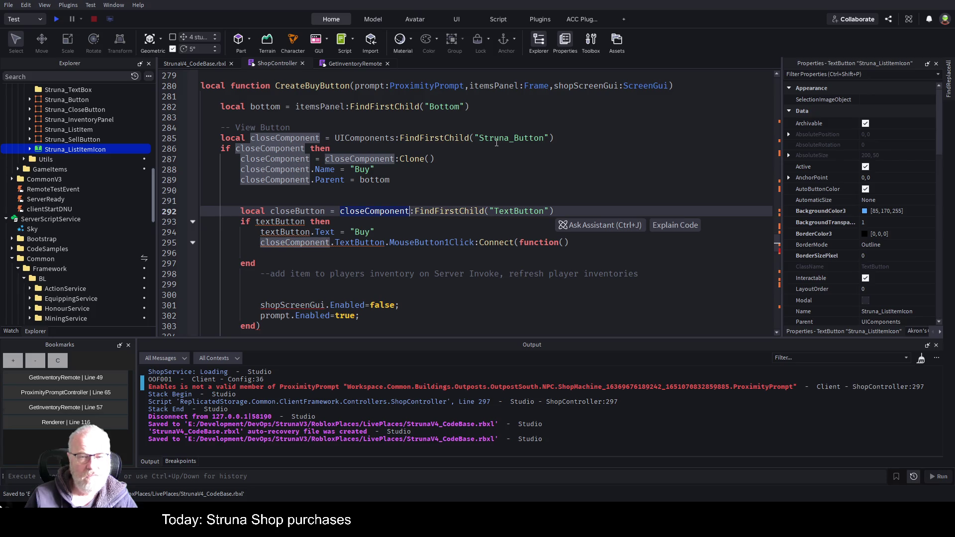
# Step: Inspect the TextButton inside Struna_Button in the Explorer
pyautogui.scroll(2, 28, 199)
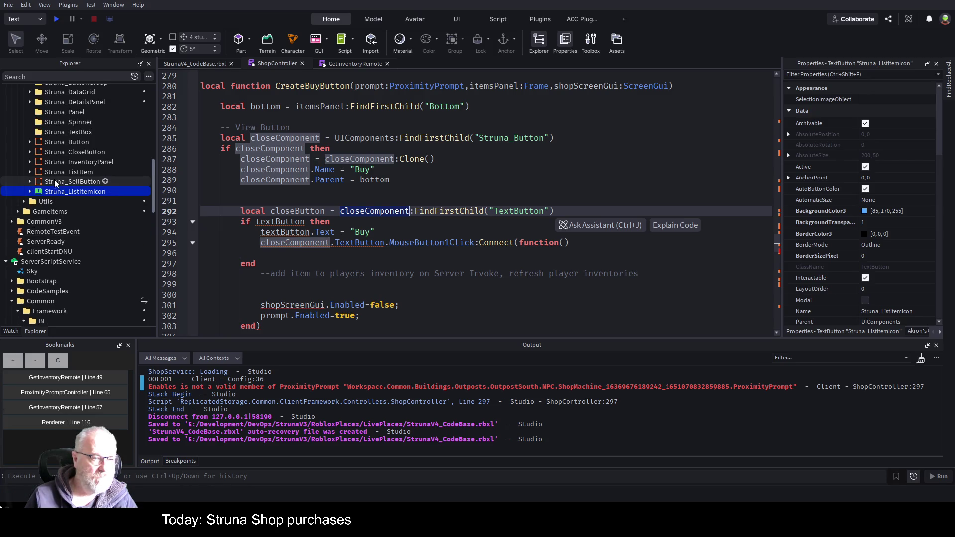
pyautogui.scroll(2, 43, 135)
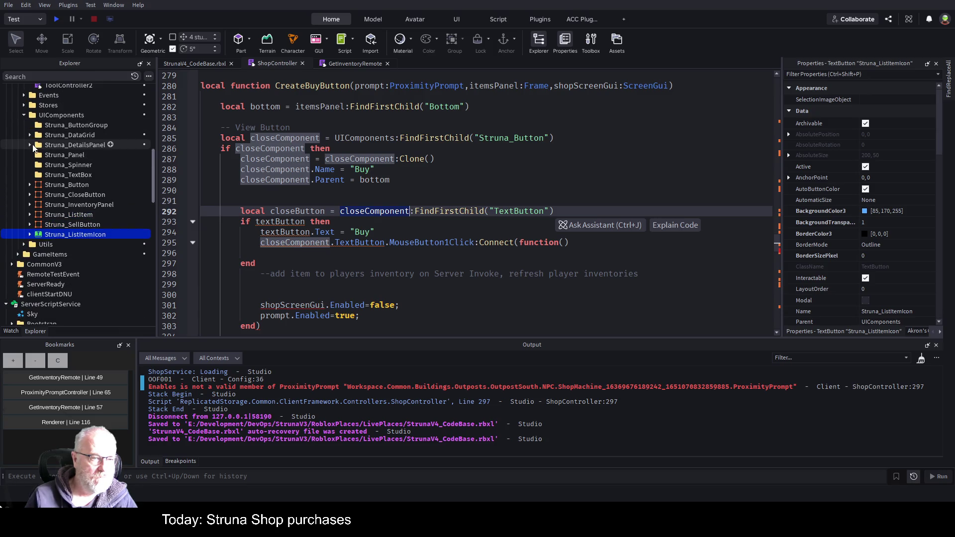
pyautogui.click(30, 185)
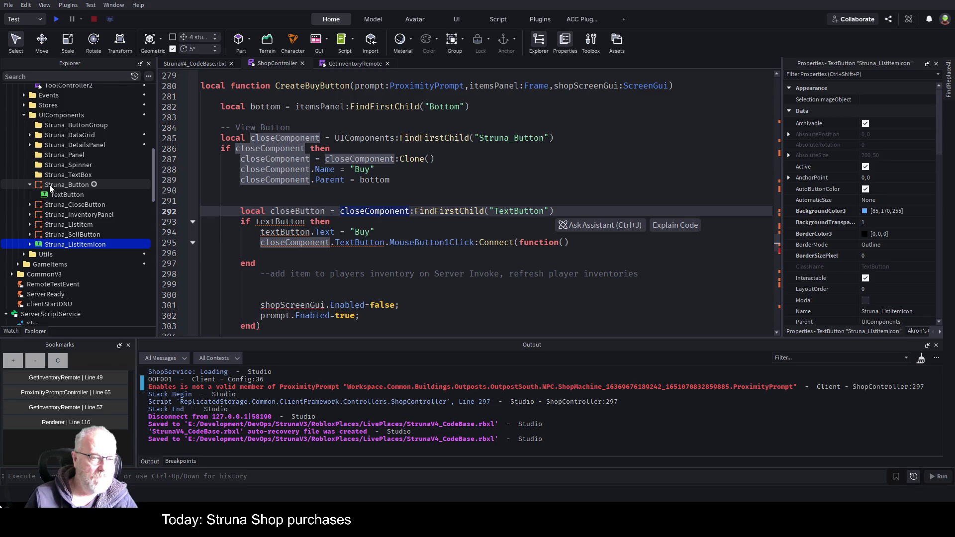
pyautogui.click(62, 194)
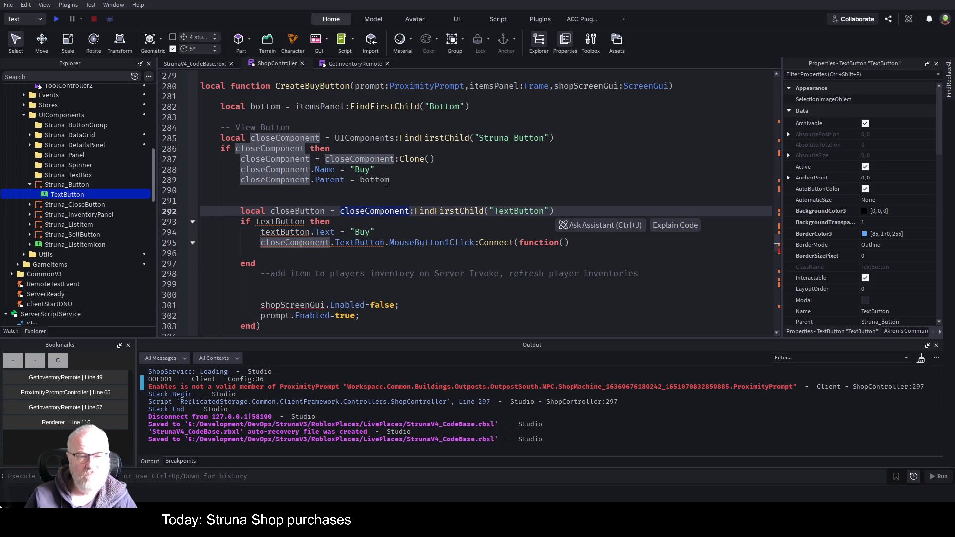
pyautogui.click(478, 180)
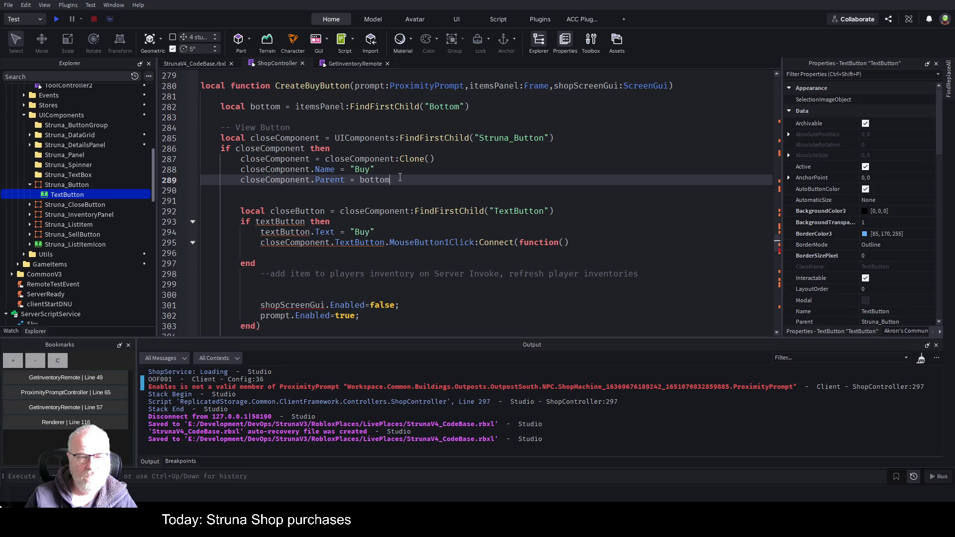
pyautogui.click(419, 189)
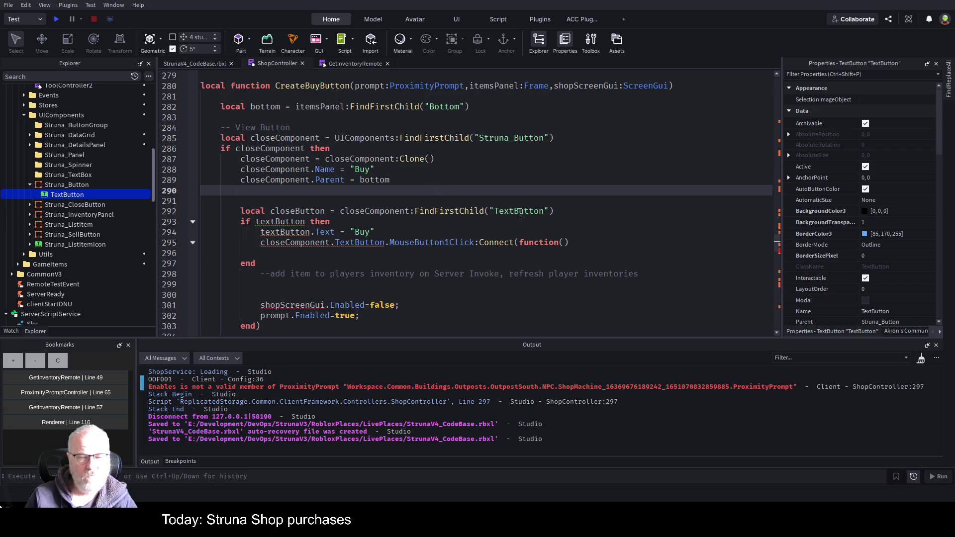
# Step: Replace textButton with closeButton in the if-check on line 293 and the Text line 294
pyautogui.doubleClick(308, 208)
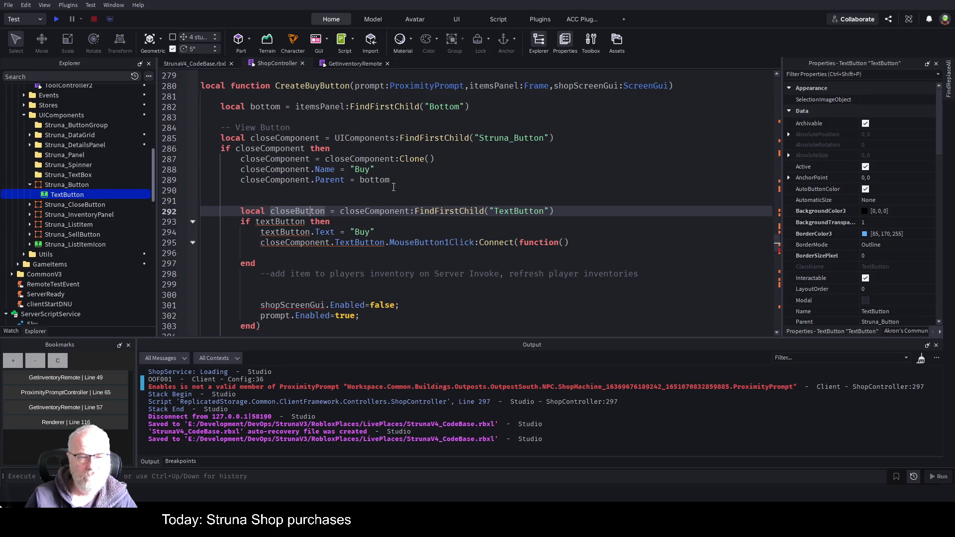
pyautogui.click(326, 139)
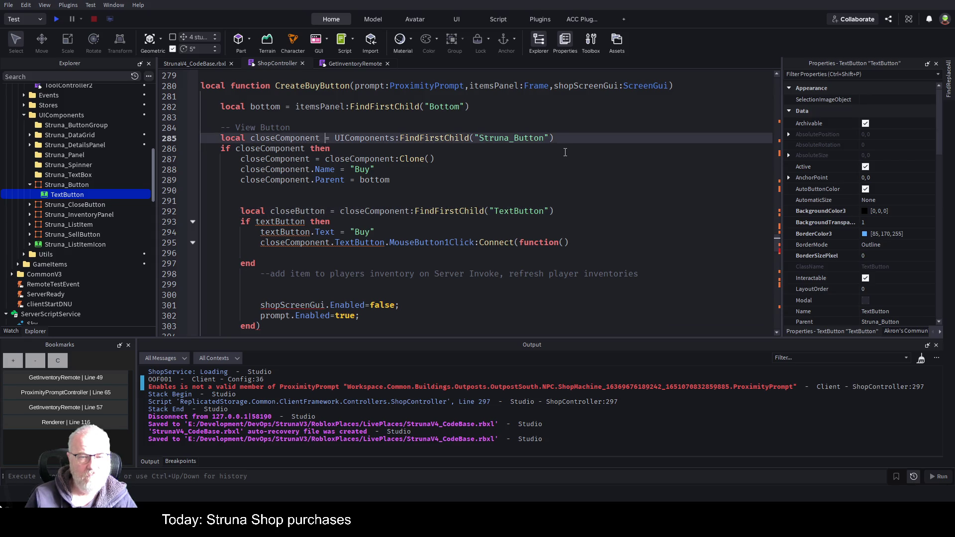
pyautogui.doubleClick(289, 214)
pyautogui.hotkey('ctrl', 'c')
pyautogui.doubleClick(280, 222)
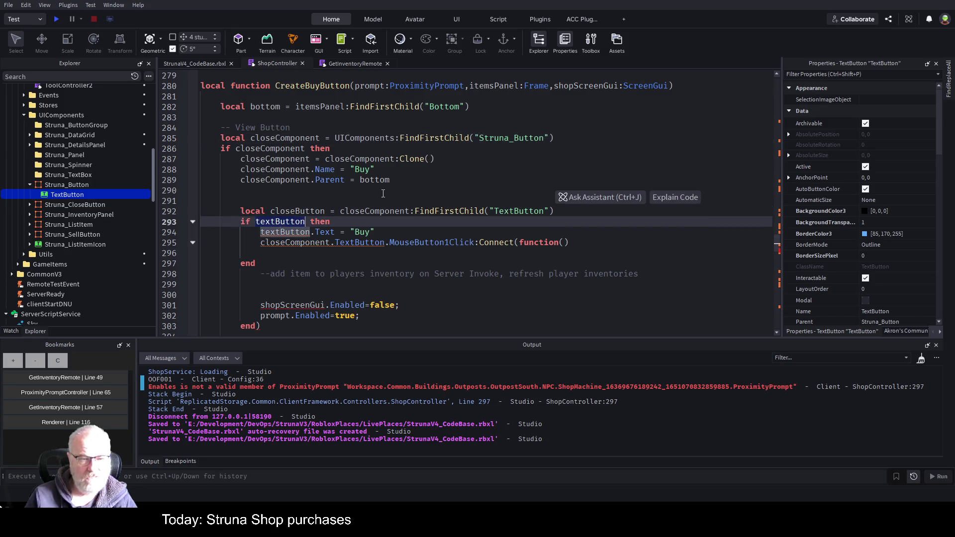
pyautogui.hotkey('ctrl', 'v')
pyautogui.click(450, 181)
pyautogui.doubleClick(281, 232)
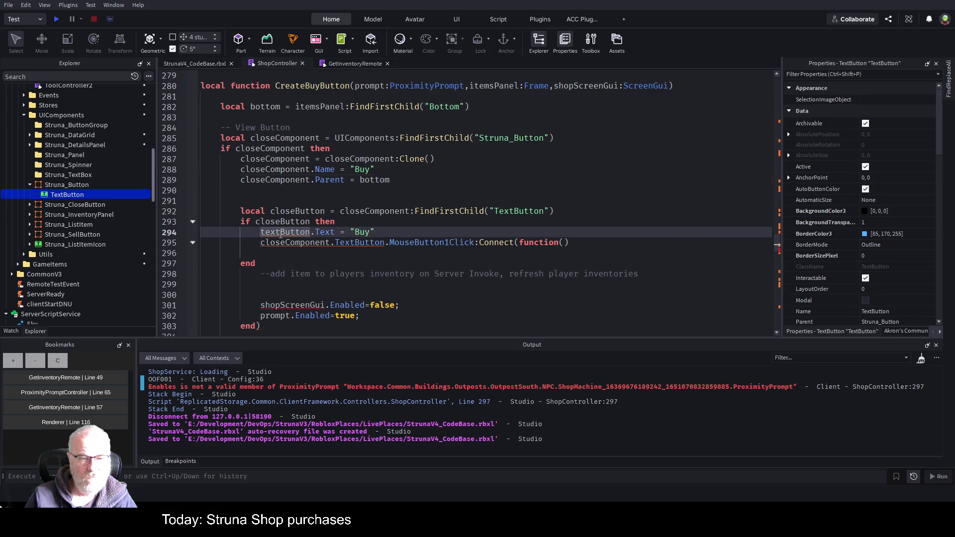
pyautogui.hotkey('ctrl', 'v')
pyautogui.click(507, 181)
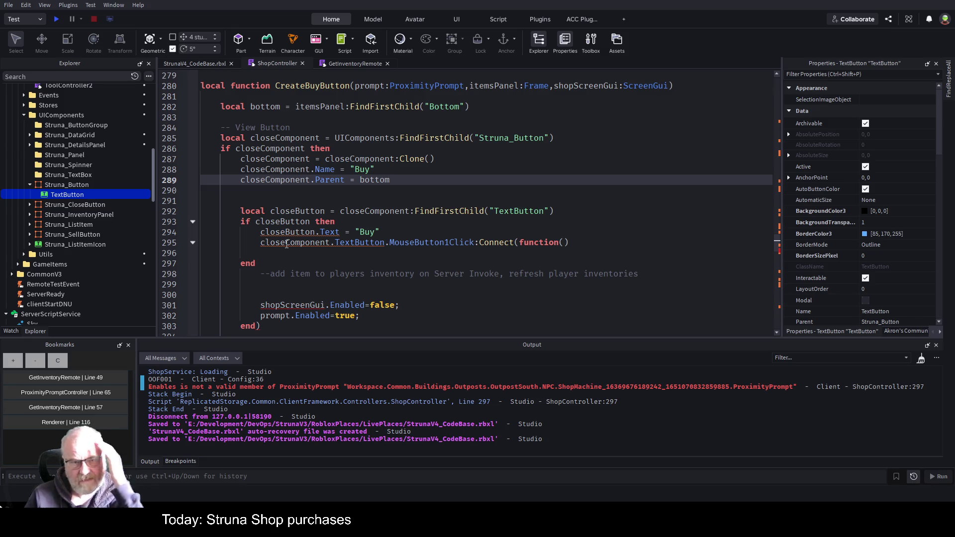
# Step: Save the place and check Struna_Button's properties
pyautogui.click(339, 232)
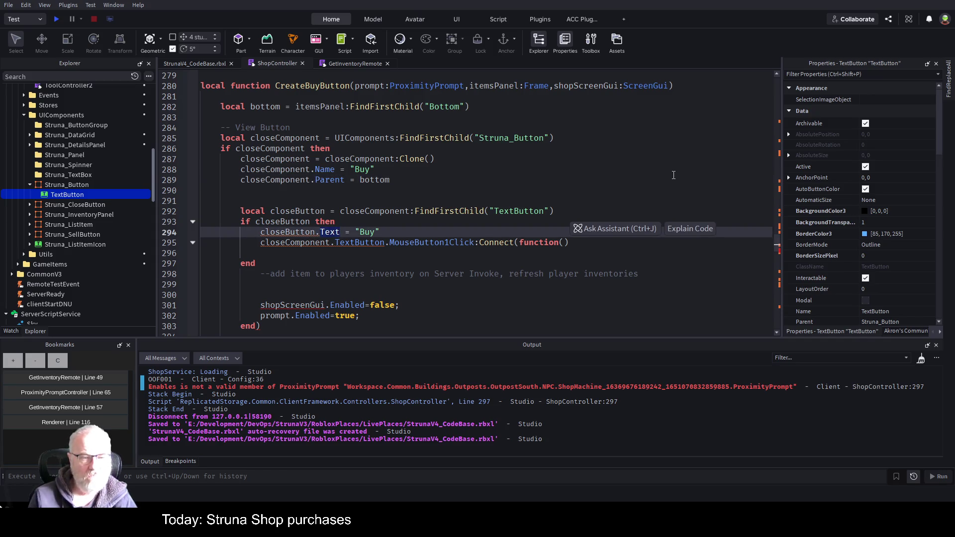
pyautogui.press('Up')
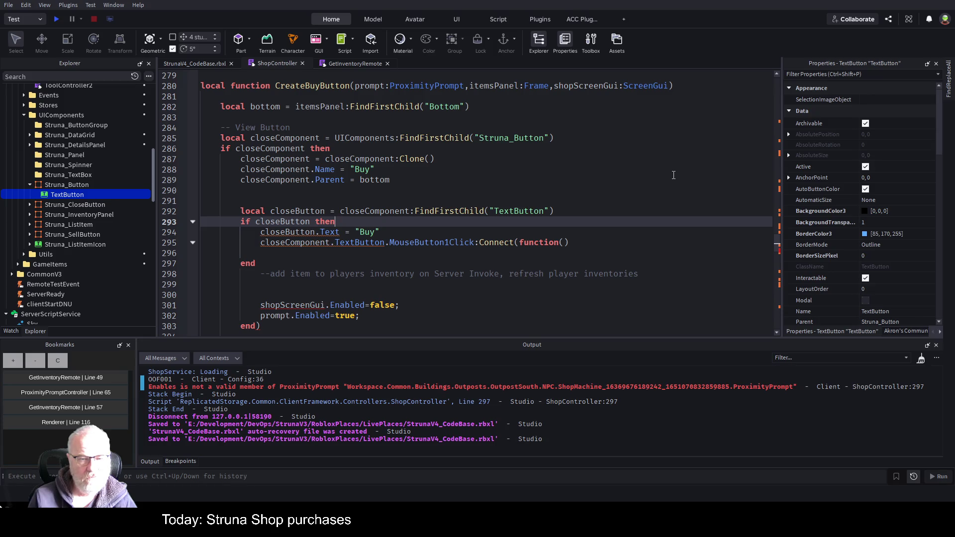
pyautogui.hotkey('ctrl', 's')
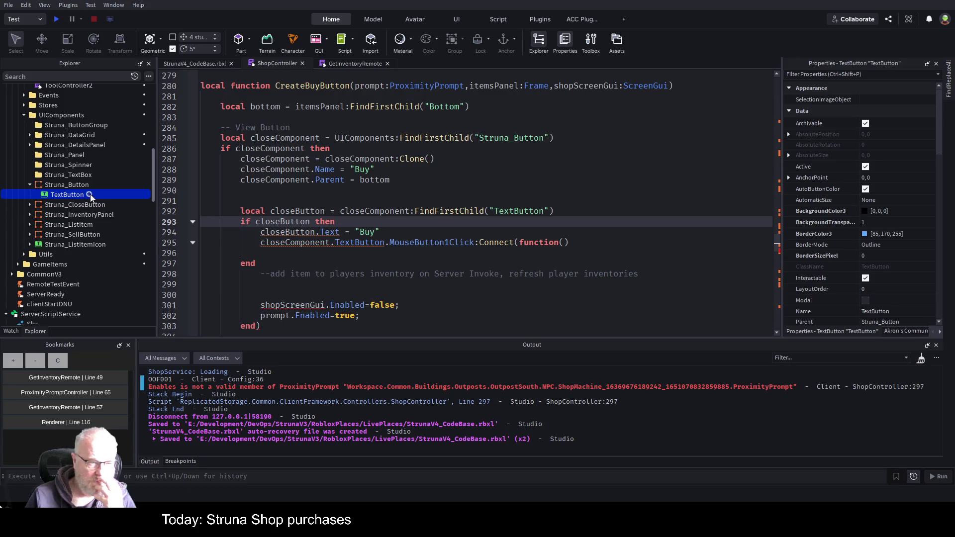
pyautogui.click(73, 184)
# Step: Connect MouseButton1Click on closeButton instead of closeComponent.TextButton on line 295
pyautogui.click(65, 196)
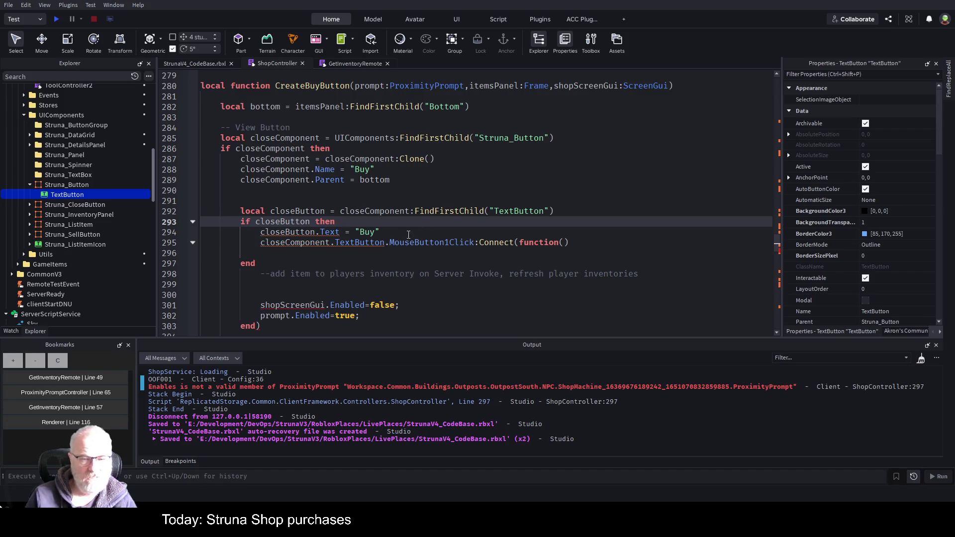
pyautogui.doubleClick(283, 222)
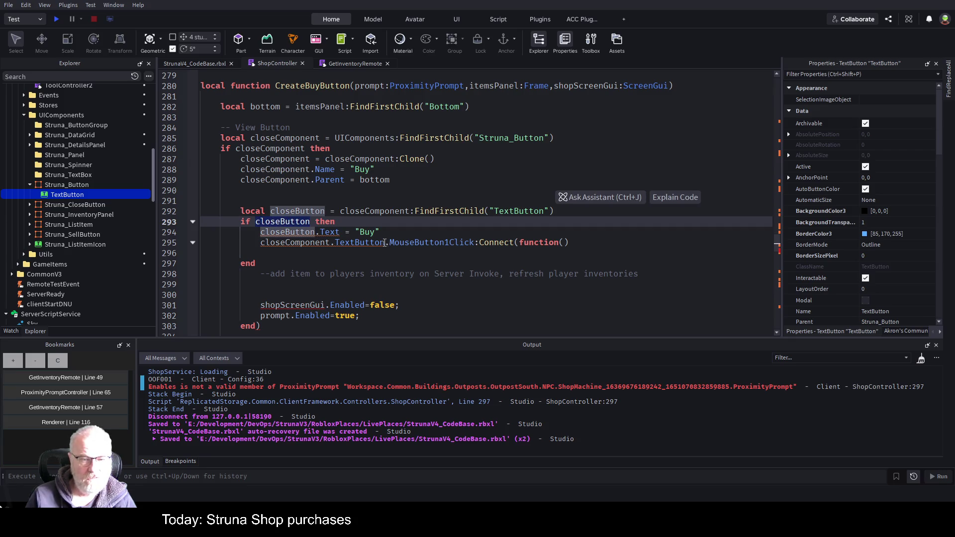
pyautogui.moveTo(385, 244); pyautogui.dragTo(260, 242)
pyautogui.hotkey('ctrl', 'v')
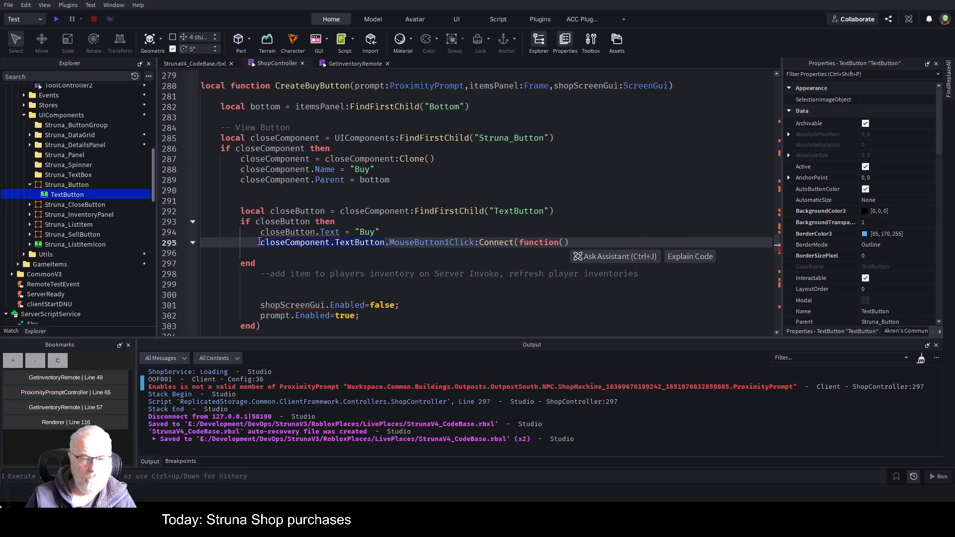
pyautogui.click(498, 211)
# Step: Move the shop-hiding and prompt-enabling lines into the click function, remove blank lines, and save
pyautogui.scroll(-2, 303, 234)
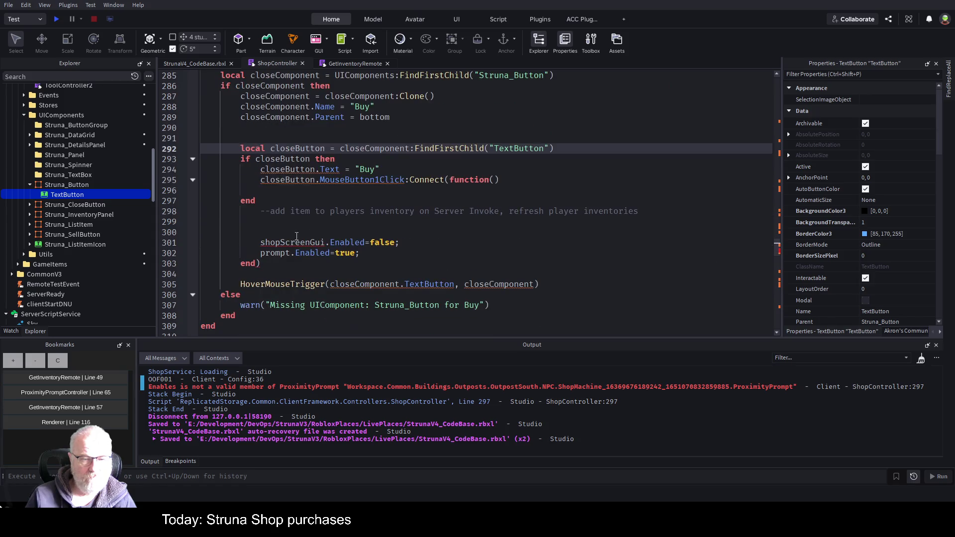
pyautogui.moveTo(259, 220); pyautogui.dragTo(378, 265)
pyautogui.hotkey('ctrl', 'x')
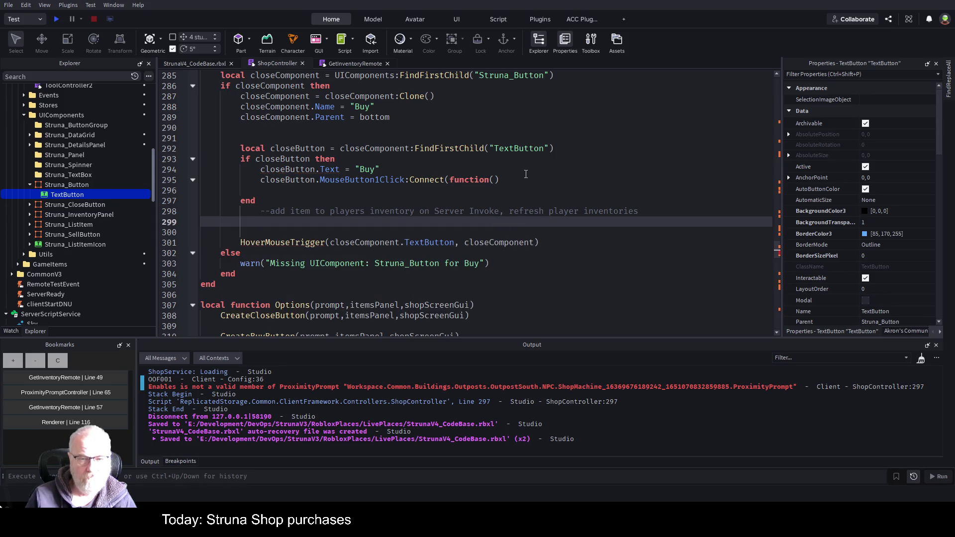
pyautogui.click(524, 180)
pyautogui.press('Return')
pyautogui.hotkey('ctrl', 'v')
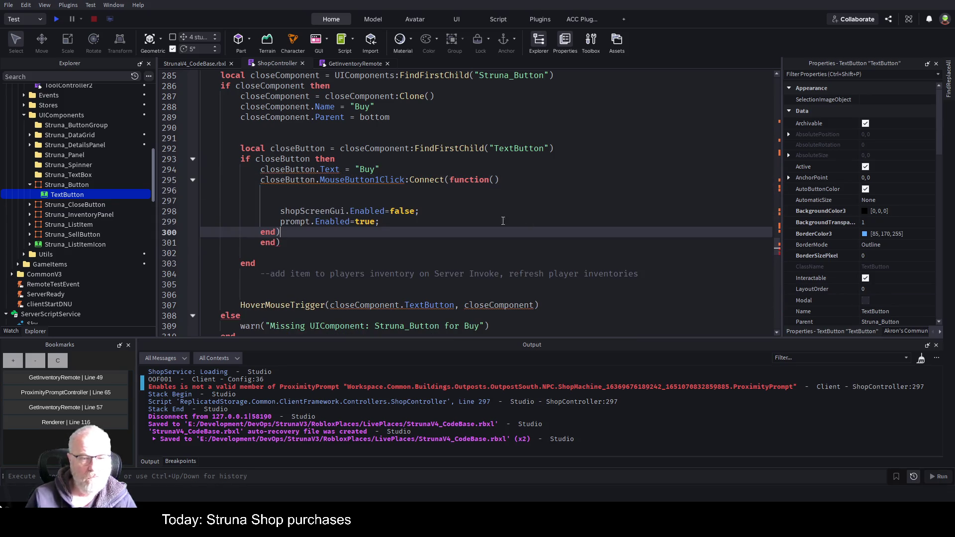
pyautogui.click(201, 190)
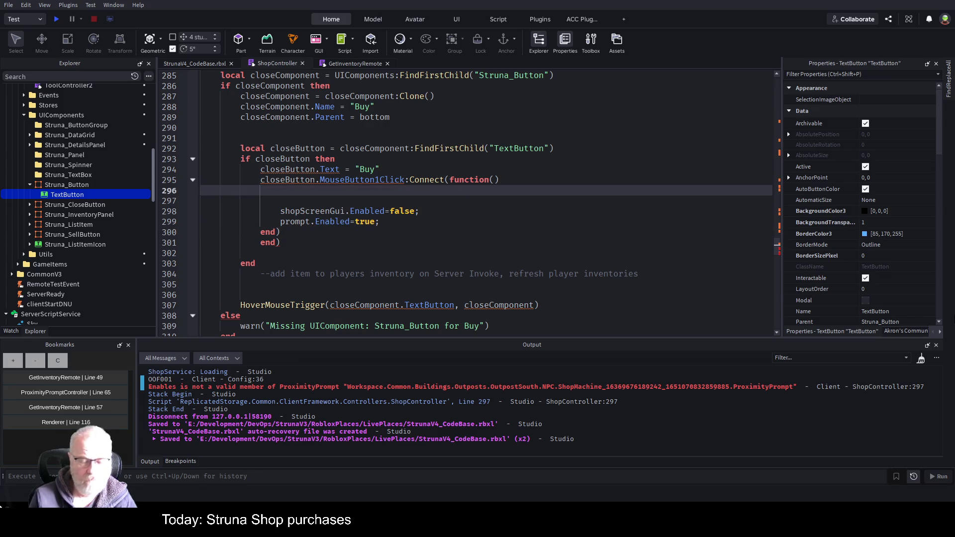
pyautogui.press('Down')
pyautogui.press('Down')
pyautogui.press('BackSpace')
pyautogui.press('BackSpace')
pyautogui.hotkey('ctrl', 's')
pyautogui.click(390, 222)
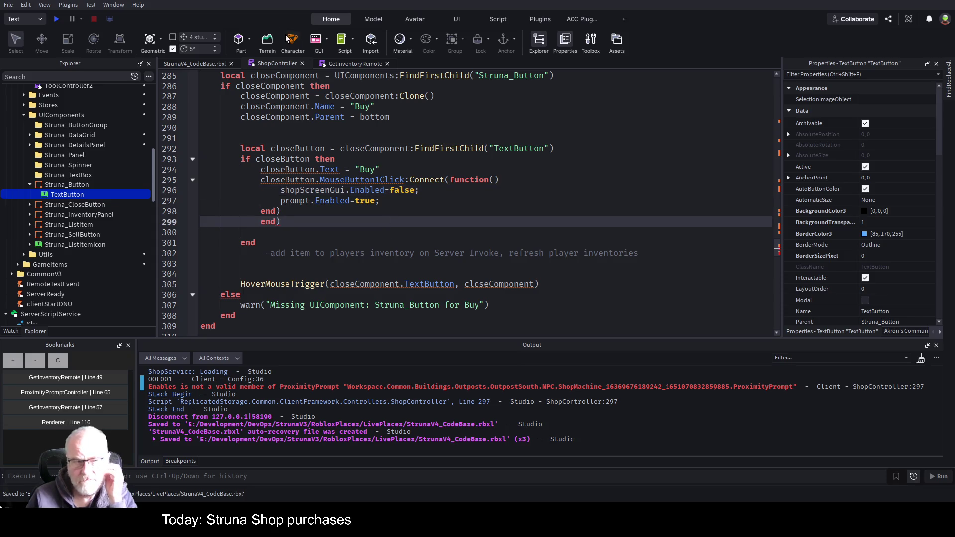
# Step: Delete the stray end) on line 299 flagged by the playtest error, then restart the playtest
pyautogui.click(56, 19)
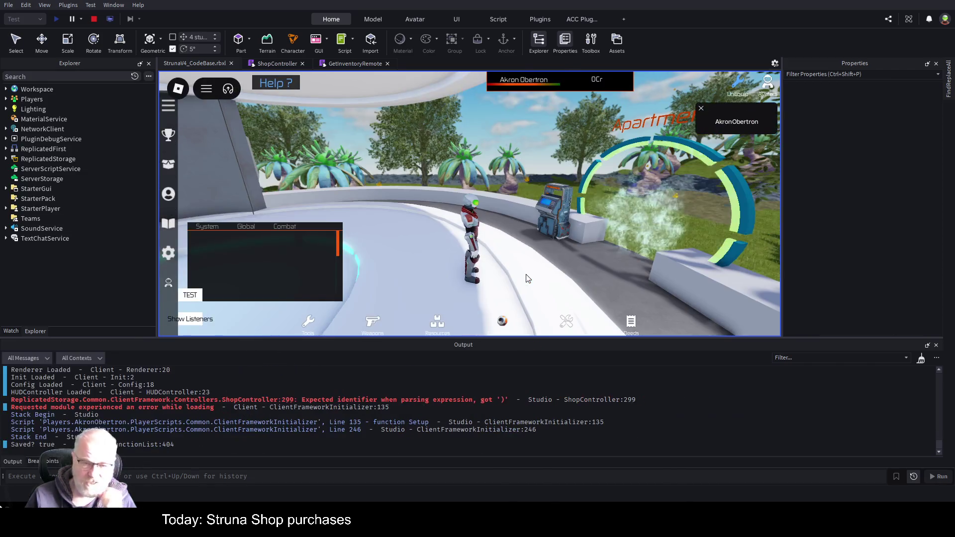
pyautogui.click(486, 399)
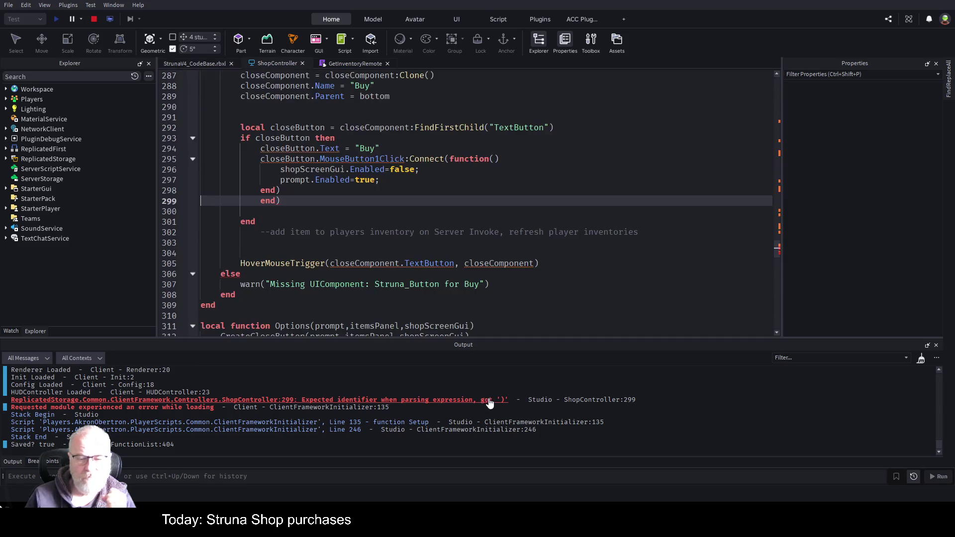
pyautogui.hotkey('shift', 'Home')
pyautogui.press('BackSpace')
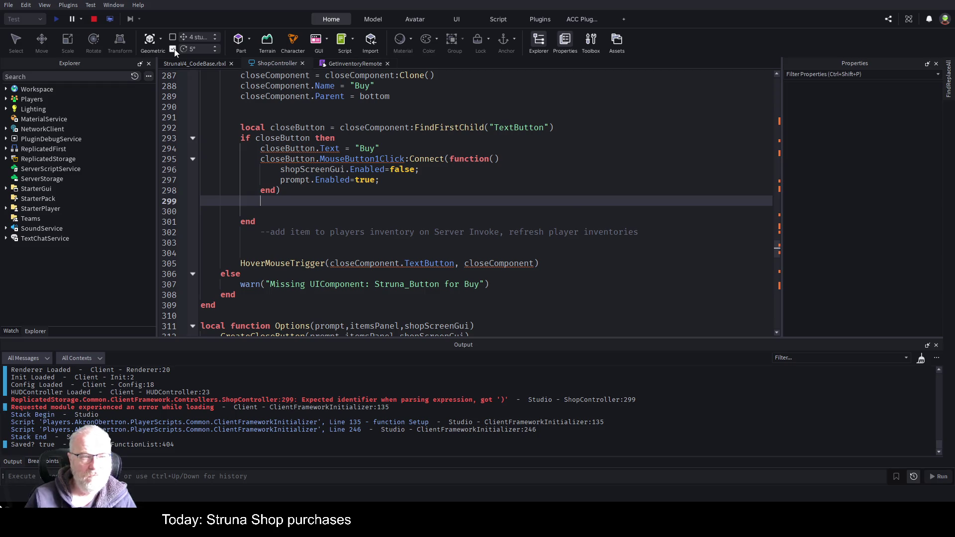
pyautogui.click(97, 18)
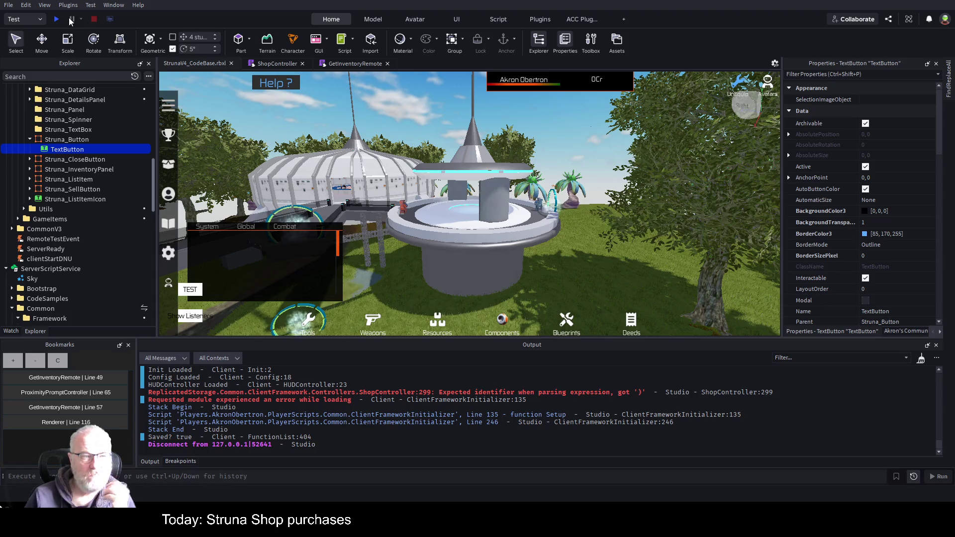
pyautogui.click(57, 20)
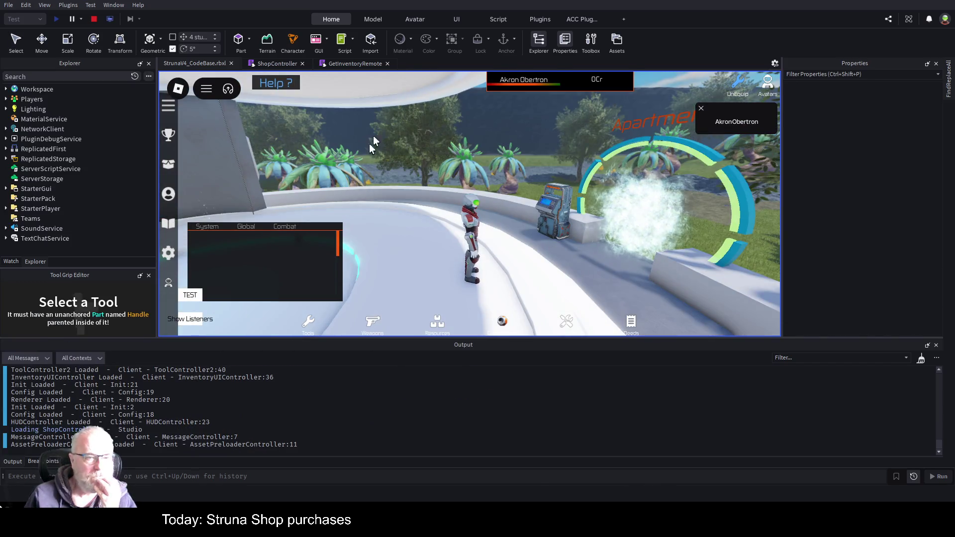
pyautogui.click(282, 64)
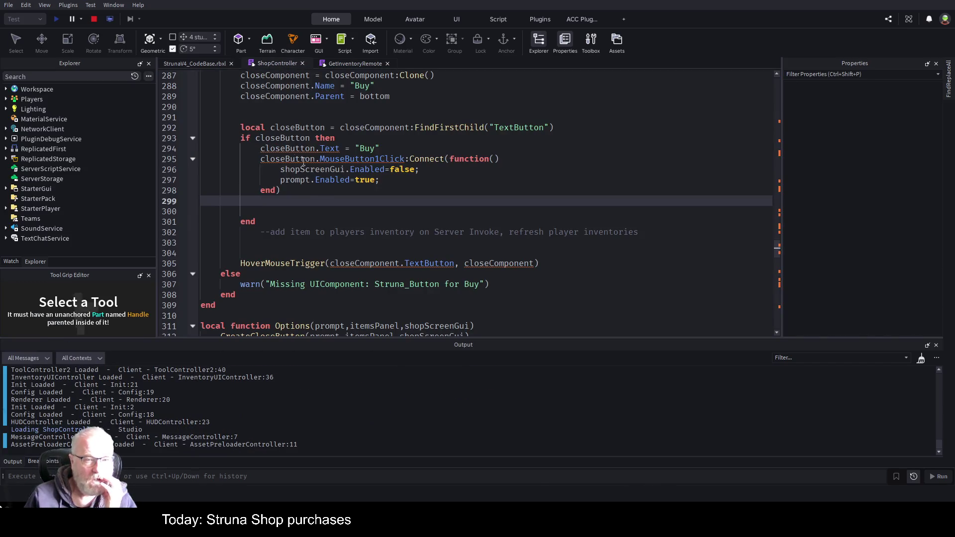
# Step: Pass closeButton instead of closeComponent.TextButton to HoverMouseTrigger on line 305, then return to the game
pyautogui.scroll(2, 335, 134)
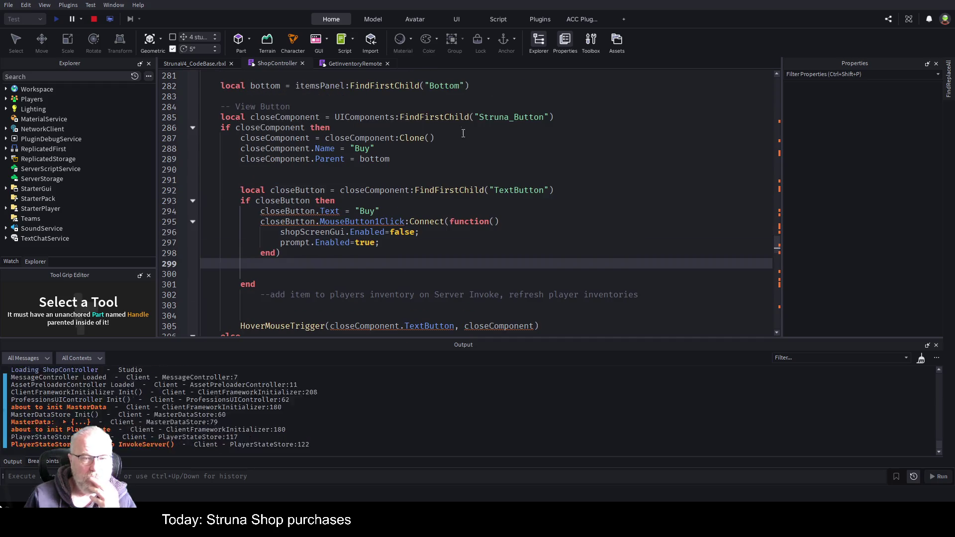
pyautogui.doubleClick(291, 139)
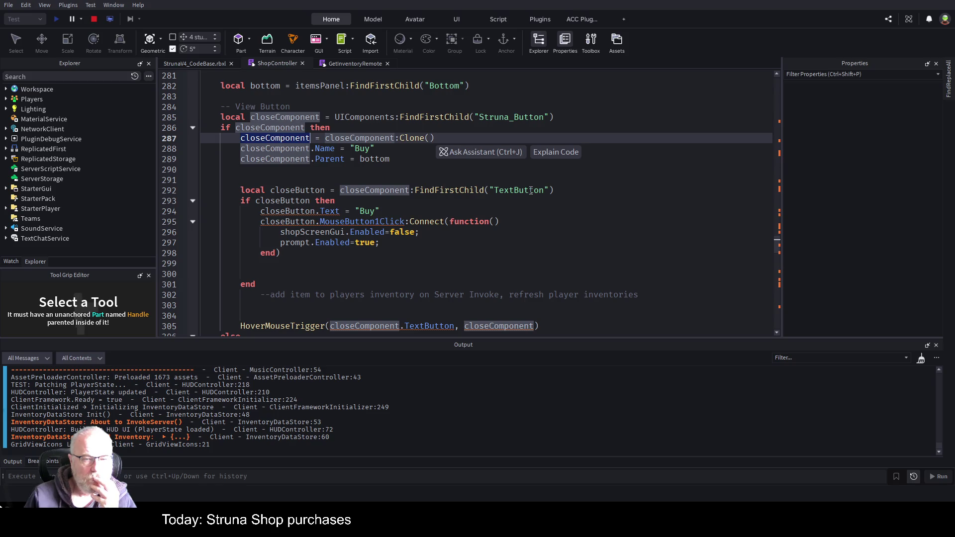
pyautogui.click(532, 191)
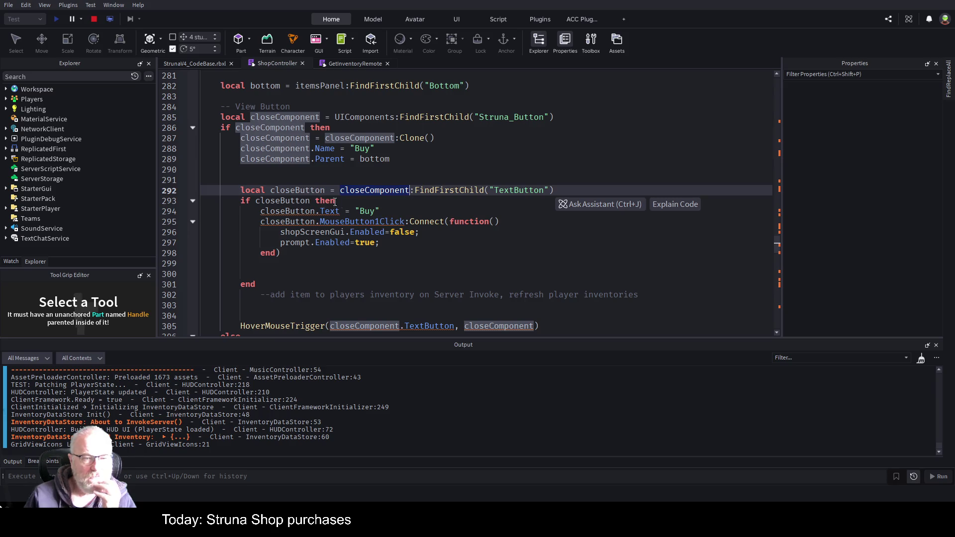
pyautogui.click(314, 211)
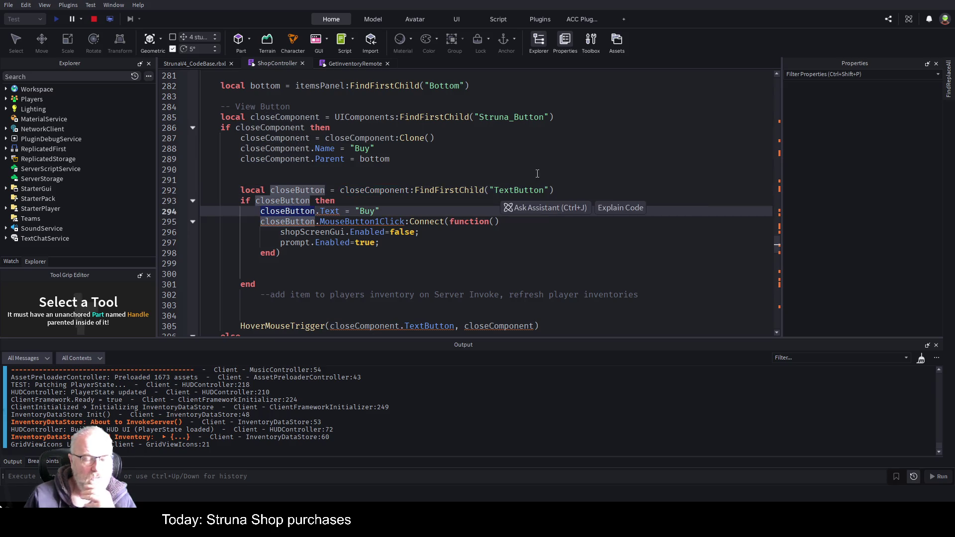
pyautogui.click(435, 260)
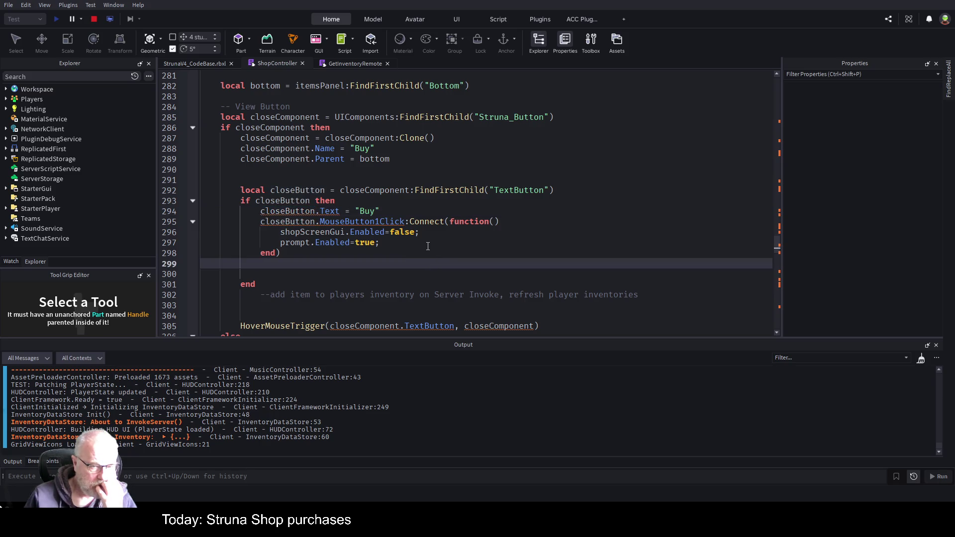
pyautogui.scroll(-1, 432, 246)
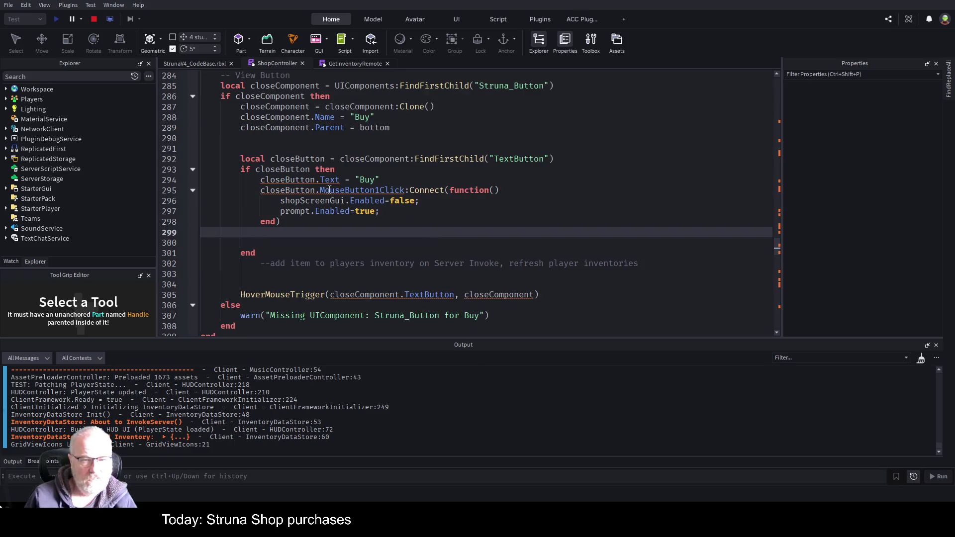
pyautogui.click(283, 190)
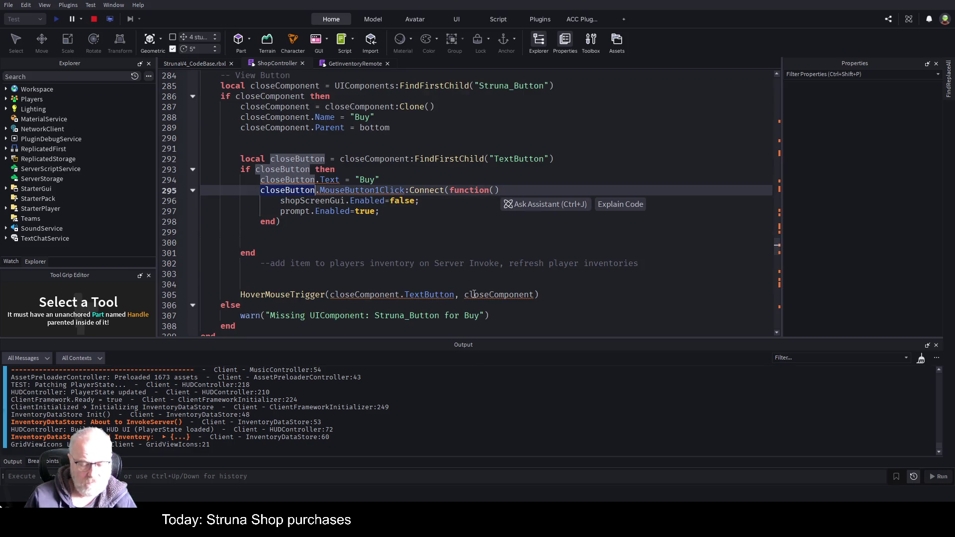
pyautogui.moveTo(455, 297); pyautogui.dragTo(330, 295)
pyautogui.write('closeButton')
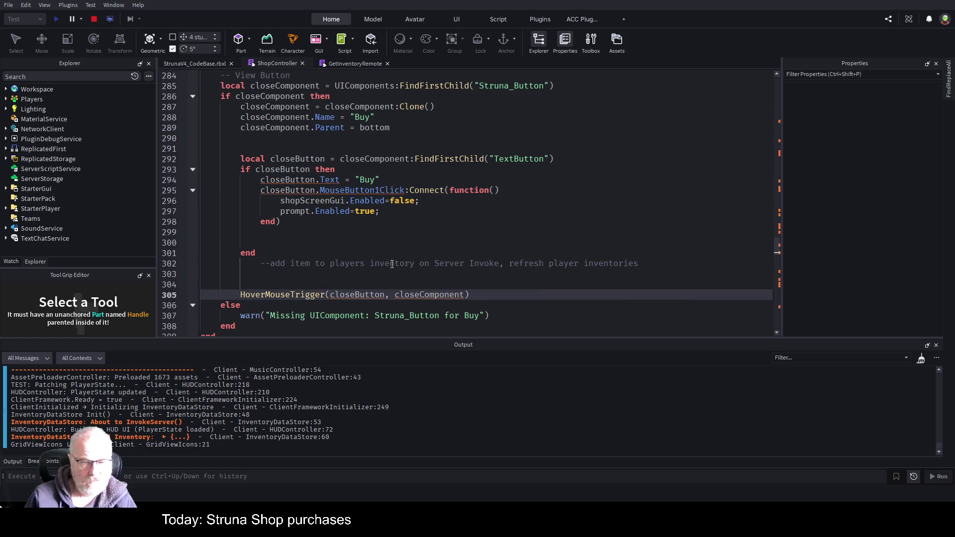
pyautogui.click(208, 63)
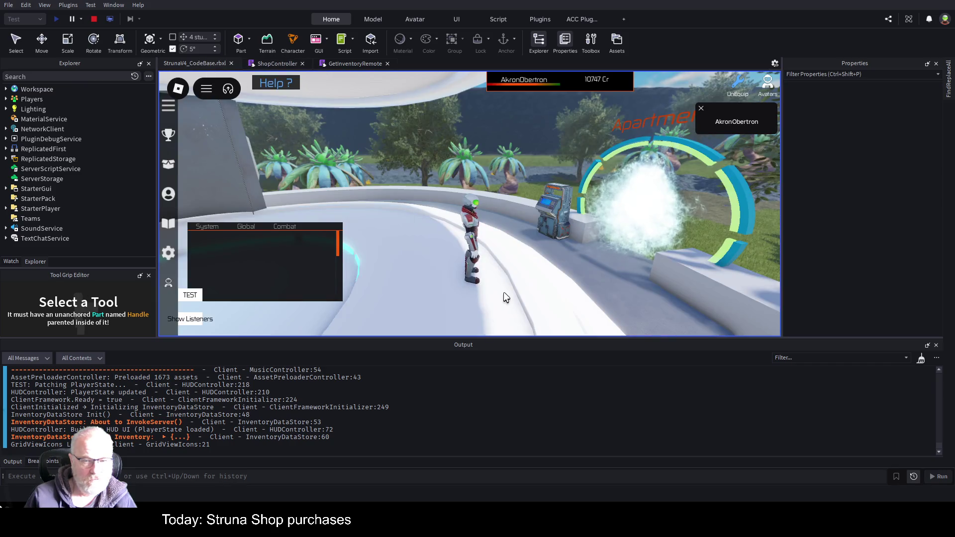
# Step: In the playtest, toggle the inventory, walk to the vending machine, and open then close the Struna Shop
pyautogui.press('i')
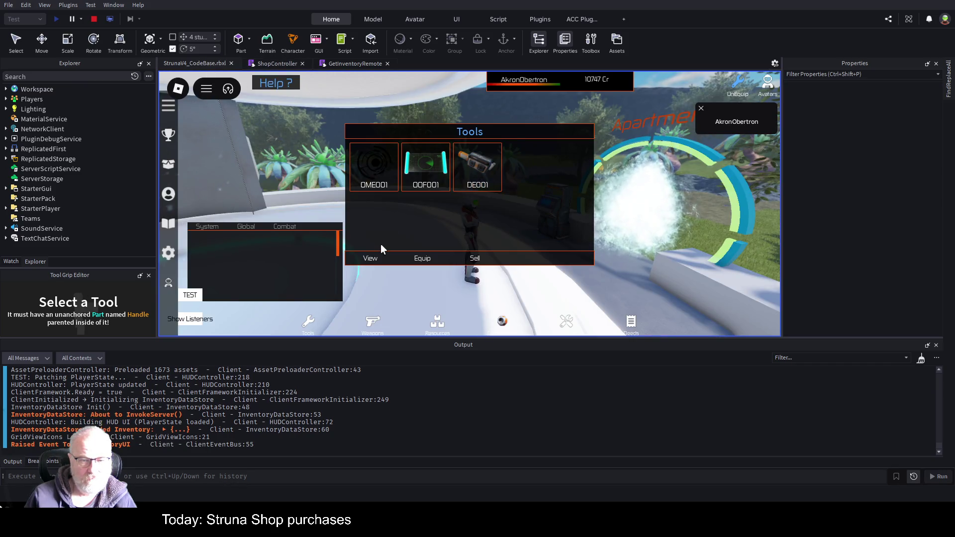
pyautogui.press('i')
pyautogui.press('w')
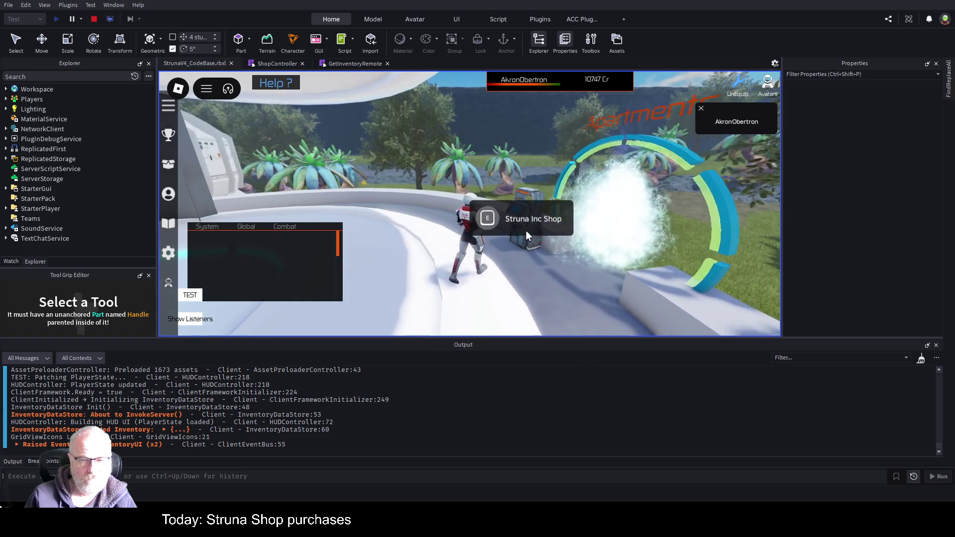
pyautogui.press('e')
pyautogui.click(378, 261)
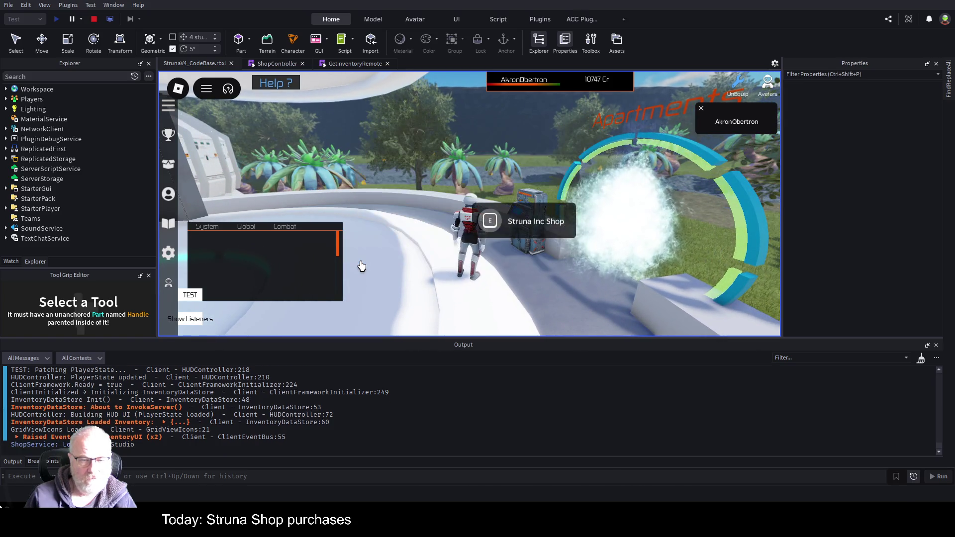
# Step: Reopen and close the Struna Shop panel, then return to the ShopController script
pyautogui.press('e')
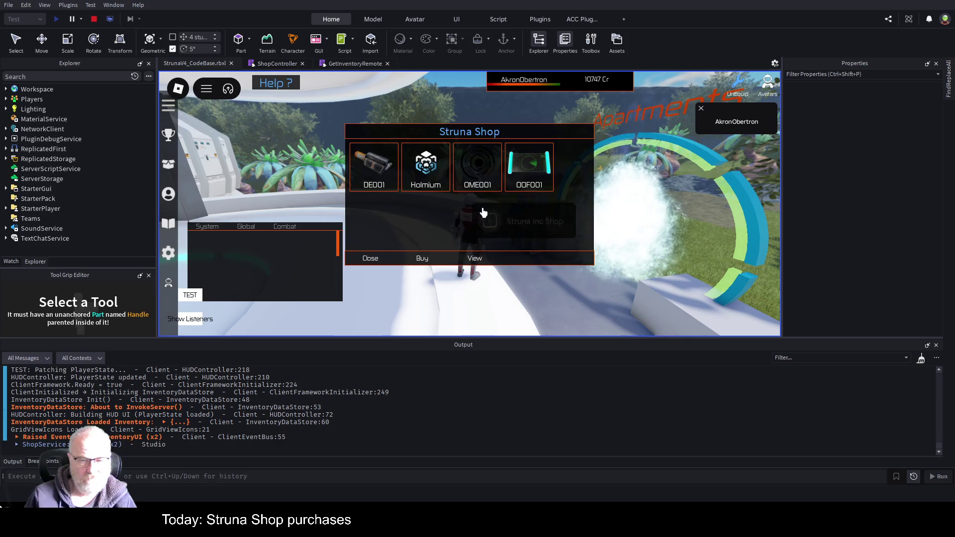
pyautogui.click(368, 262)
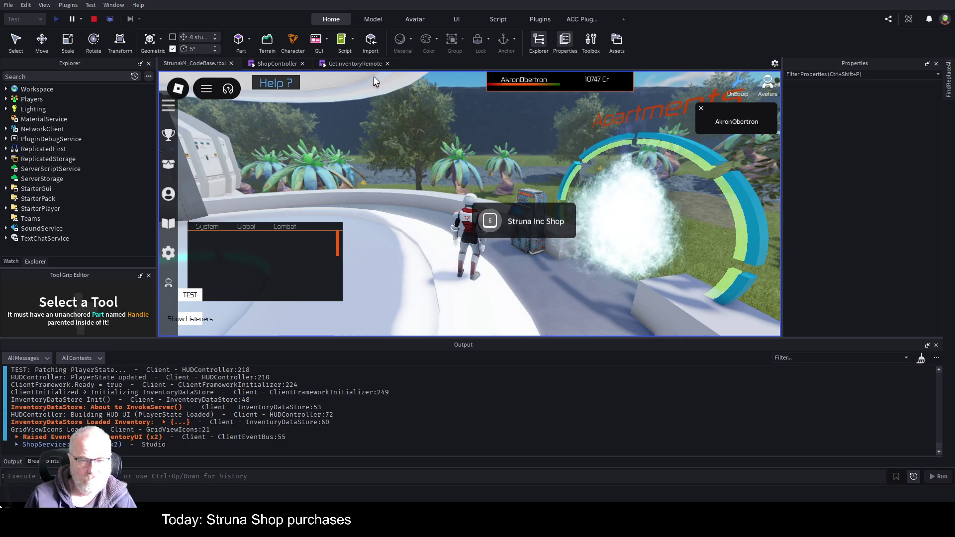
pyautogui.click(329, 63)
pyautogui.click(289, 64)
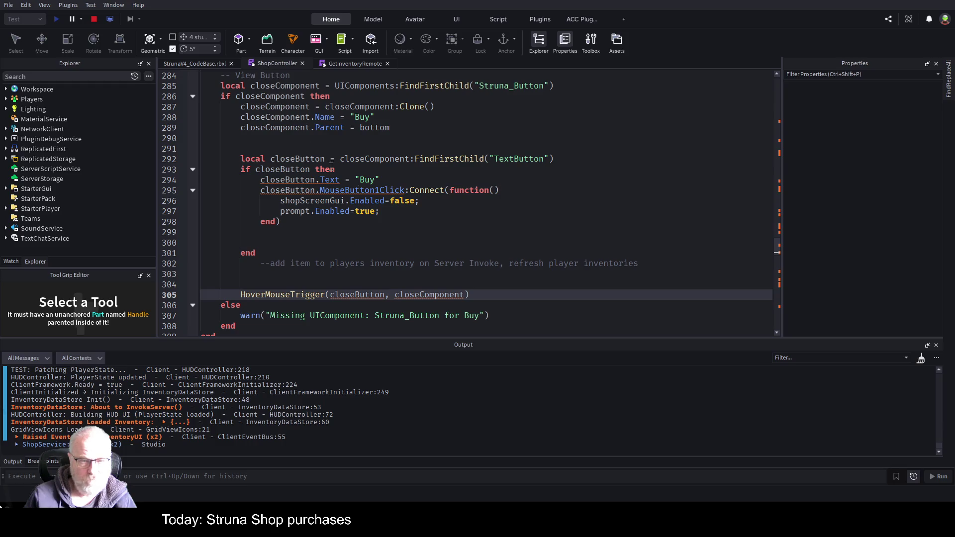
# Step: On line 292, type closeButton as ': TextButton' and cast FindFirstChild with '::TextButton'
pyautogui.click(416, 237)
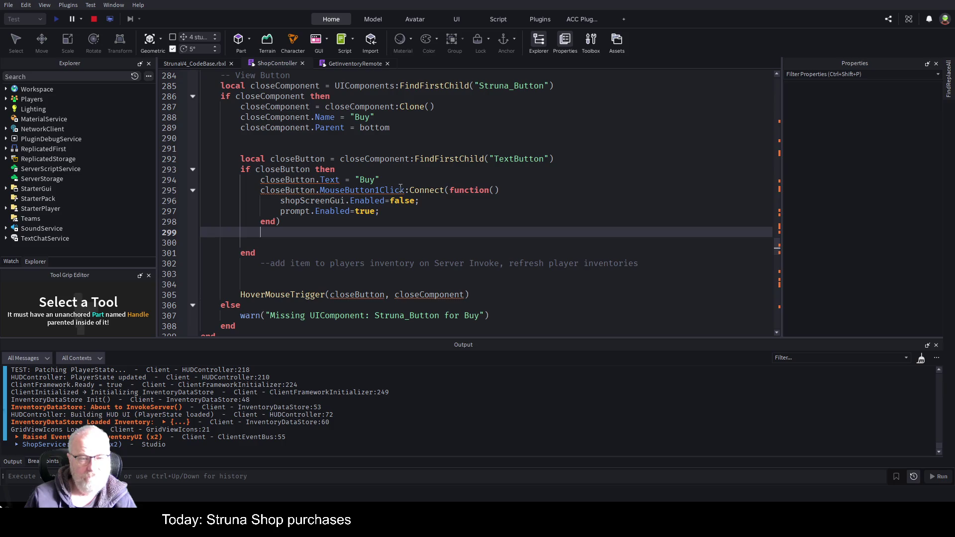
pyautogui.click(325, 163)
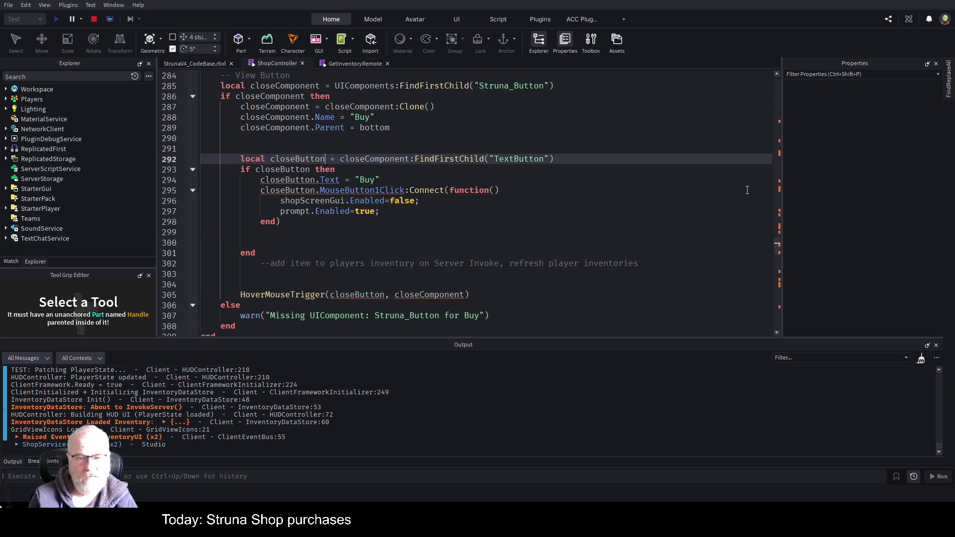
pyautogui.write(': TextButton')
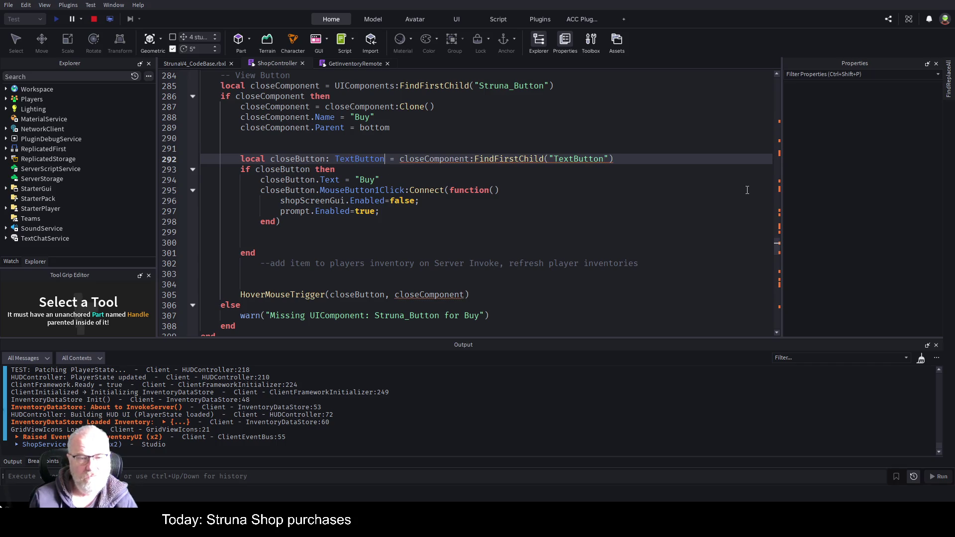
pyautogui.press('Down')
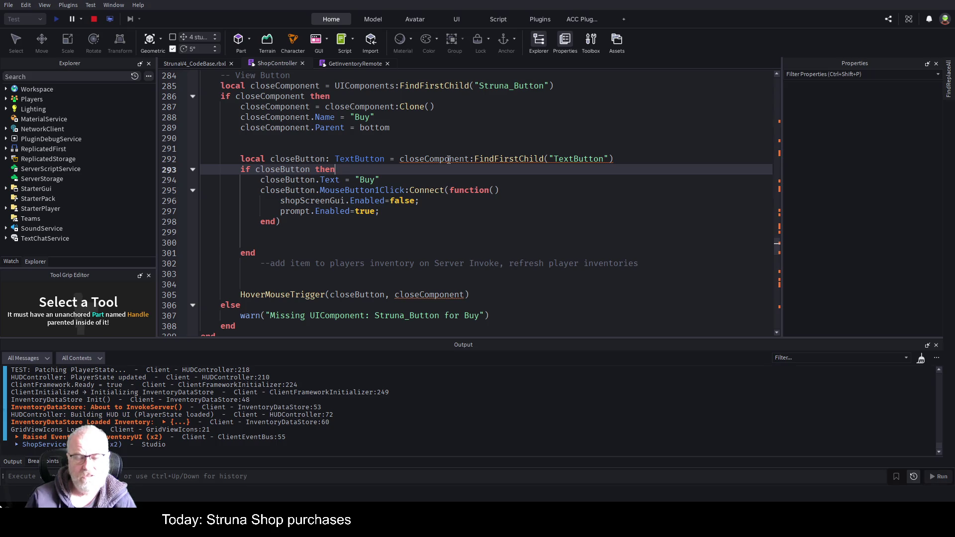
pyautogui.click(619, 159)
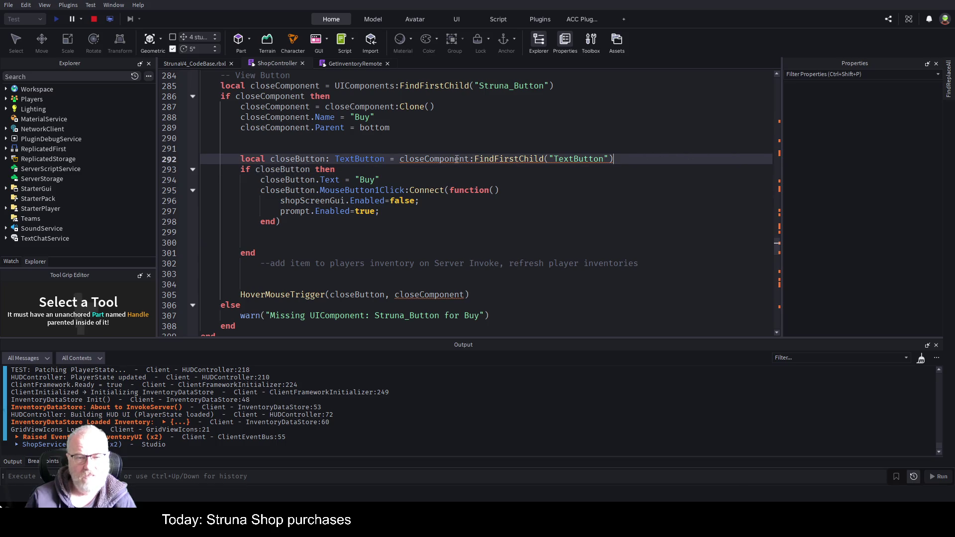
pyautogui.write(';')
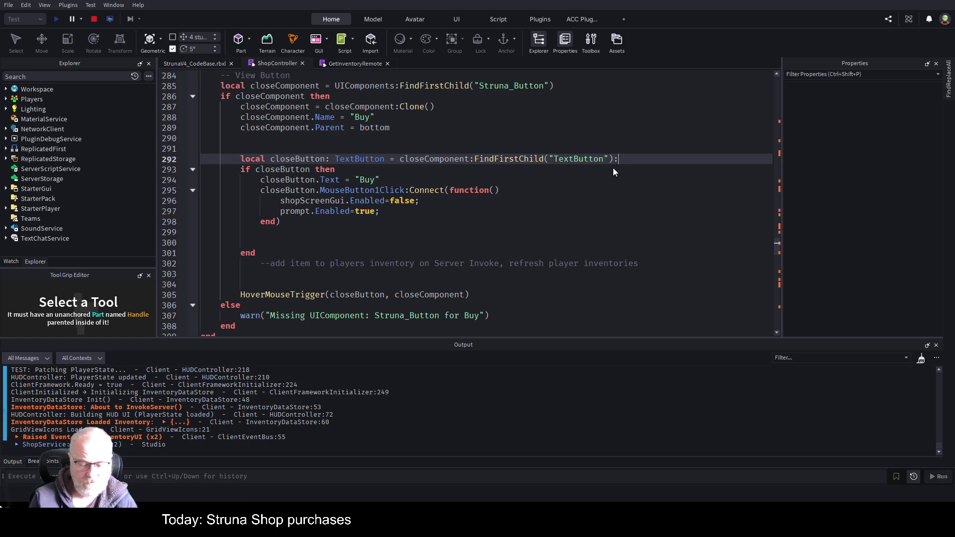
pyautogui.press('BackSpace')
pyautogui.press('Tab')
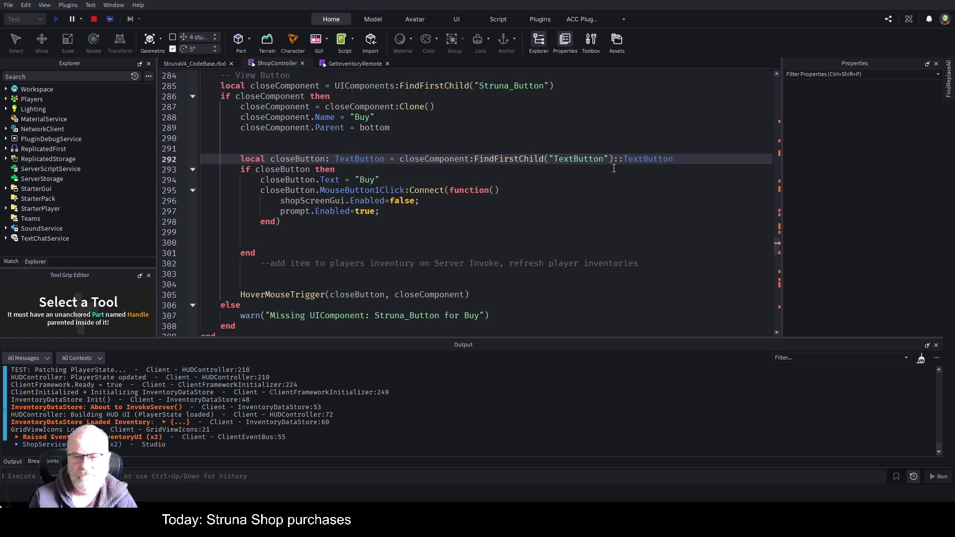
# Step: Go to the HoverMouseTrigger definition from its line 305 call and unfold its function body
pyautogui.click(609, 183)
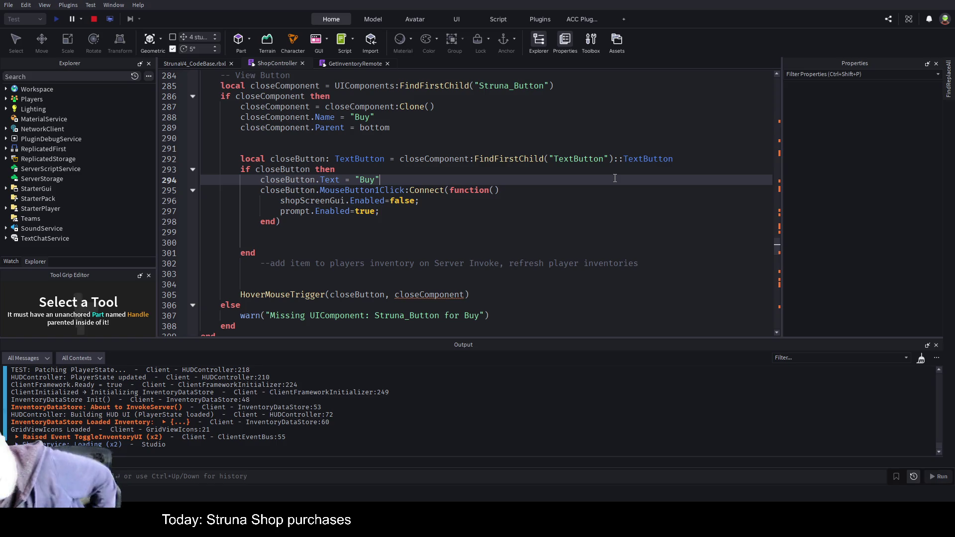
pyautogui.click(532, 197)
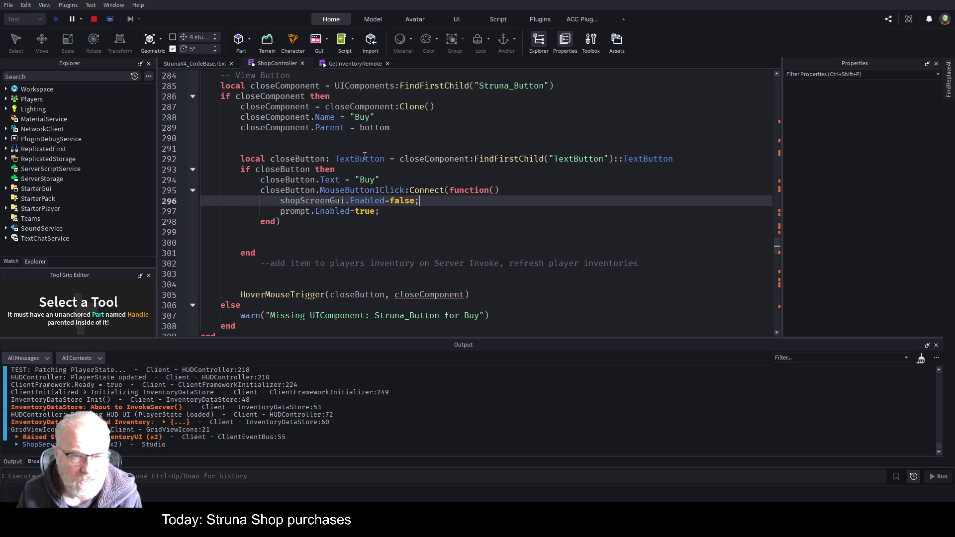
pyautogui.click(365, 156)
pyautogui.click(481, 139)
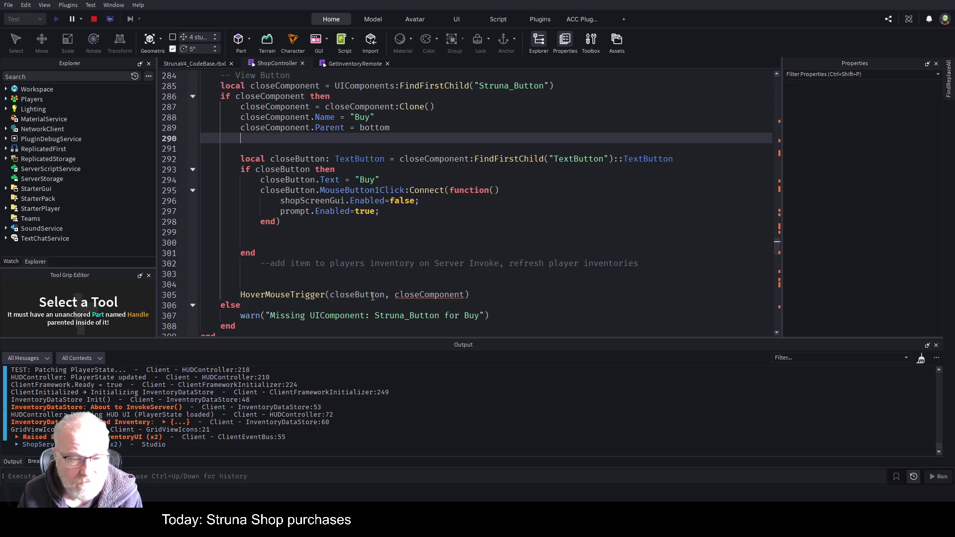
pyautogui.click(353, 253)
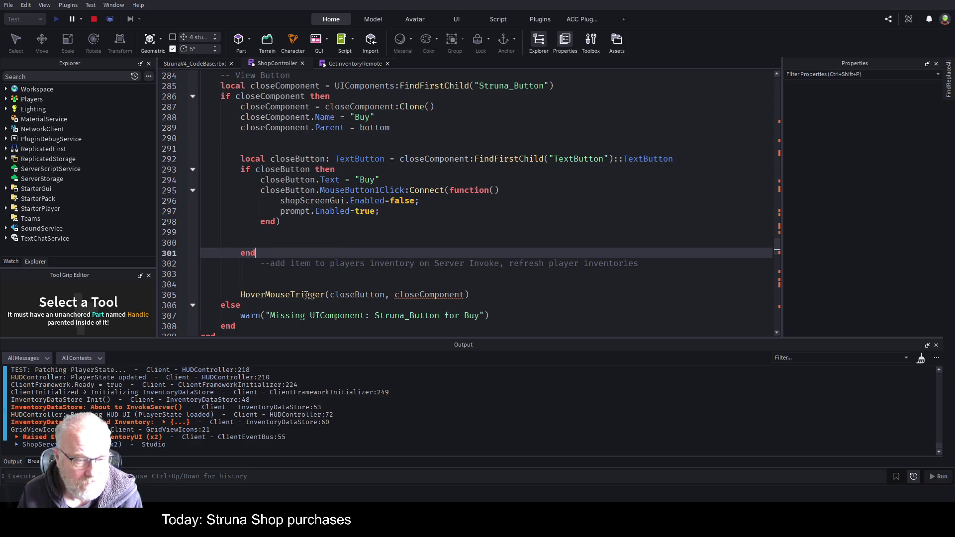
pyautogui.click(307, 296)
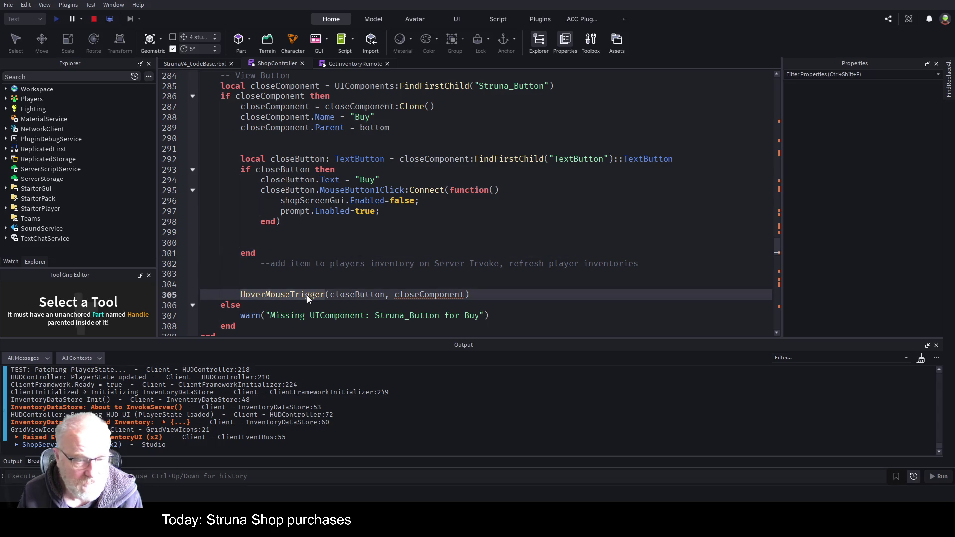
pyautogui.press('F12')
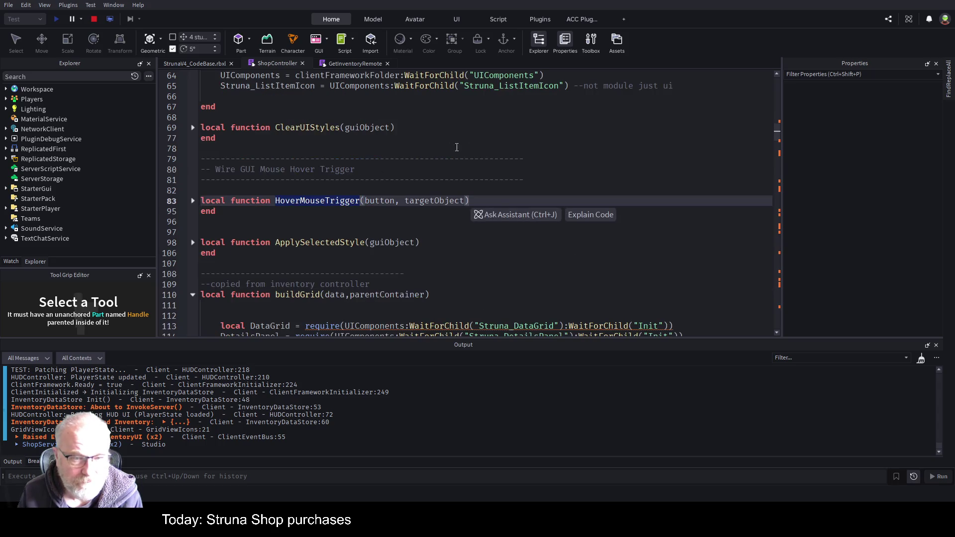
pyautogui.click(193, 201)
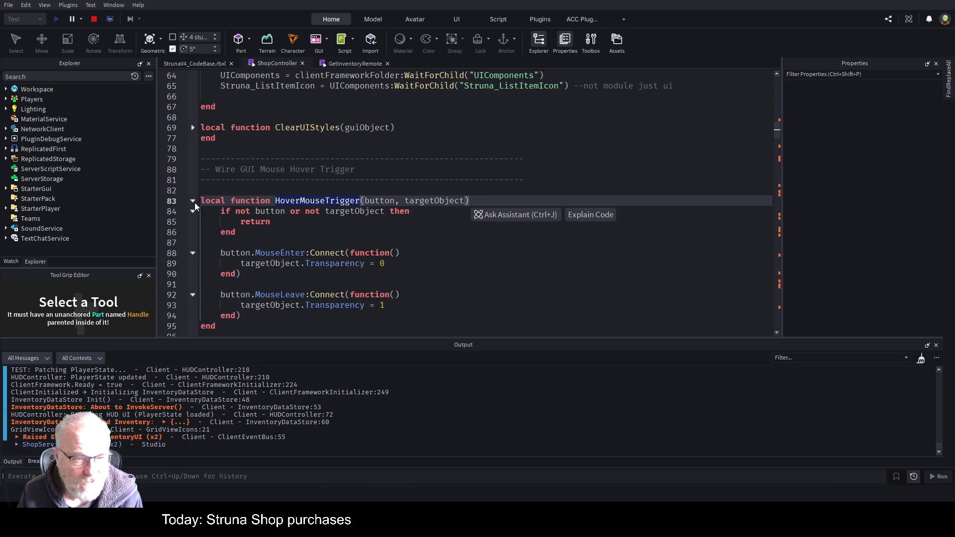
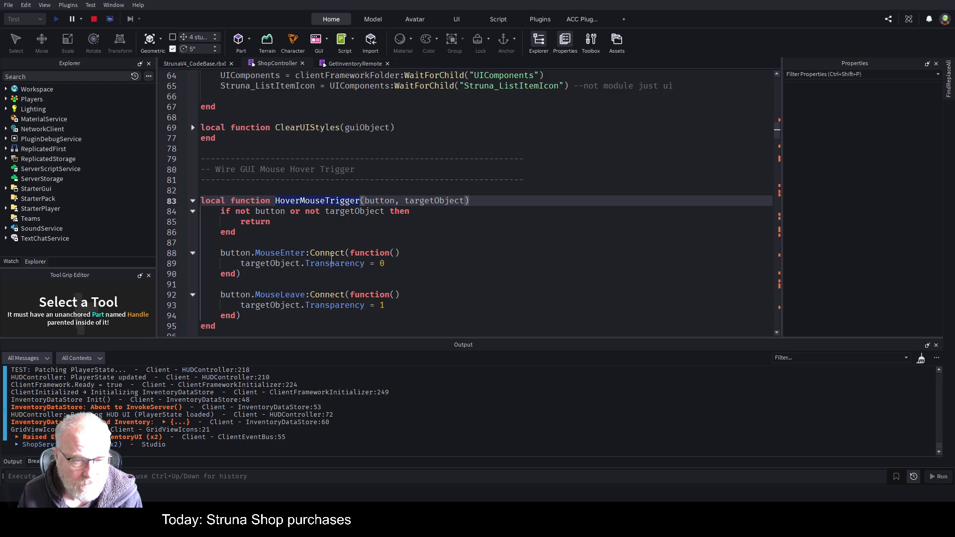
# Step: Type HoverMouseTrigger's button parameter as TextButton on line 83
pyautogui.click(460, 201)
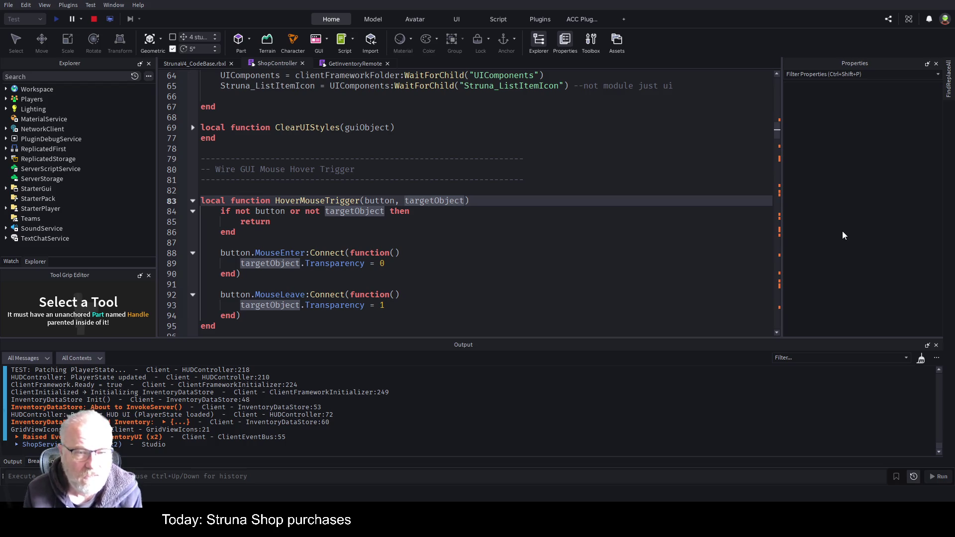
pyautogui.press('Left')
pyautogui.press('Left')
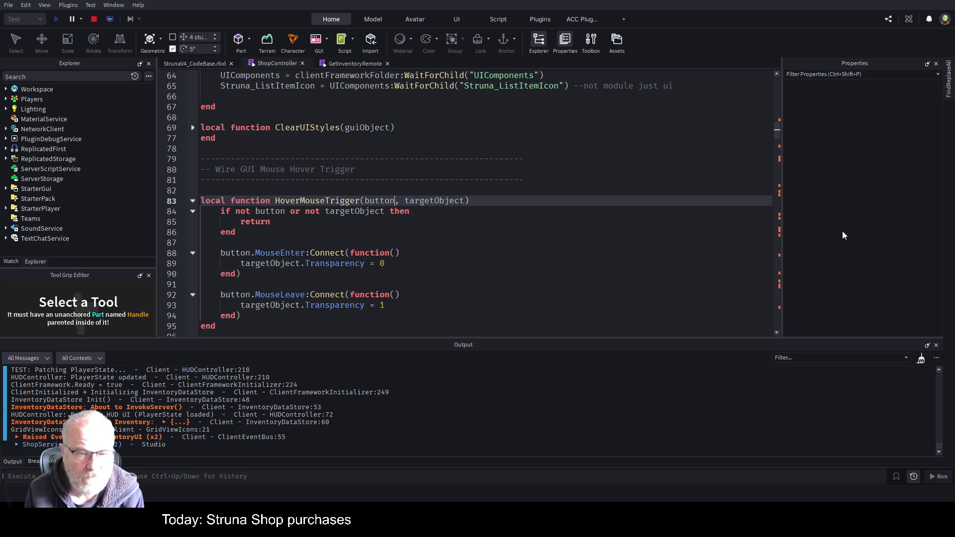
pyautogui.write(':TextButton')
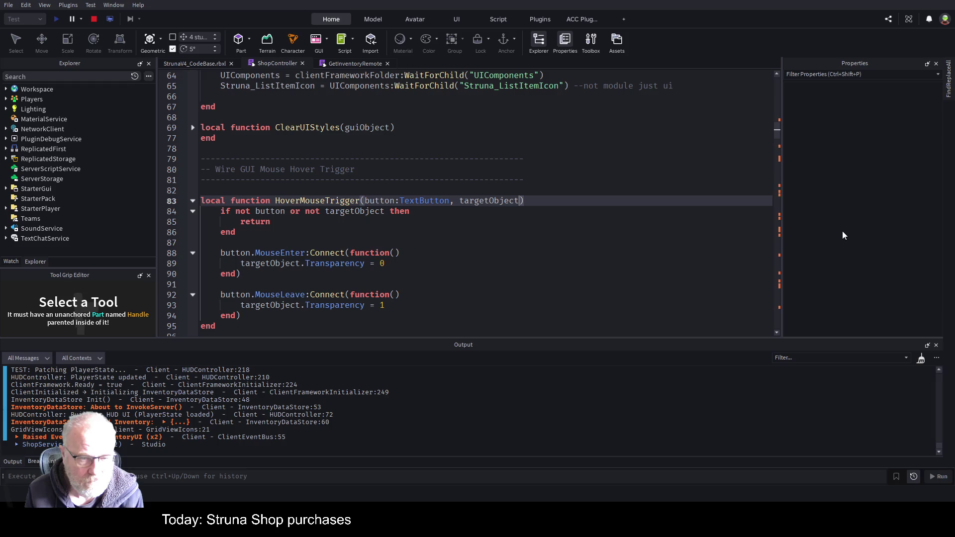
# Step: Type targetObject as GuiObject, replacing the wrongly completed BasePlayerGui and GuiBase types
pyautogui.write(':bas')
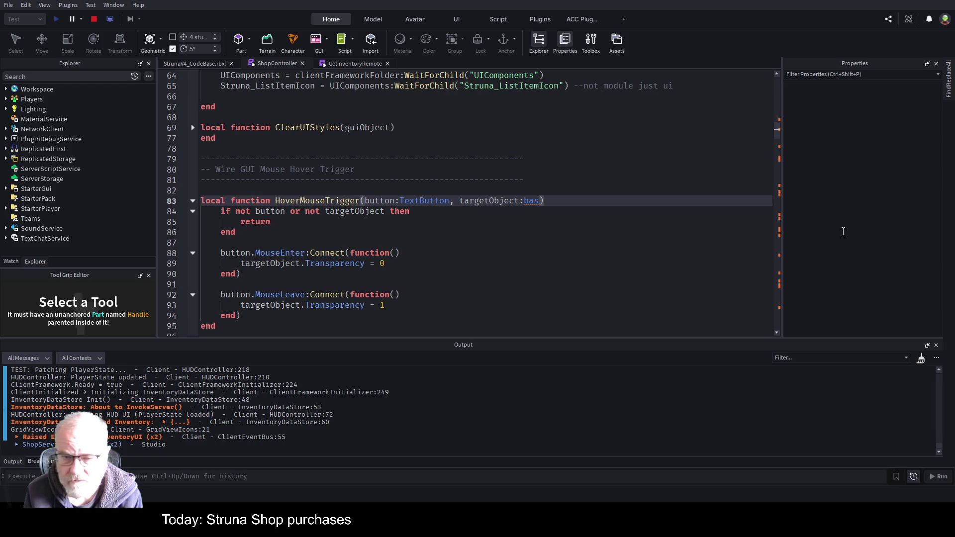
pyautogui.press('Tab')
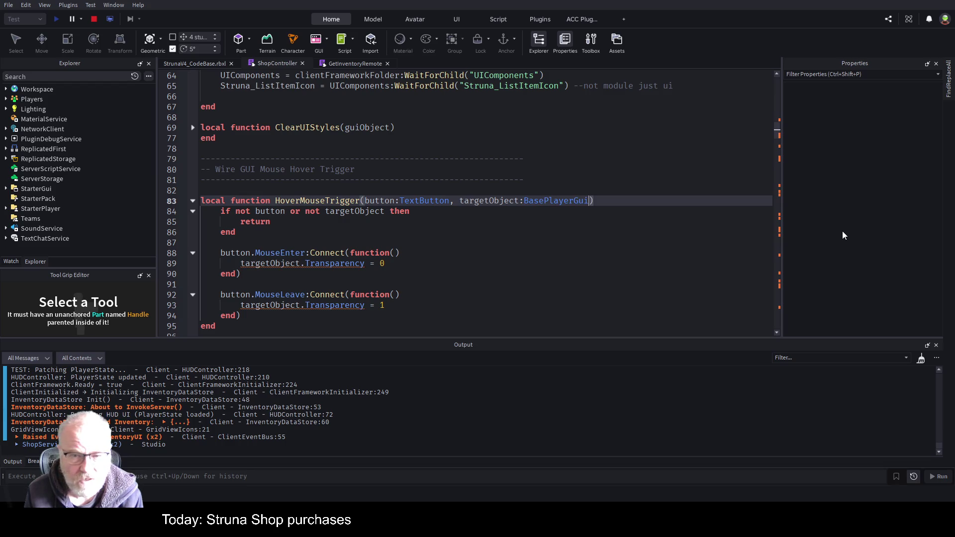
pyautogui.press('BackSpace')
pyautogui.press('BackSpace')
pyautogui.press('BackSpace')
pyautogui.write(':gui')
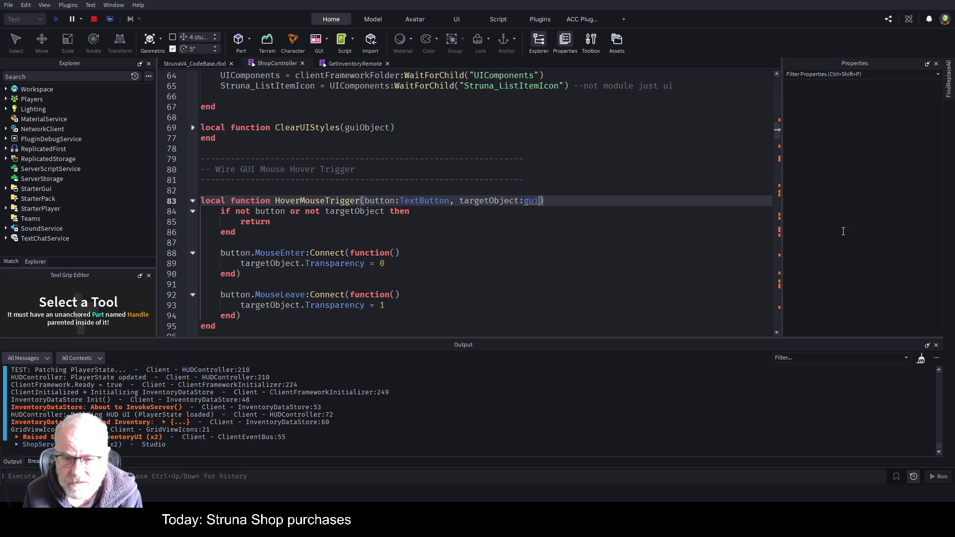
pyautogui.press('Tab')
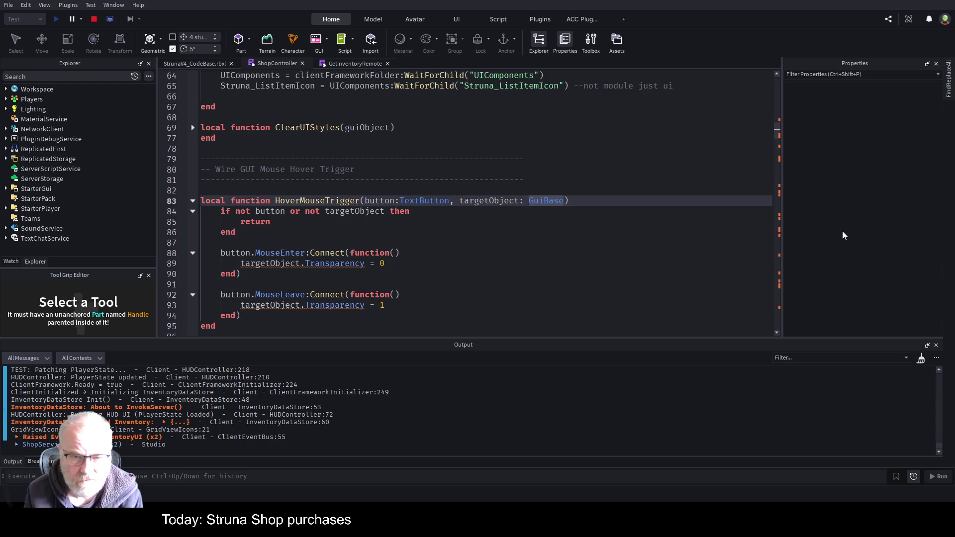
pyautogui.press('BackSpace')
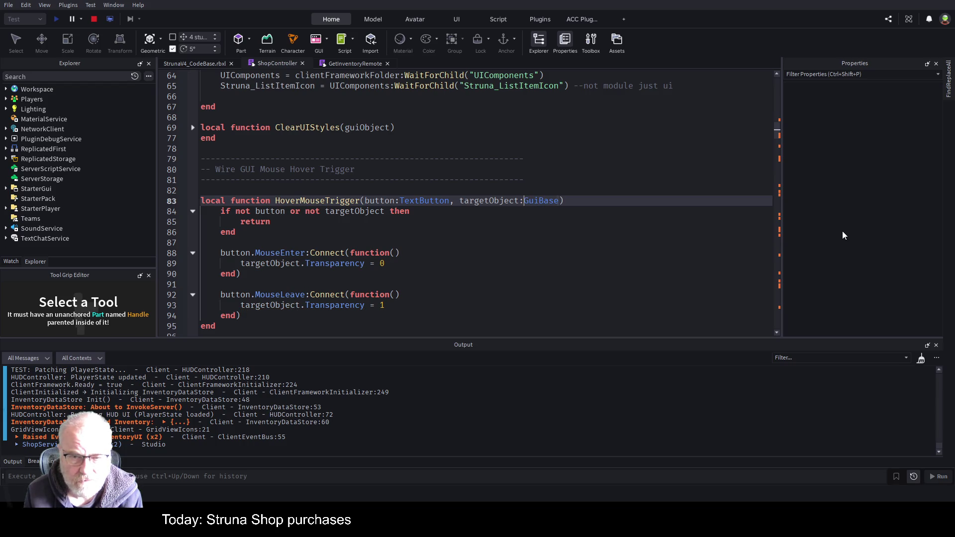
pyautogui.press('BackSpace')
pyautogui.press('BackSpace')
pyautogui.press('BackSpace')
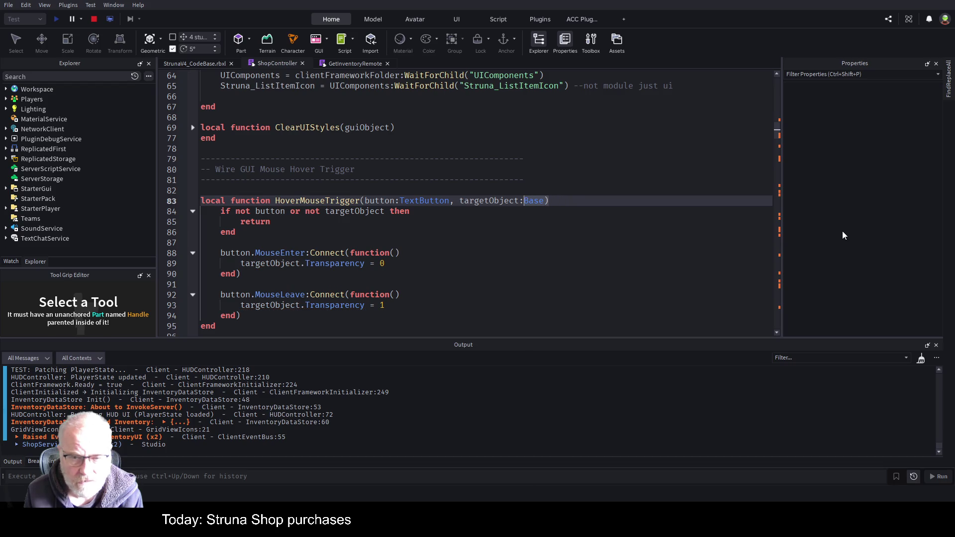
pyautogui.write('Gui')
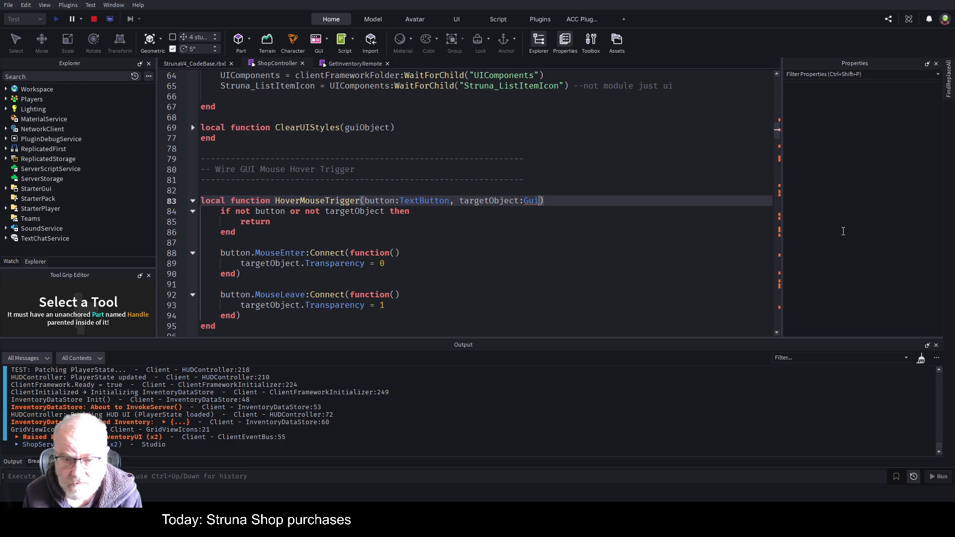
pyautogui.write('Object')
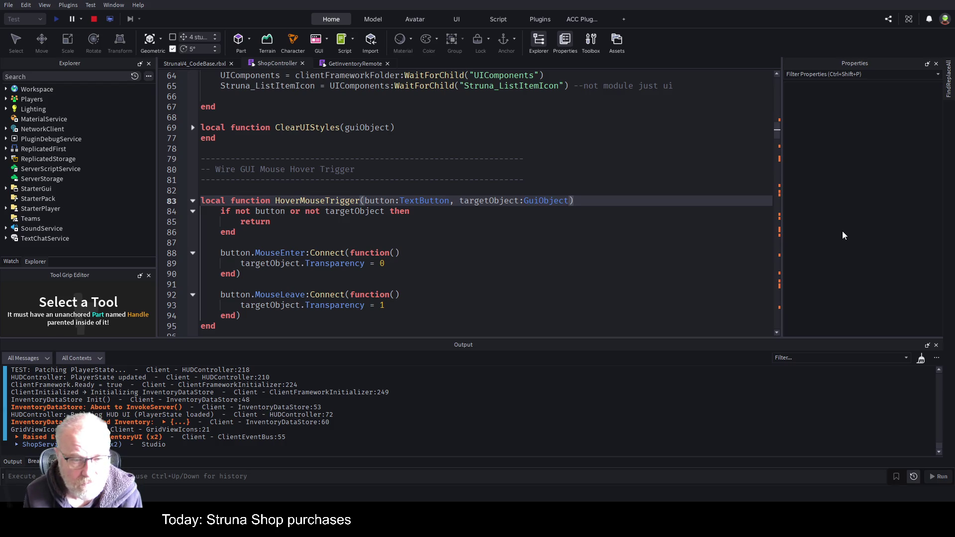
pyautogui.press('Up')
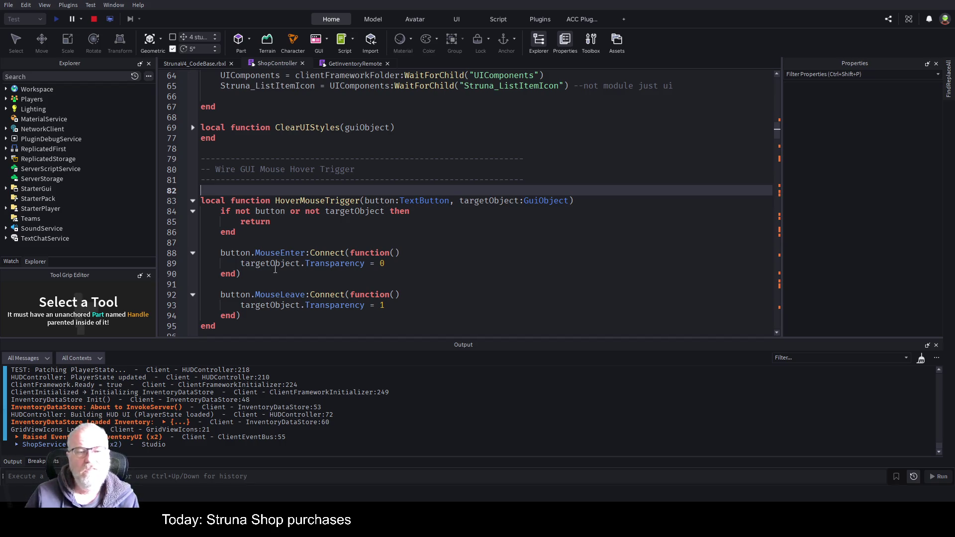
pyautogui.doubleClick(321, 265)
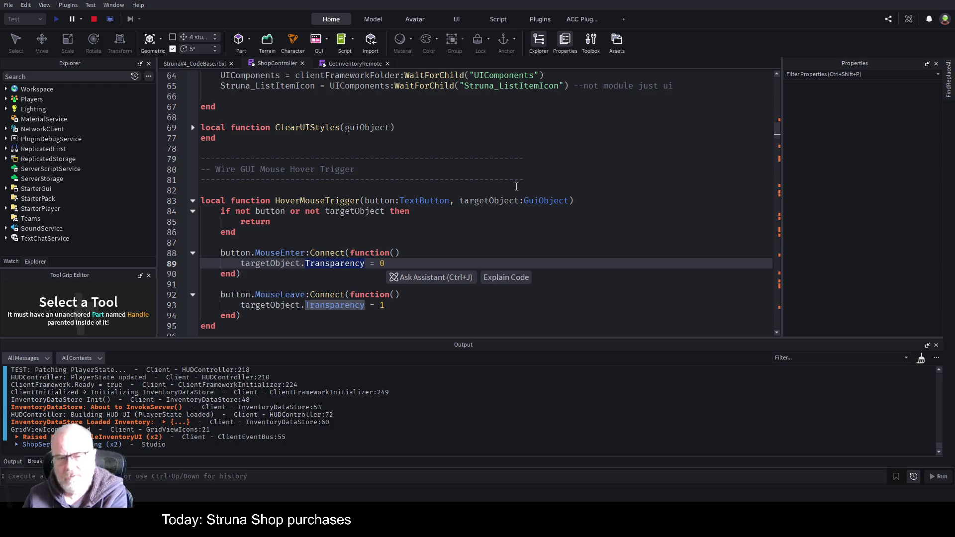
# Step: Scroll down to the buildGrid itemsPanel and top-frame setup code around line 117
pyautogui.scroll(-5, 527, 184)
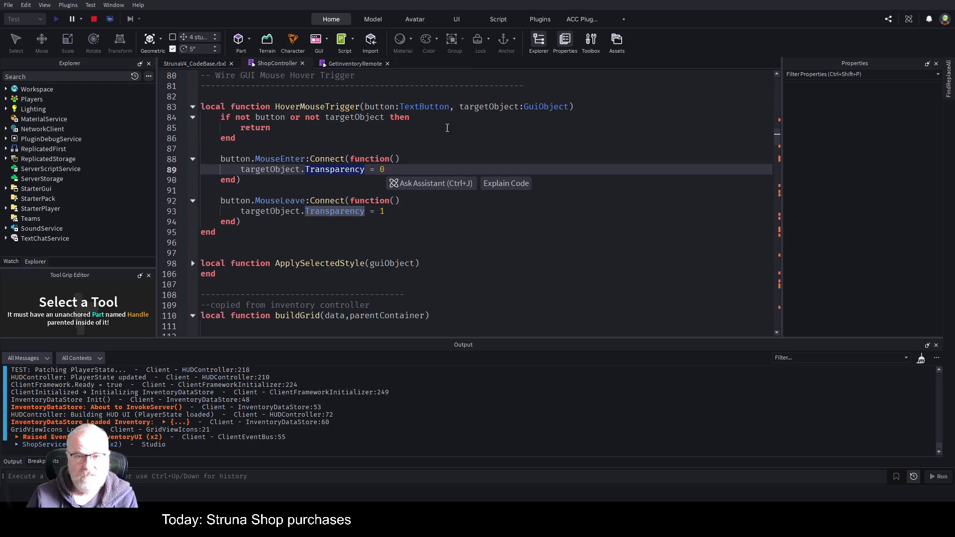
pyautogui.scroll(-5, 433, 229)
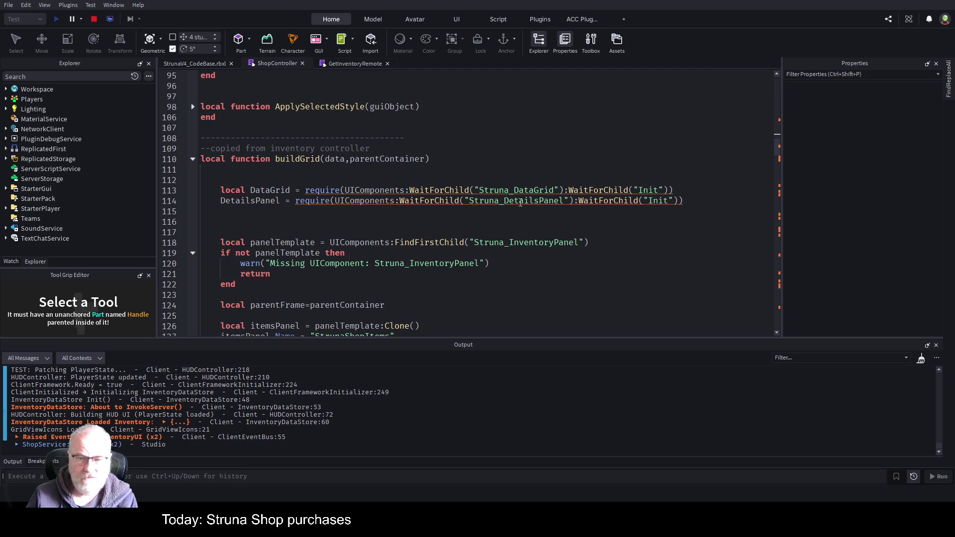
pyautogui.scroll(-11, 520, 203)
pyautogui.scroll(4, 497, 201)
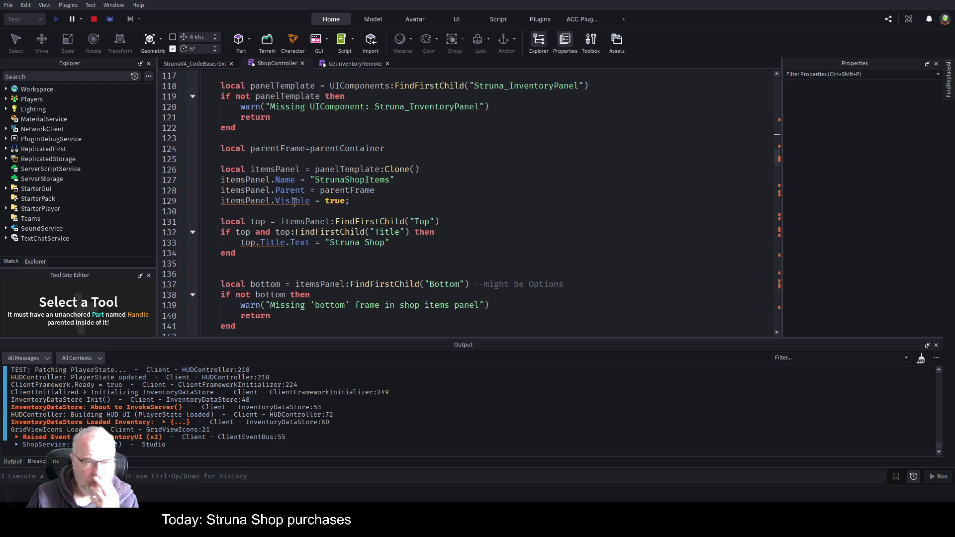
# Step: Annotate itemsPanel and its panelTemplate:Clone() cast as GuiObject on line 126
pyautogui.click(359, 202)
pyautogui.click(306, 170)
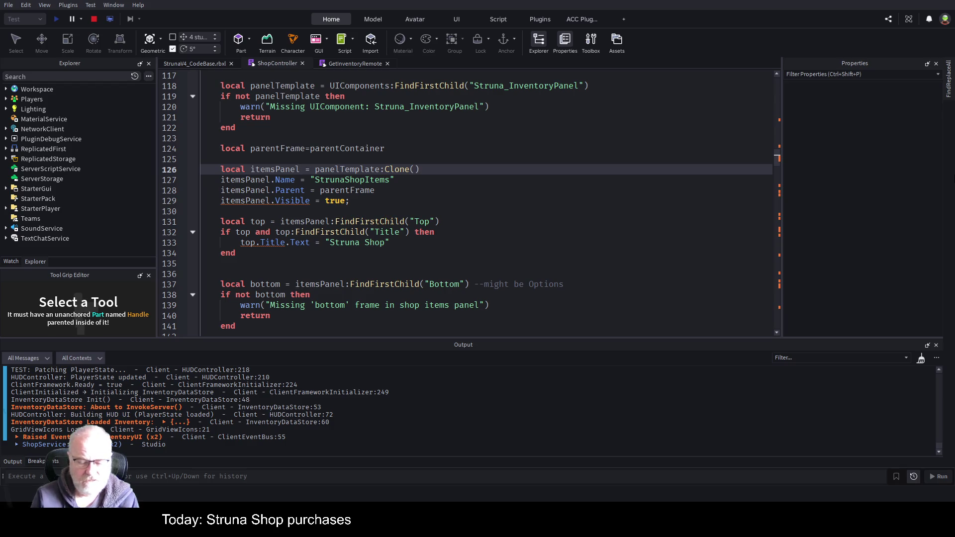
pyautogui.write(': gui')
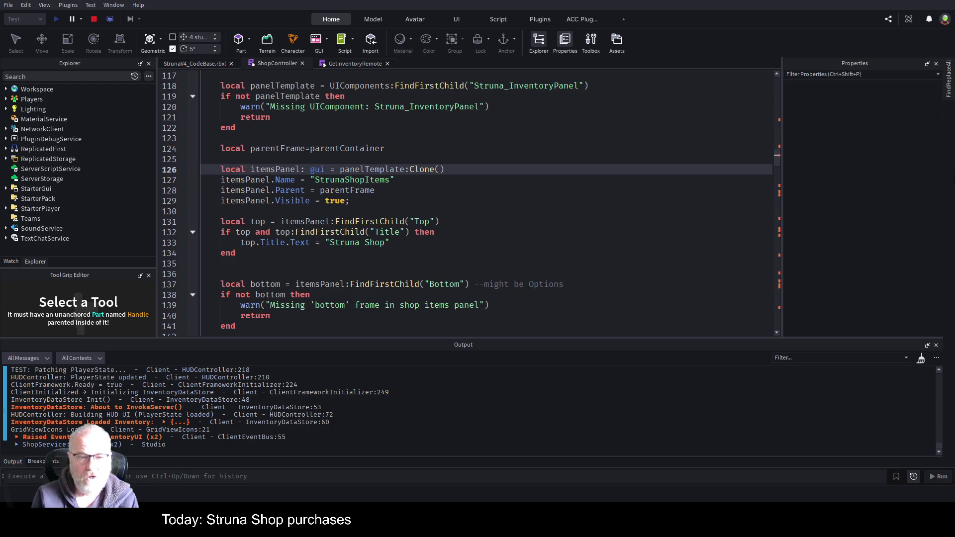
pyautogui.press('Tab')
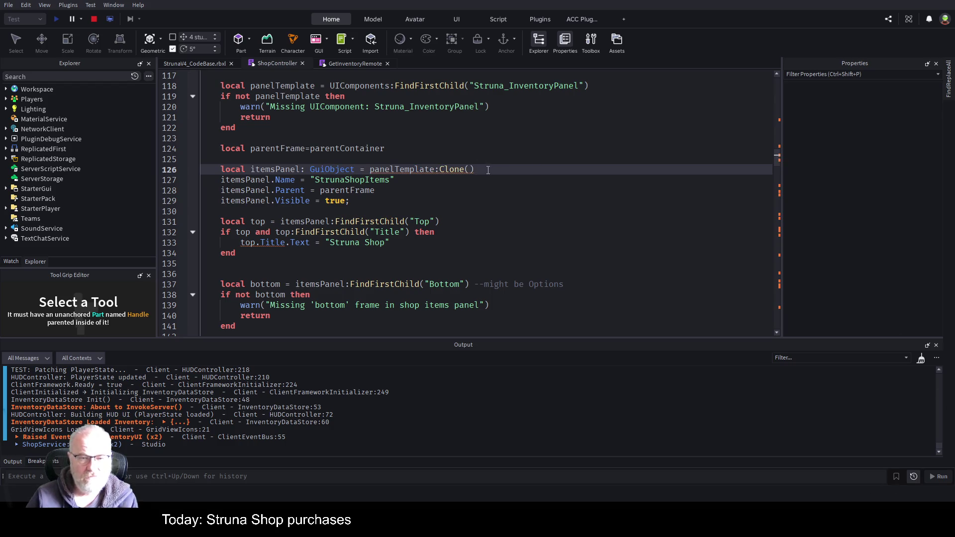
pyautogui.write(':: gui')
pyautogui.press('Tab')
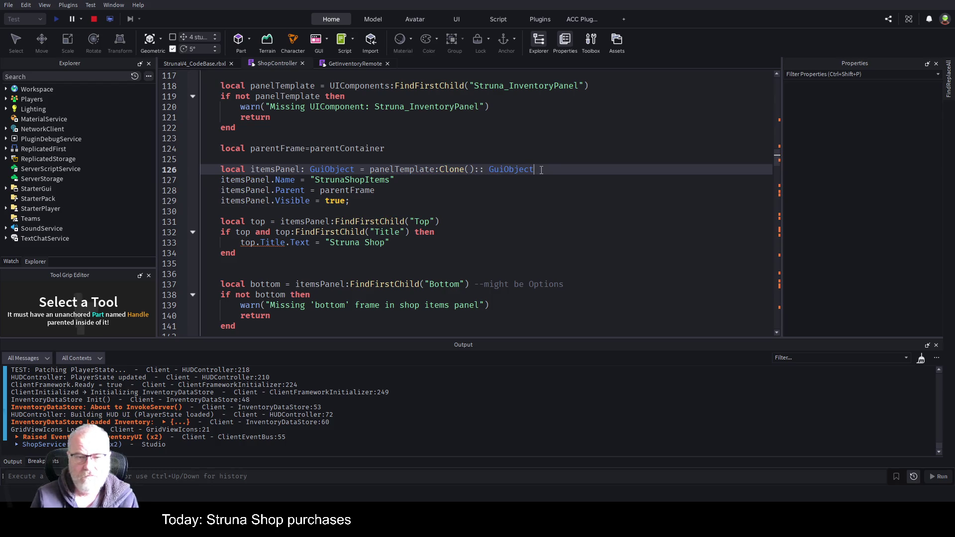
pyautogui.click(512, 211)
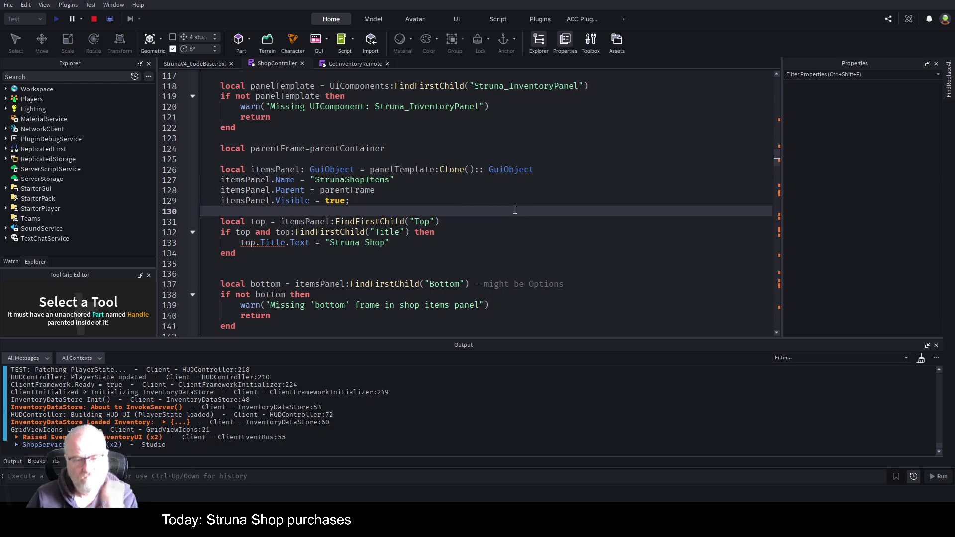
# Step: Declare top as Frame and cast its FindFirstChild("Top") result to Frame on line 131
pyautogui.click(266, 221)
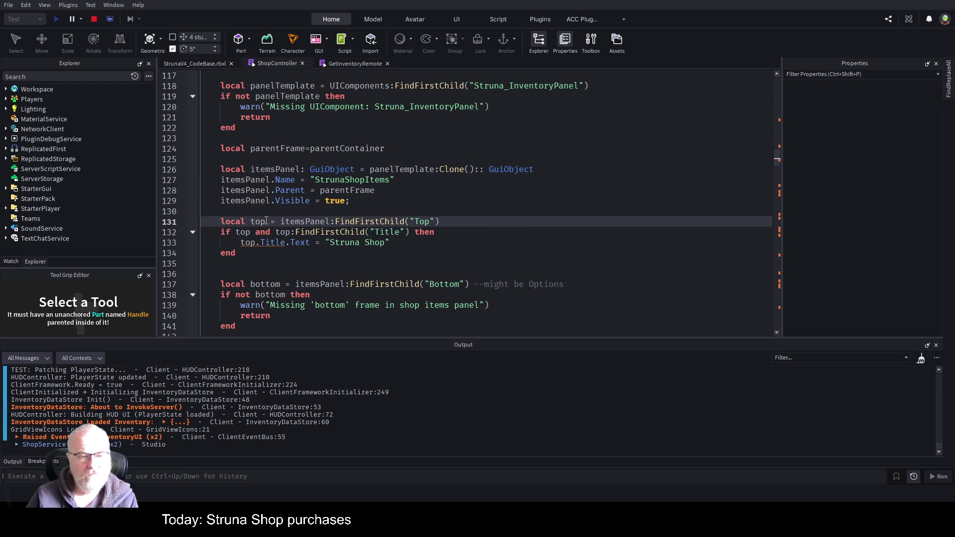
pyautogui.write(': gui')
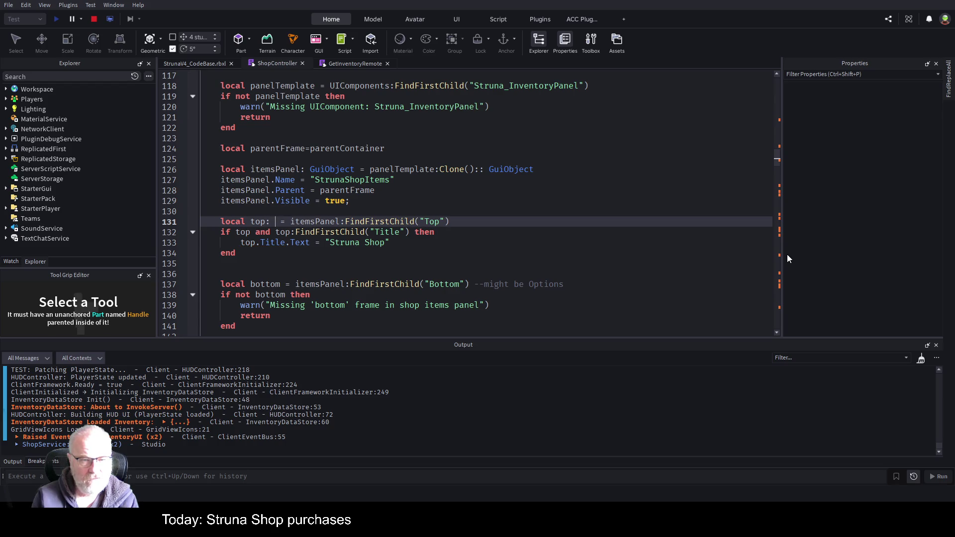
pyautogui.press('Tab')
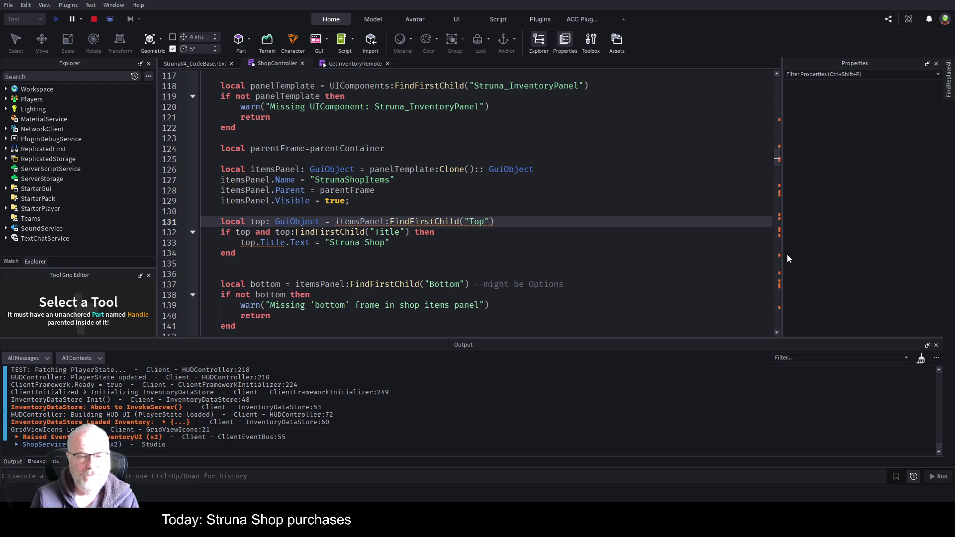
pyautogui.press('BackSpace')
pyautogui.press('BackSpace')
pyautogui.press('BackSpace')
pyautogui.write('Frame')
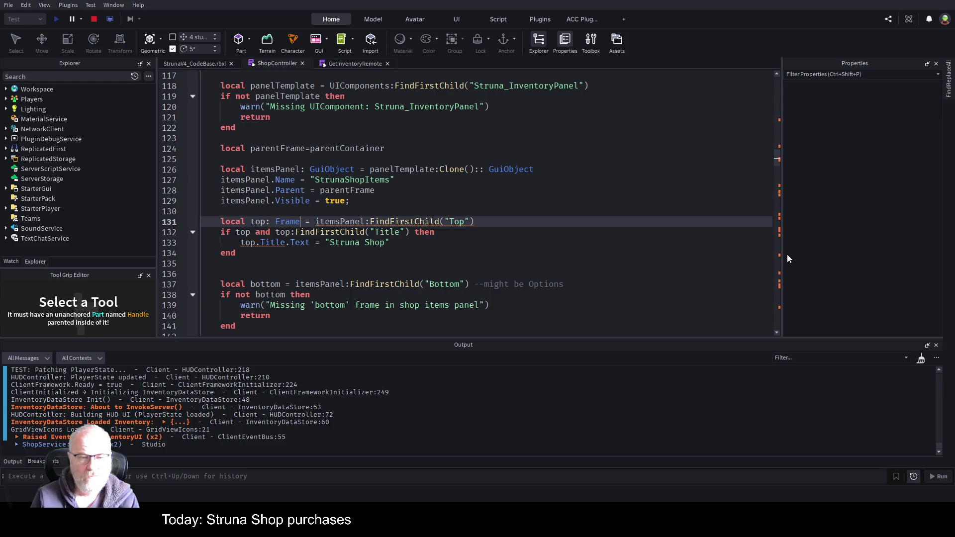
pyautogui.press('End')
pyautogui.write(':: Frame')
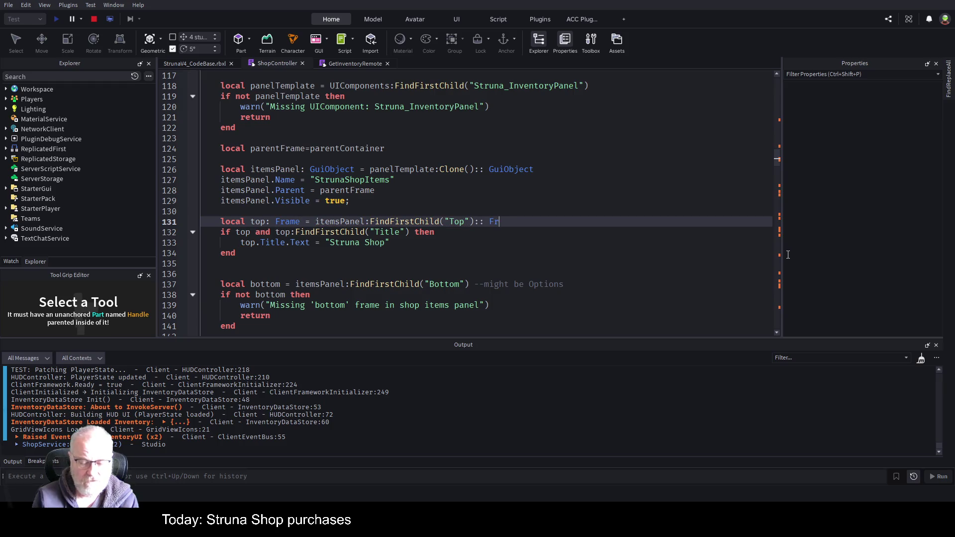
# Step: Change both GuiObject annotations on line 126 to Frame
pyautogui.press('Up')
pyautogui.press('Up')
pyautogui.press('Up')
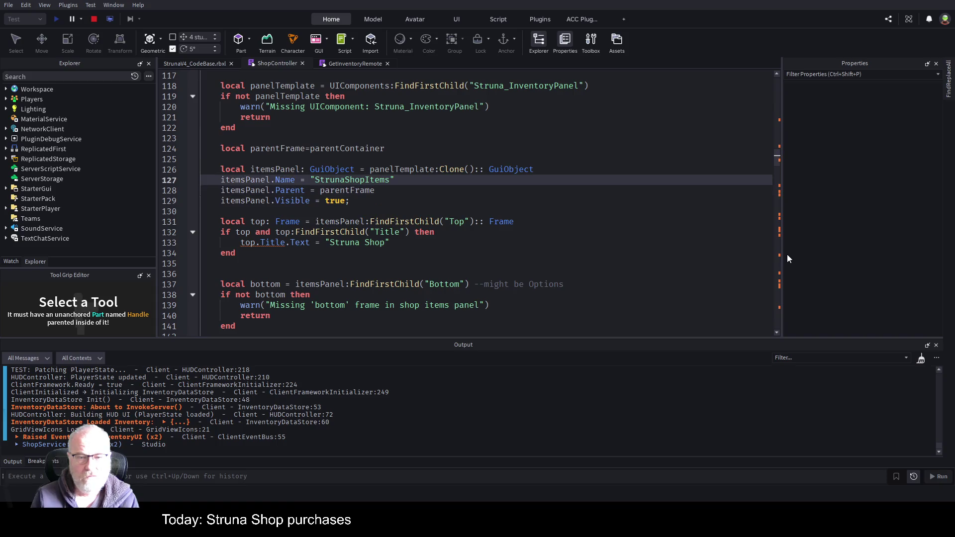
pyautogui.press('Left')
pyautogui.press('Left')
pyautogui.press('Left')
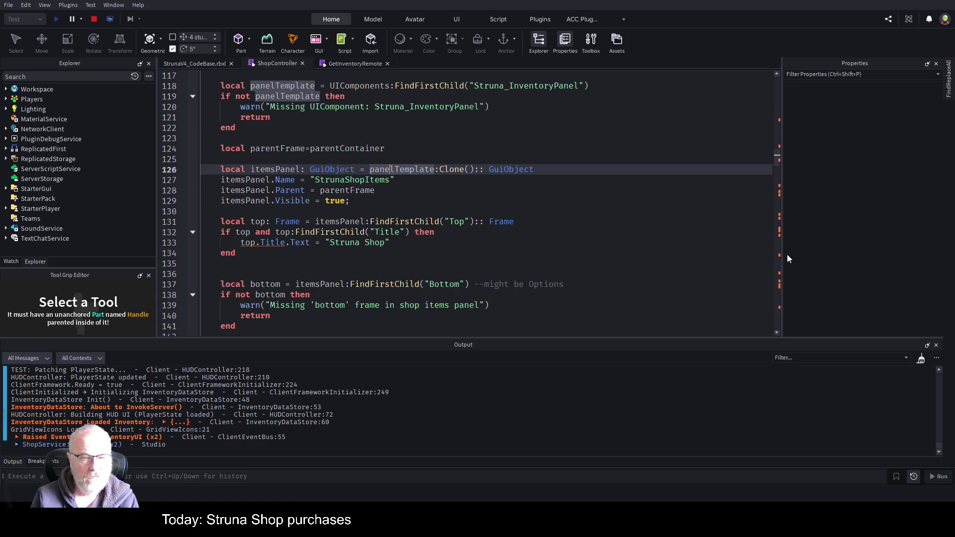
pyautogui.hotkey('ctrl', 'shift', 'Right')
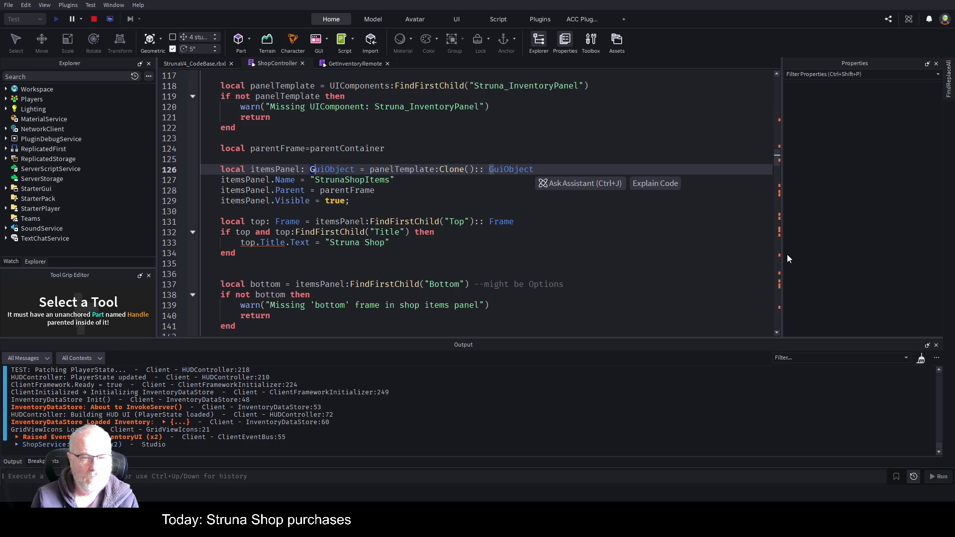
pyautogui.write('Frame')
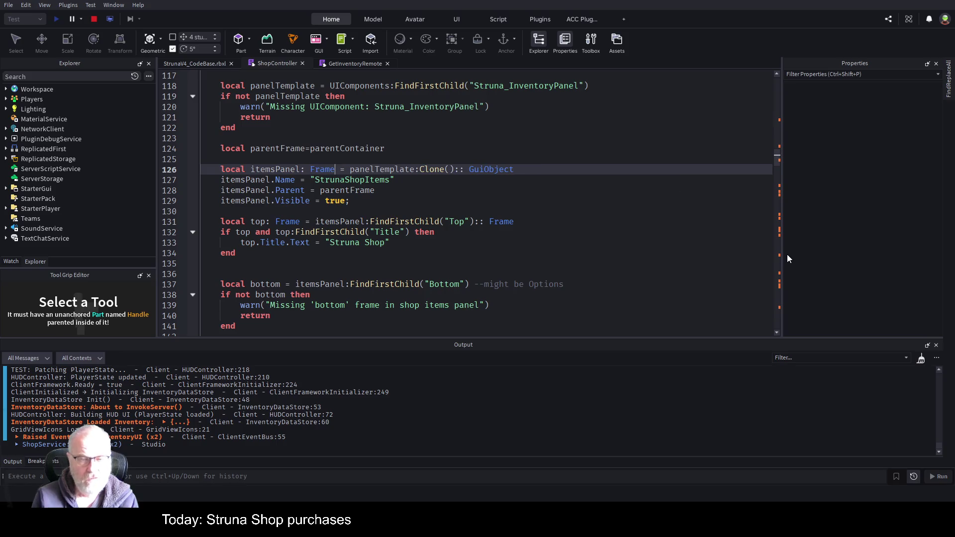
pyautogui.press('End')
pyautogui.press('BackSpace')
pyautogui.press('BackSpace')
pyautogui.press('BackSpace')
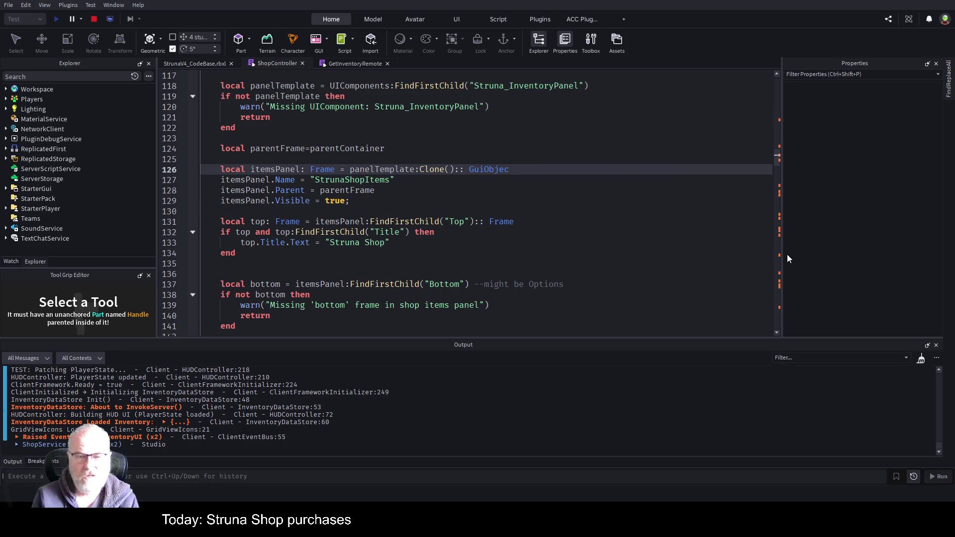
pyautogui.write('Frame')
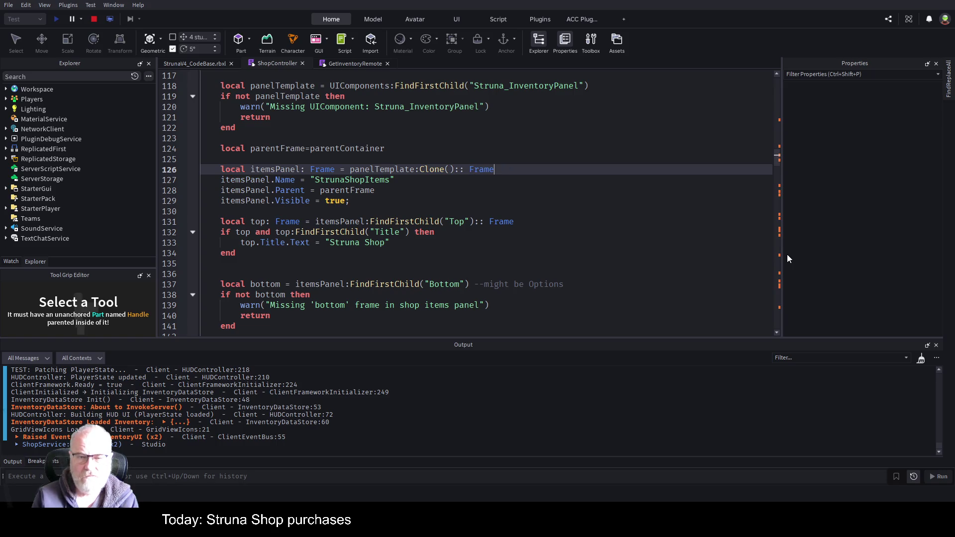
pyautogui.press('Down')
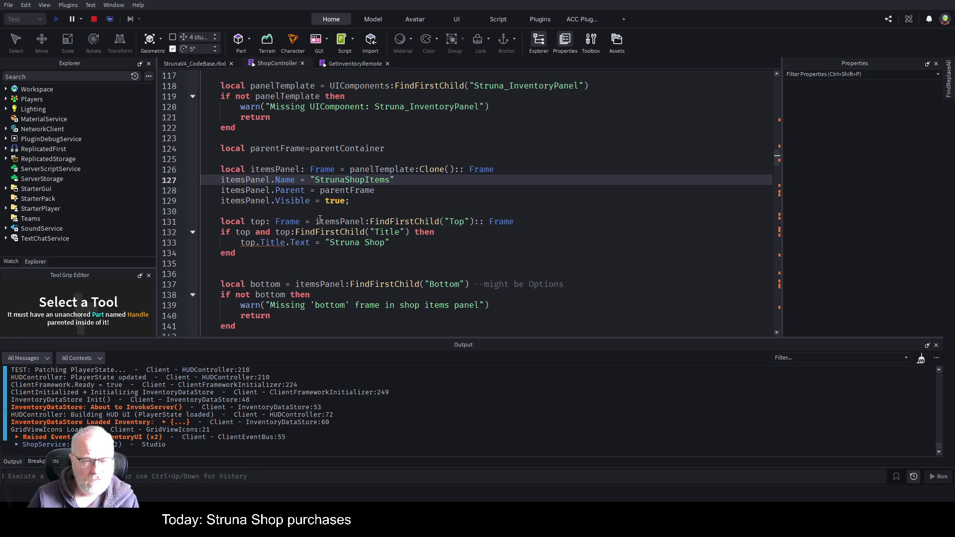
pyautogui.click(280, 242)
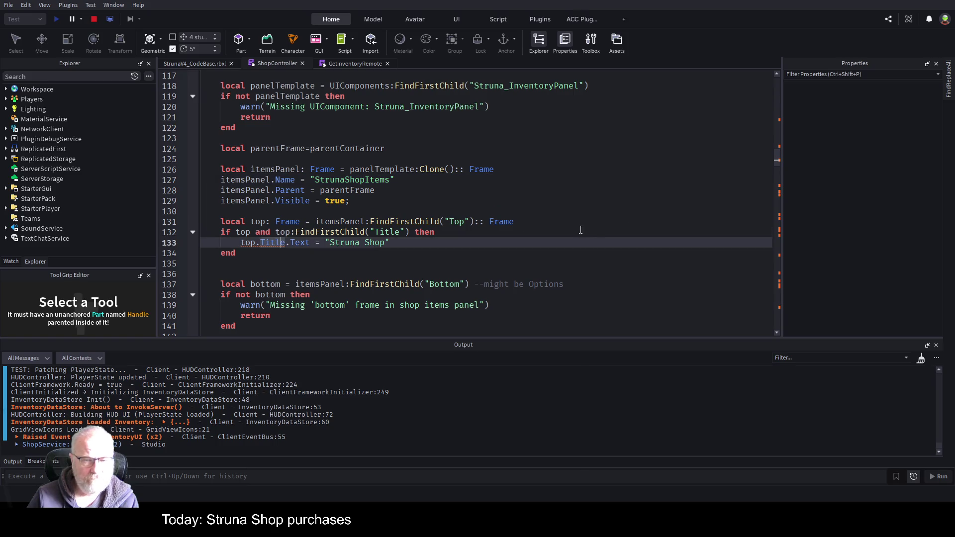
pyautogui.click(580, 229)
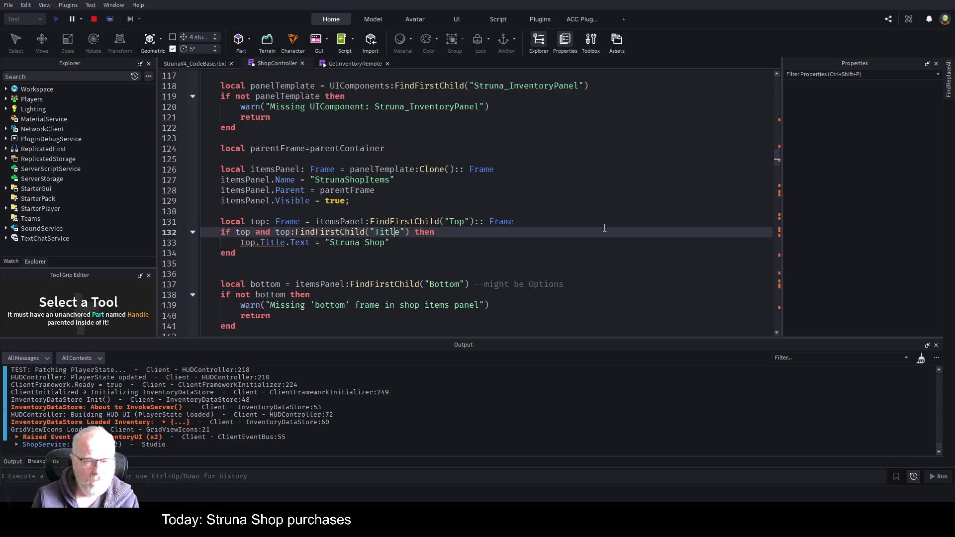
pyautogui.press('Down')
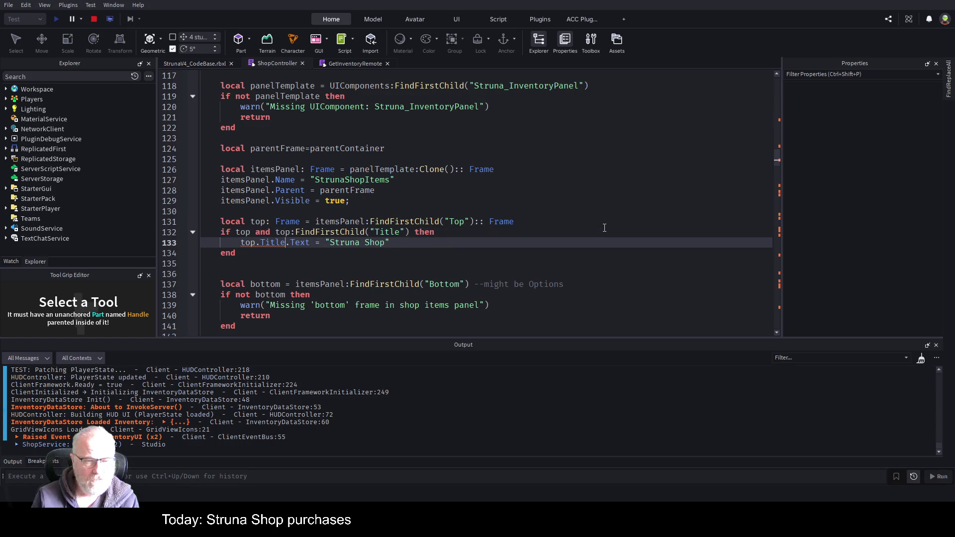
pyautogui.press('Right')
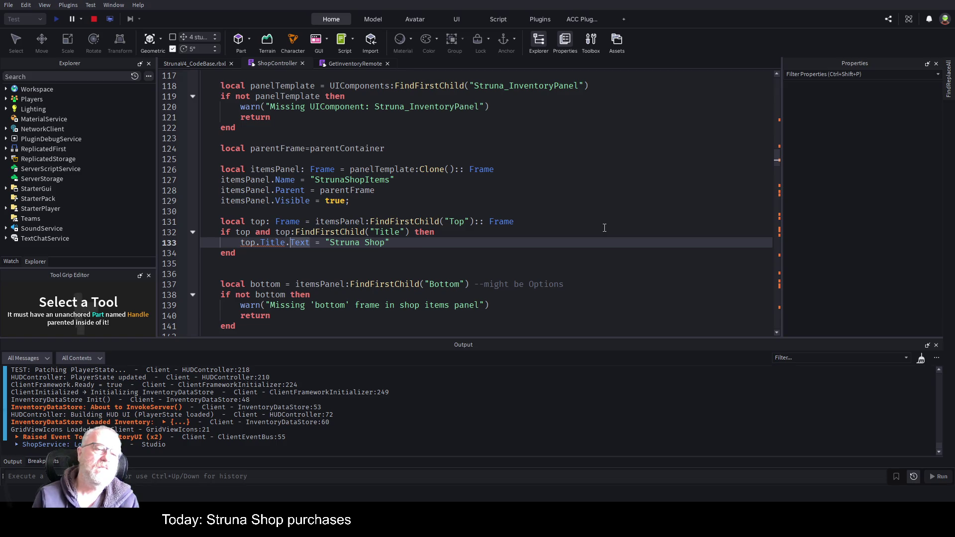
pyautogui.press('Up')
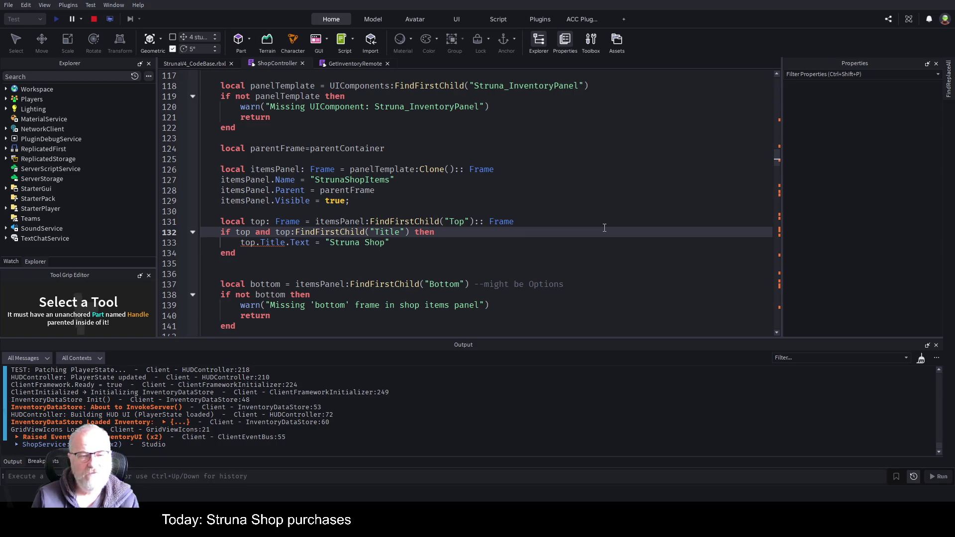
pyautogui.press('Down')
pyautogui.press('Left')
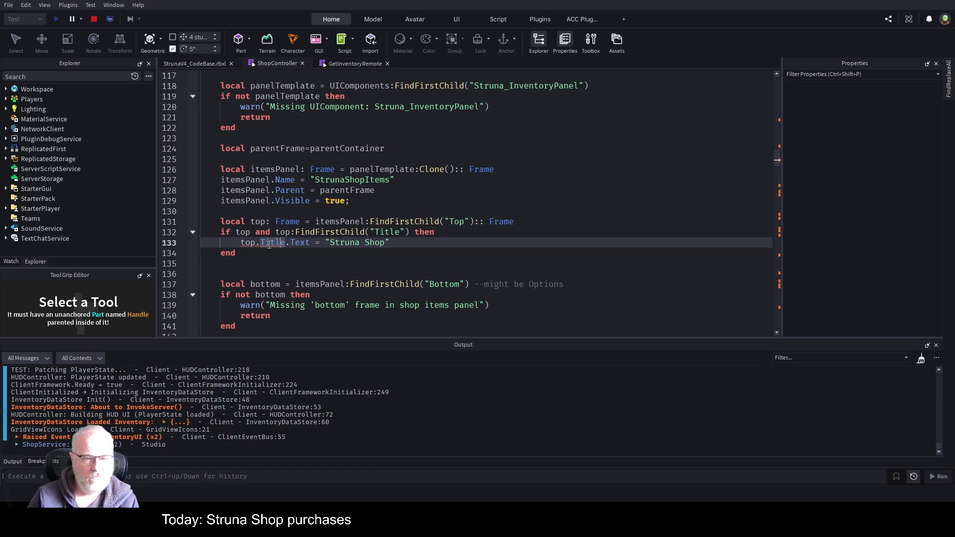
pyautogui.press('End')
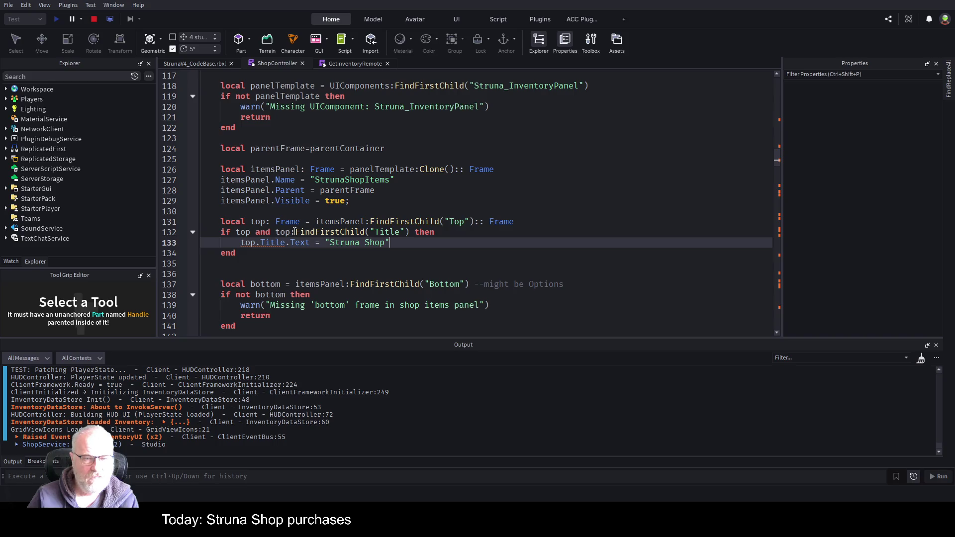
pyautogui.click(407, 234)
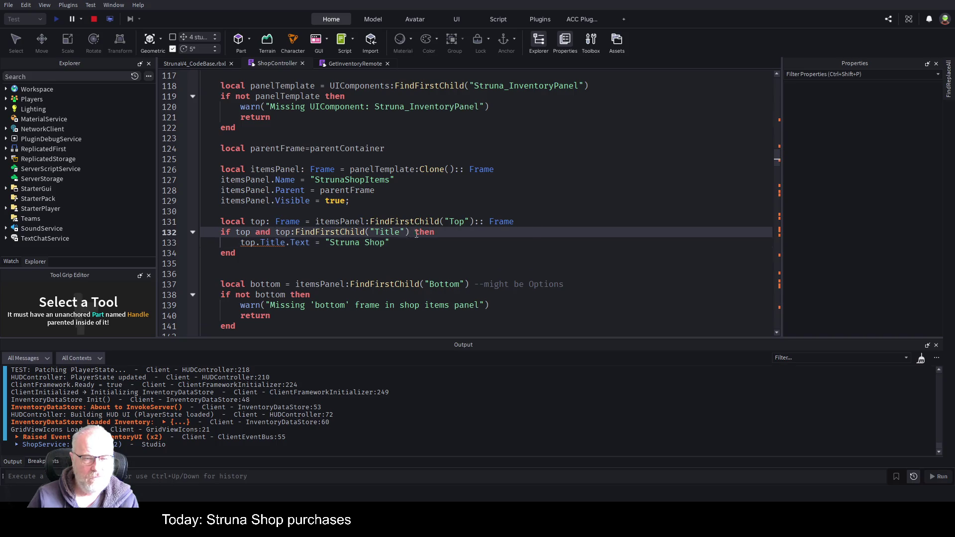
pyautogui.write(':: ')
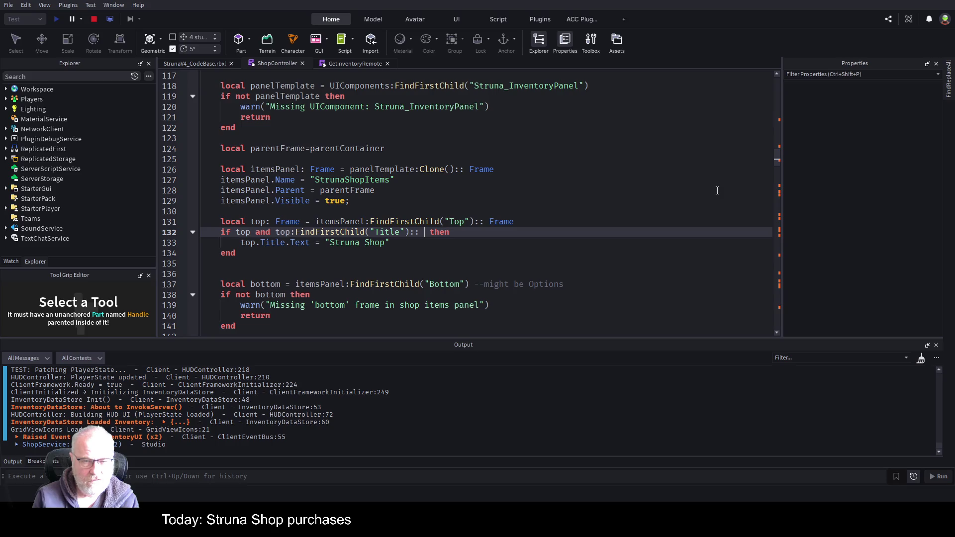
pyautogui.write('Terxt')
pyautogui.press('BackSpace')
pyautogui.press('BackSpace')
pyautogui.press('BackSpace')
pyautogui.write('xtLabel')
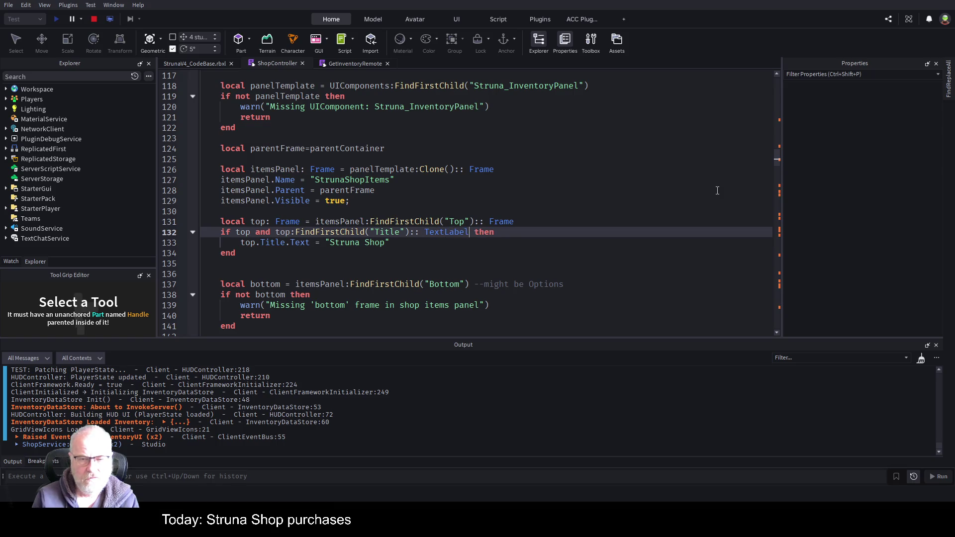
pyautogui.press('Down')
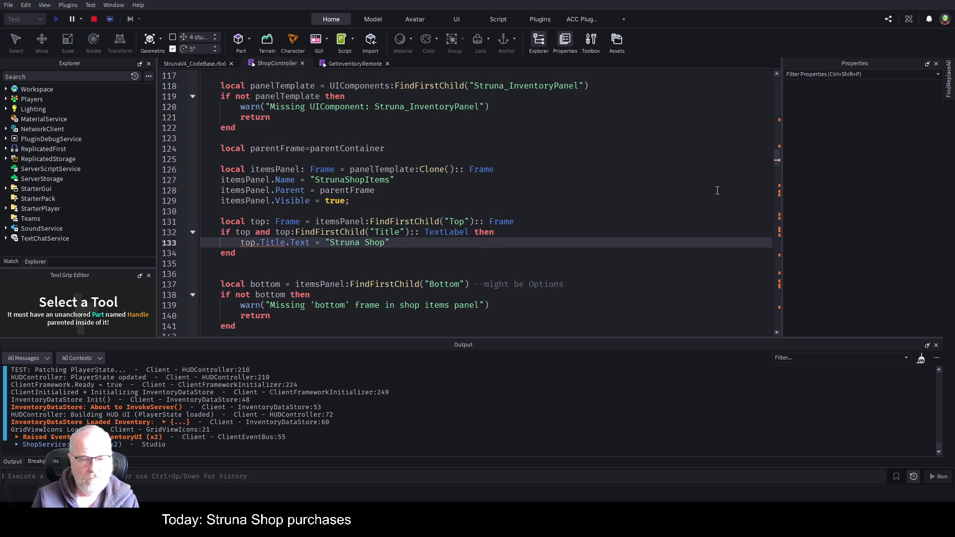
pyautogui.press('Up')
pyautogui.press('Left')
pyautogui.press('Left')
pyautogui.press('Left')
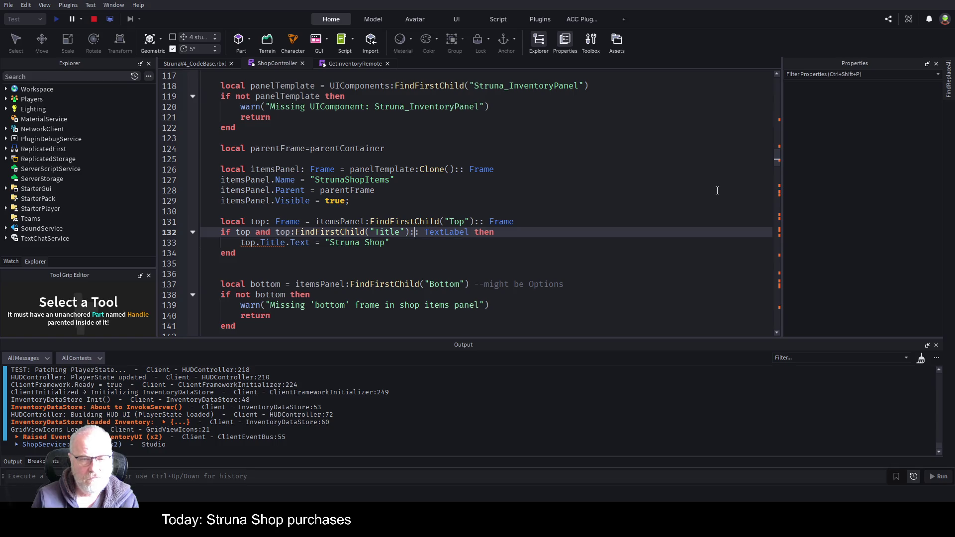
pyautogui.press('BackSpace')
pyautogui.press('Delete')
pyautogui.press('Delete')
pyautogui.press('Delete')
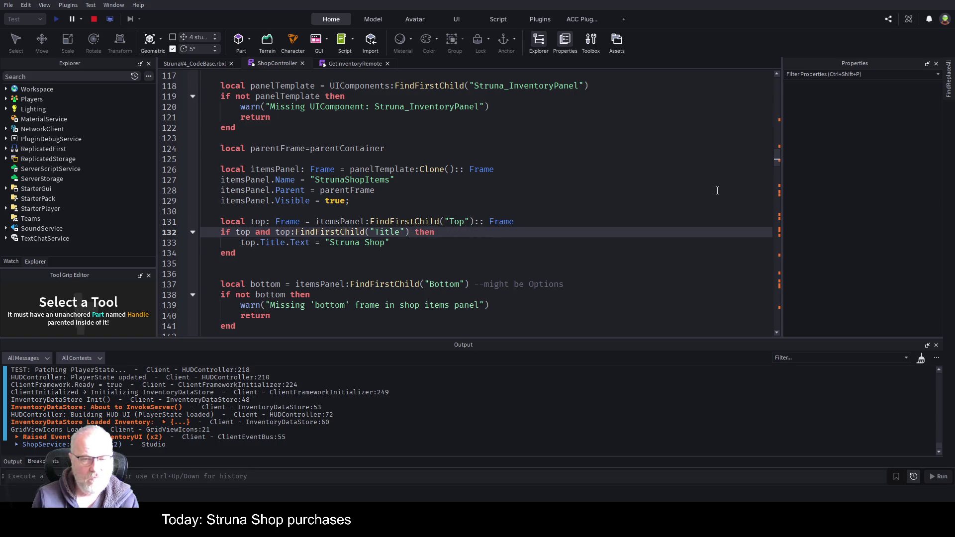
pyautogui.press('Left')
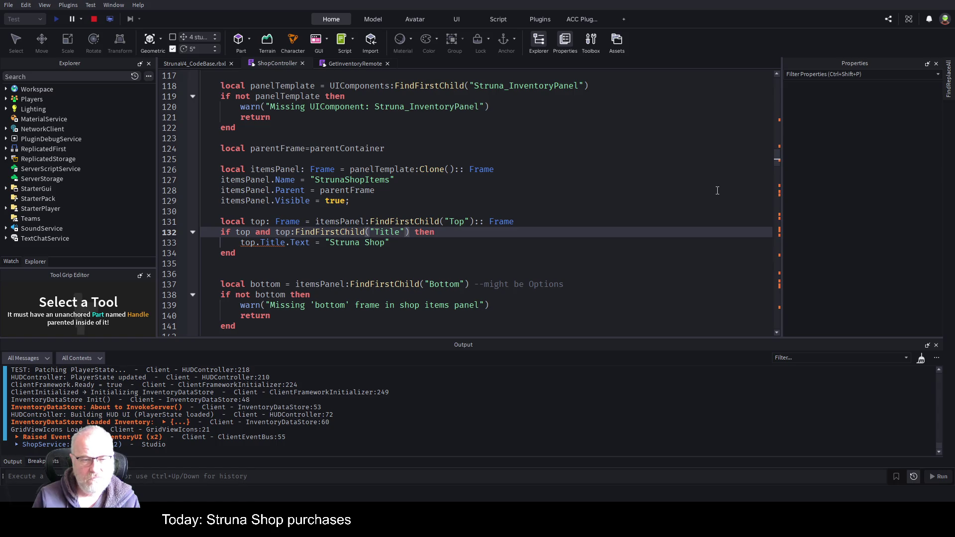
pyautogui.hotkey('ctrl', 'Left')
pyautogui.hotkey('ctrl', 'Left')
pyautogui.hotkey('ctrl', 'Left')
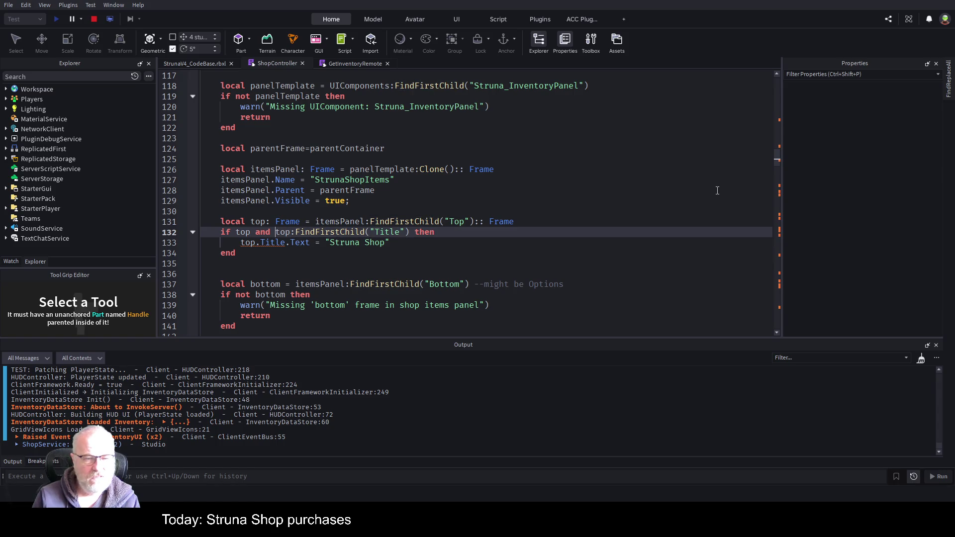
pyautogui.press('Return')
pyautogui.press('Return')
pyautogui.press('Up')
pyautogui.press('Up')
# Step: Add 'then' and declare local title: TextLabel from top:FindFirstChild("Title") :: TextLabel
pyautogui.write('then')
pyautogui.press('Return')
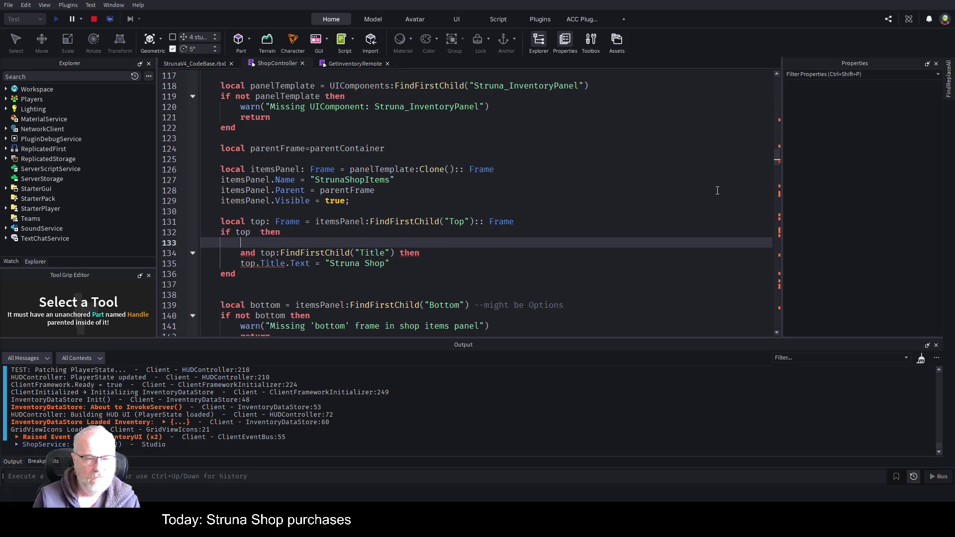
pyautogui.write('local title')
pyautogui.press('BackSpace')
pyautogui.press('BackSpace')
pyautogui.press('BackSpace')
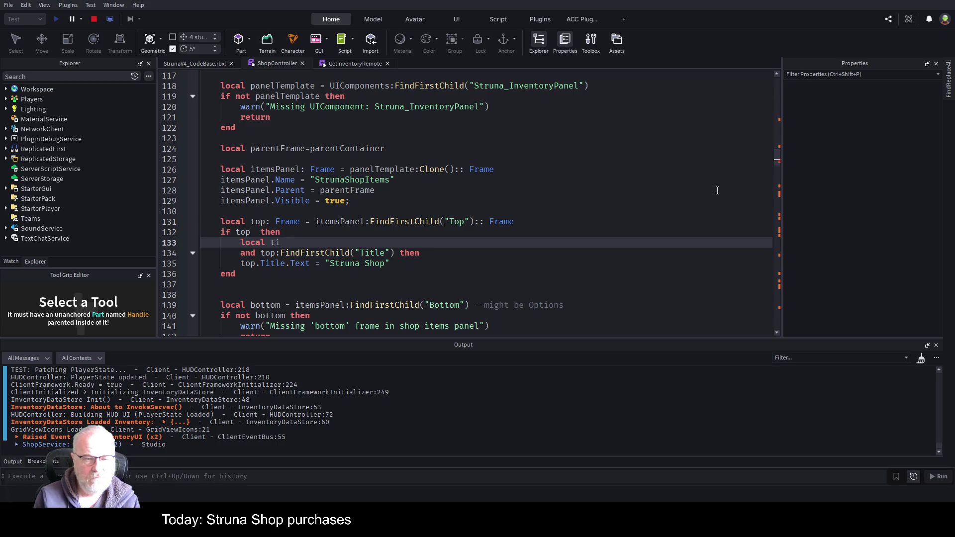
pyautogui.write('tle:')
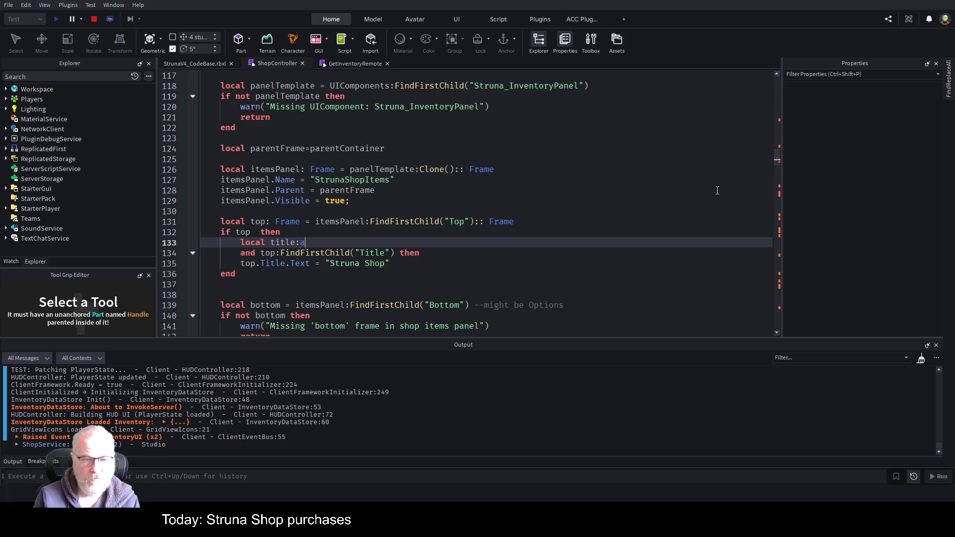
pyautogui.write(' Text')
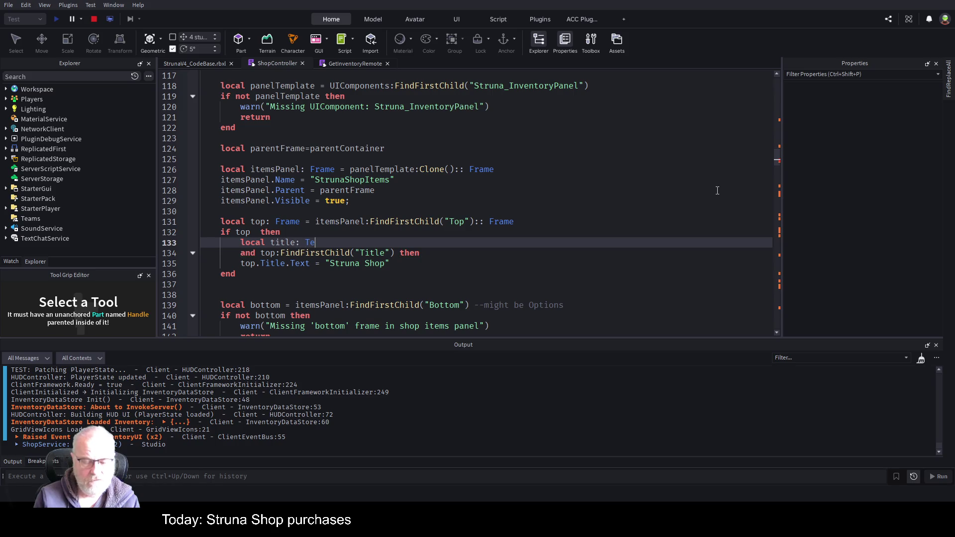
pyautogui.press('Tab')
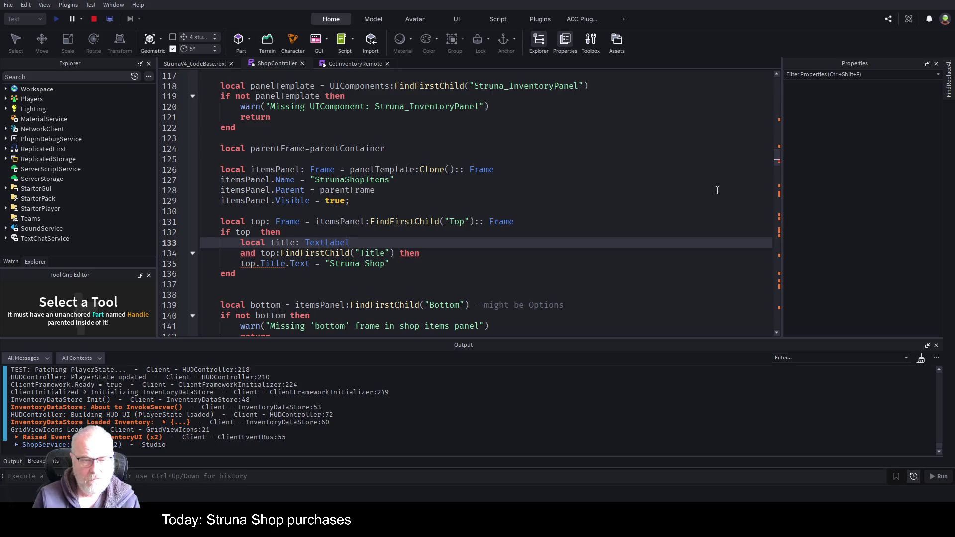
pyautogui.write(' = ')
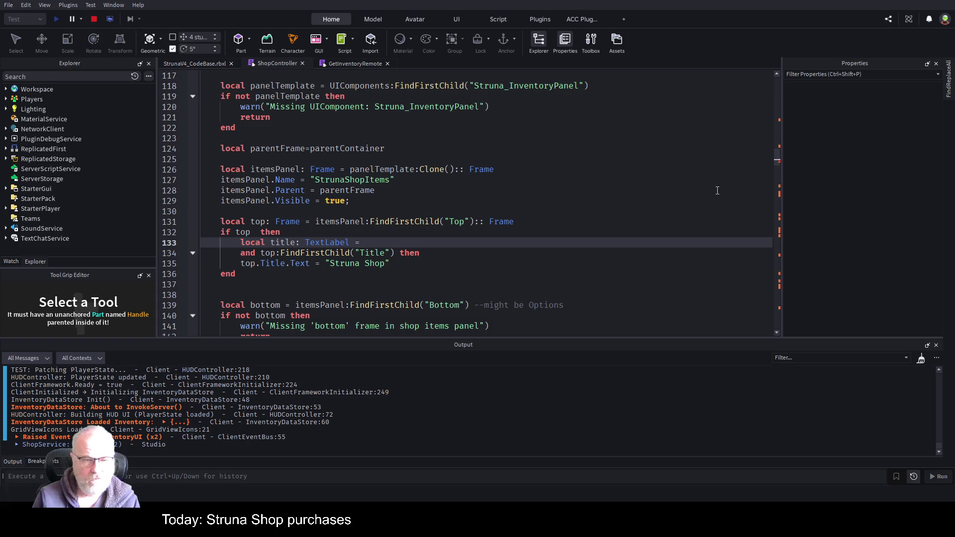
pyautogui.write('top:Fi')
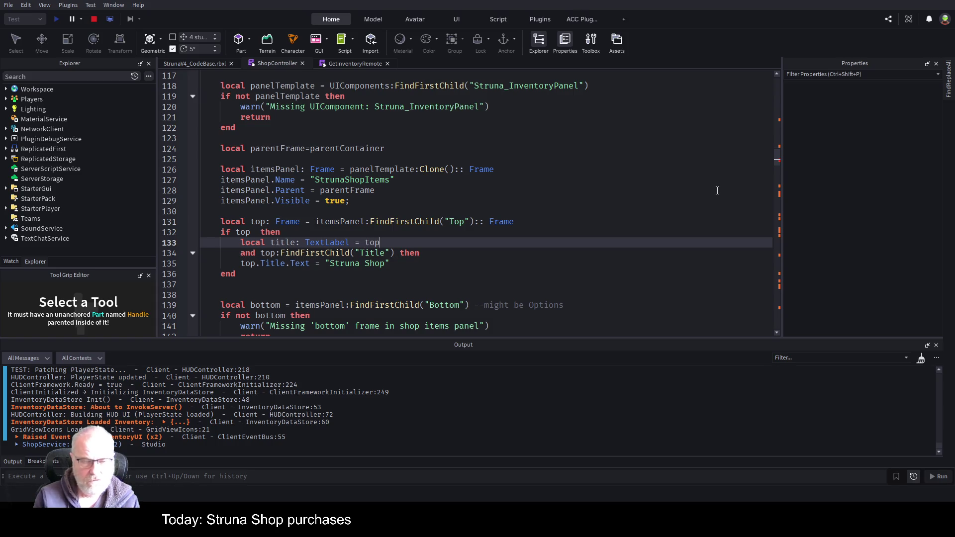
pyautogui.press('Tab')
pyautogui.write('"Titl')
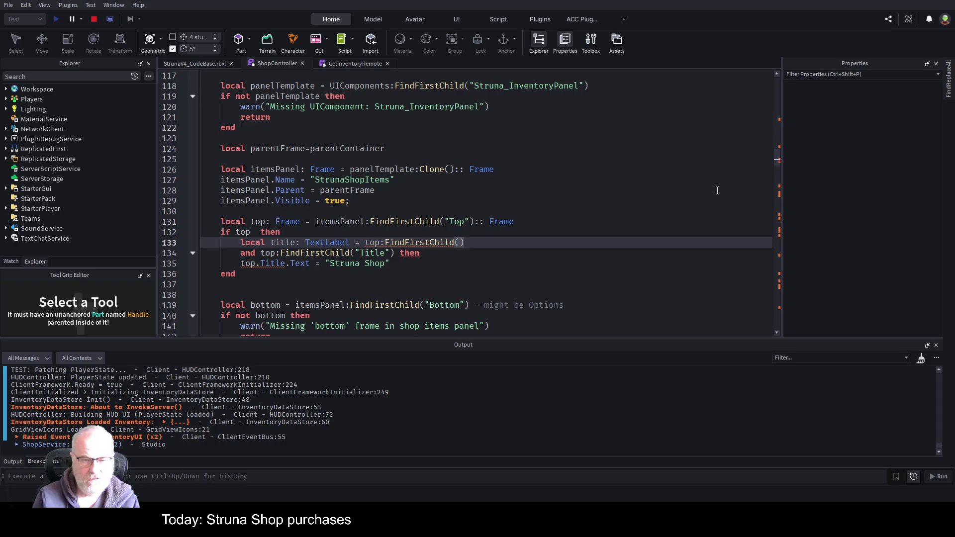
pyautogui.write('e"): Te')
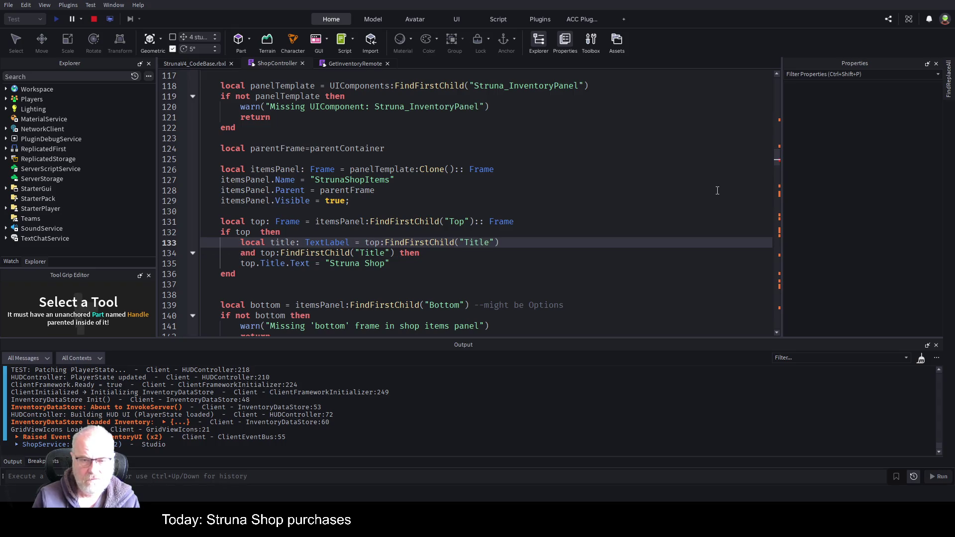
pyautogui.write('xt')
pyautogui.press('Left')
pyautogui.press('Left')
pyautogui.write(': Text')
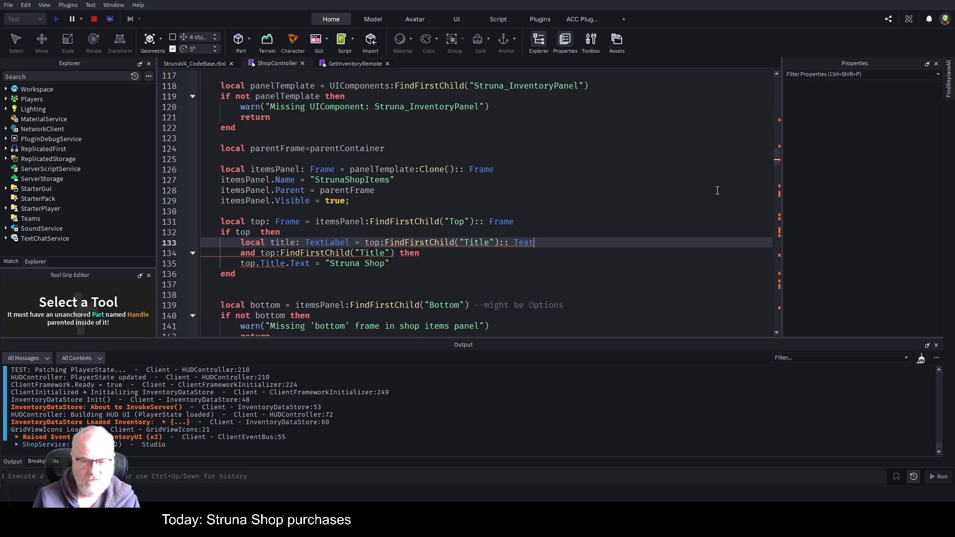
pyautogui.write('Label')
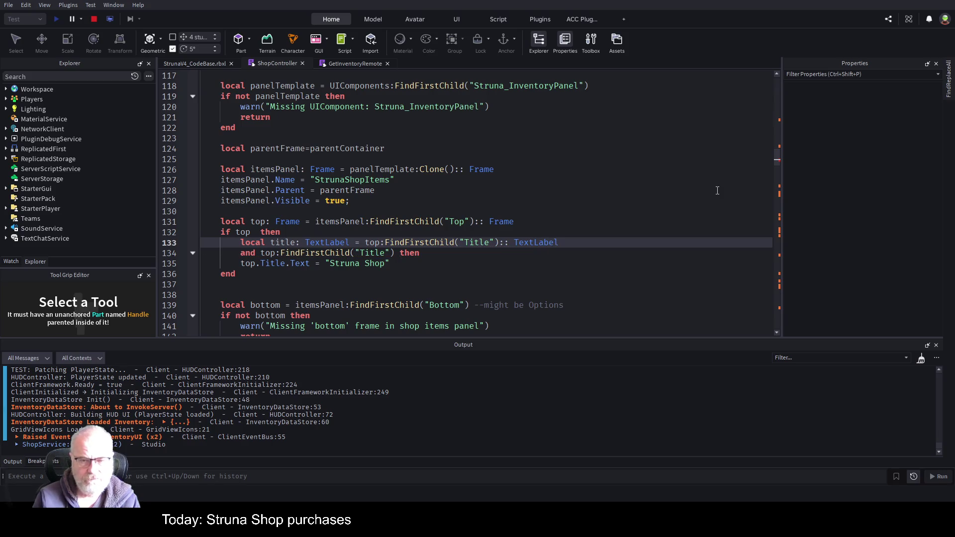
# Step: Move the title assignment onto its own line and drop the extra Title check from the condition
pyautogui.press('Down')
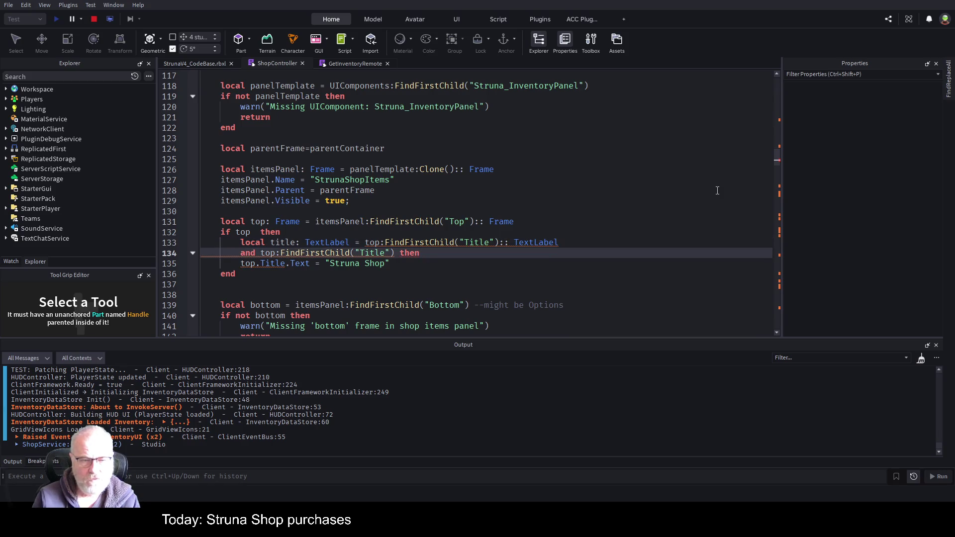
pyautogui.press('Up')
pyautogui.press('End')
pyautogui.hotkey('ctrl', 'Left')
pyautogui.hotkey('ctrl', 'Left')
pyautogui.hotkey('ctrl', 'Left')
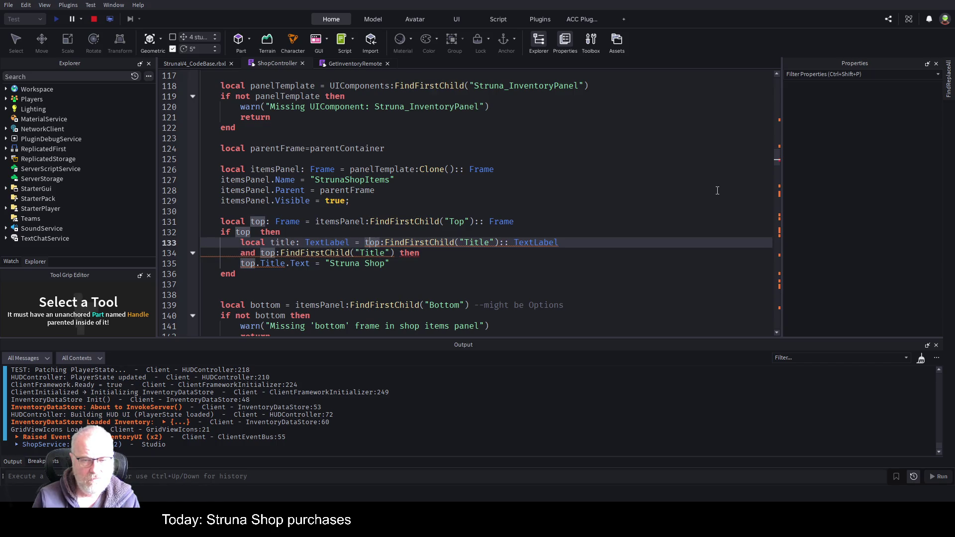
pyautogui.hotkey('ctrl', 'Left')
pyautogui.press('Return')
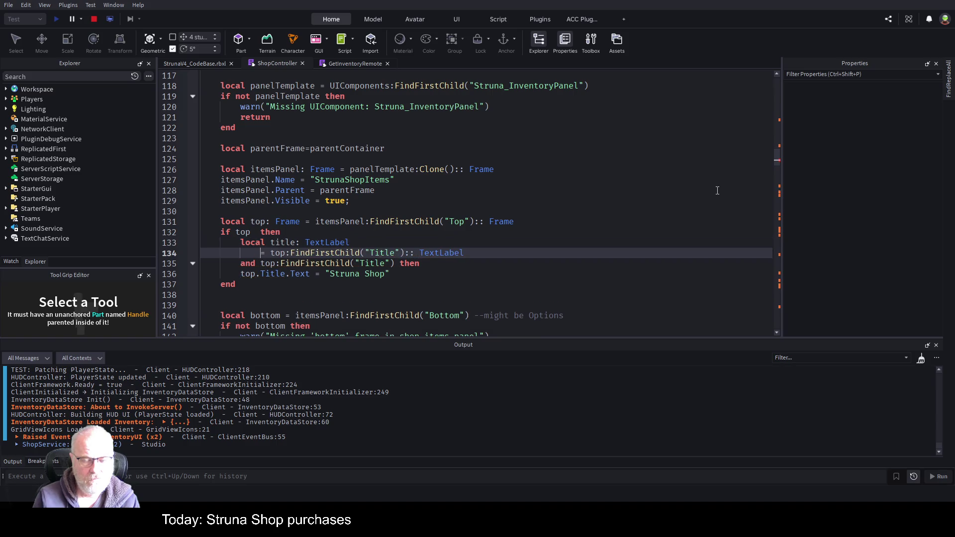
pyautogui.write('title')
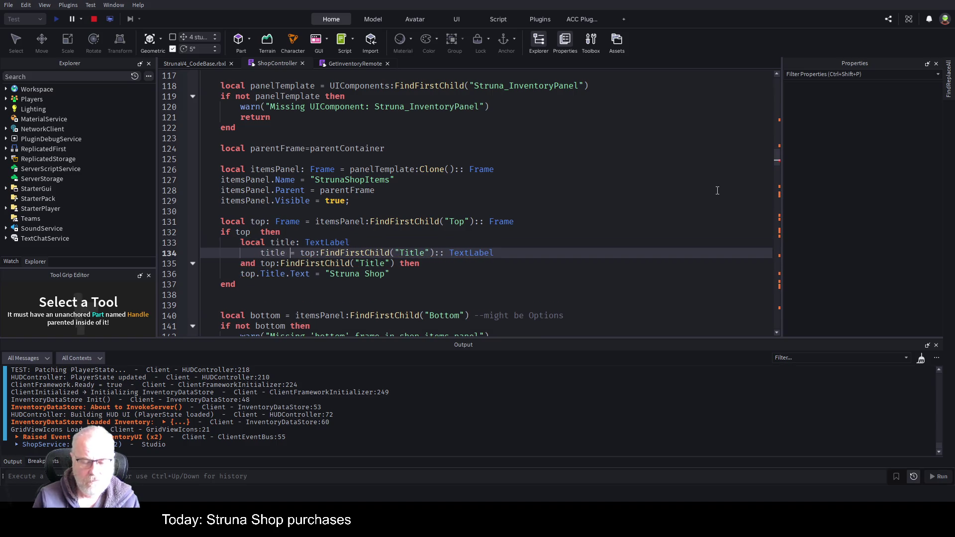
pyautogui.press('Down')
pyautogui.press('End')
pyautogui.hotkey('shift', 'Home')
pyautogui.press('BackSpace')
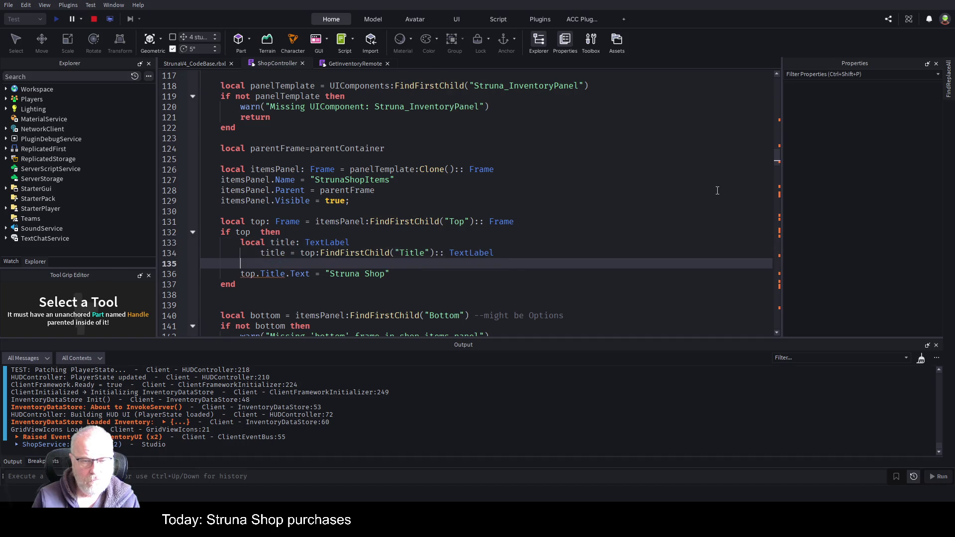
pyautogui.press('Up')
pyautogui.press('Home')
pyautogui.hotkey('shift', 'Tab')
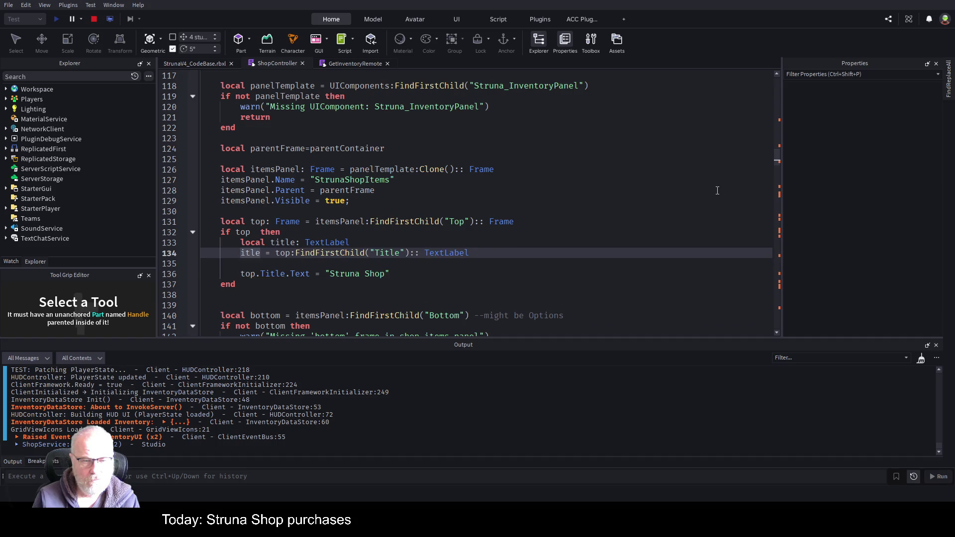
pyautogui.write('t')
# Step: Set title.Text = "Struna Shop" instead of top.Title.Text and remove the blank line
pyautogui.press('Down')
pyautogui.press('Down')
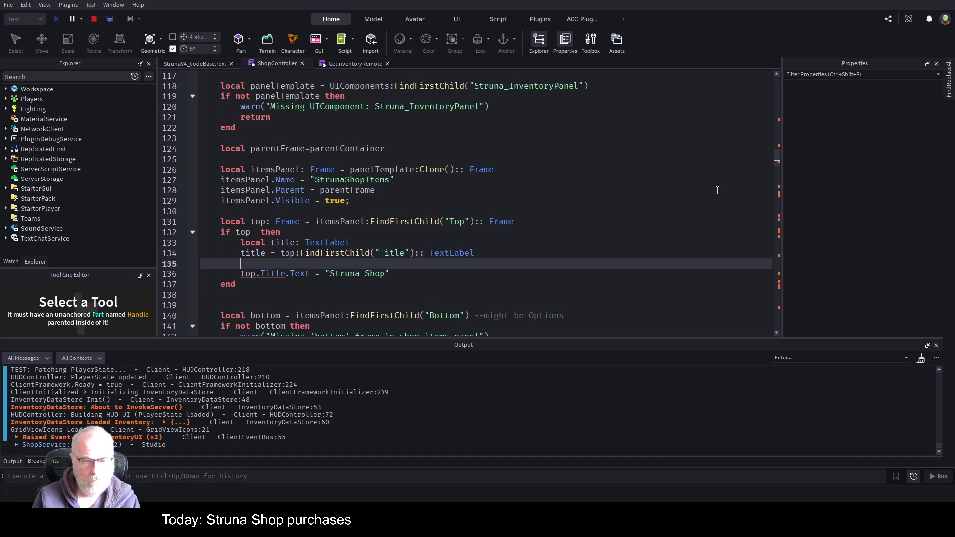
pyautogui.hotkey('shift', 'Tab')
pyautogui.hotkey('ctrl', 'Delete')
pyautogui.hotkey('ctrl', 'Delete')
pyautogui.hotkey('shift', 'ctrl', 'Right')
pyautogui.write('t')
pyautogui.press('Tab')
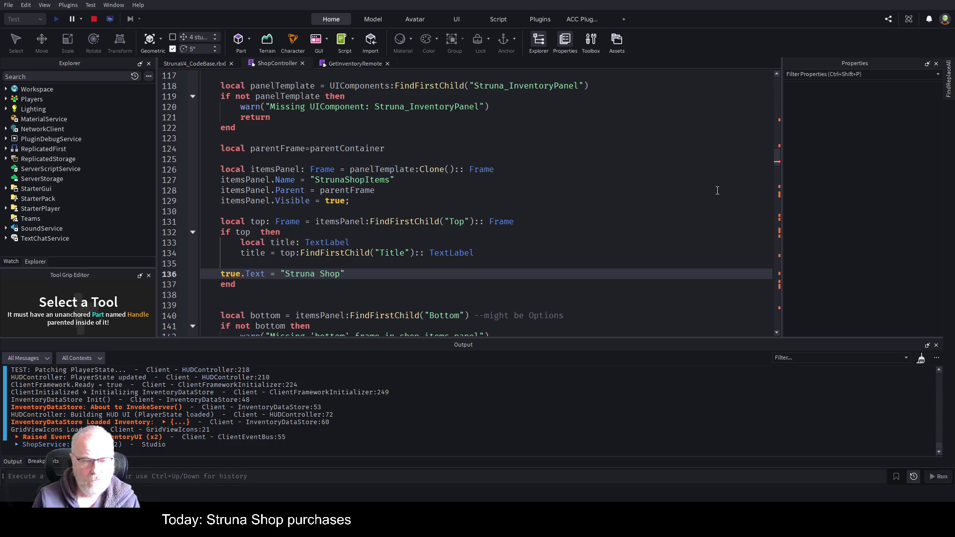
pyautogui.press('BackSpace')
pyautogui.press('BackSpace')
pyautogui.press('BackSpace')
pyautogui.write('itle')
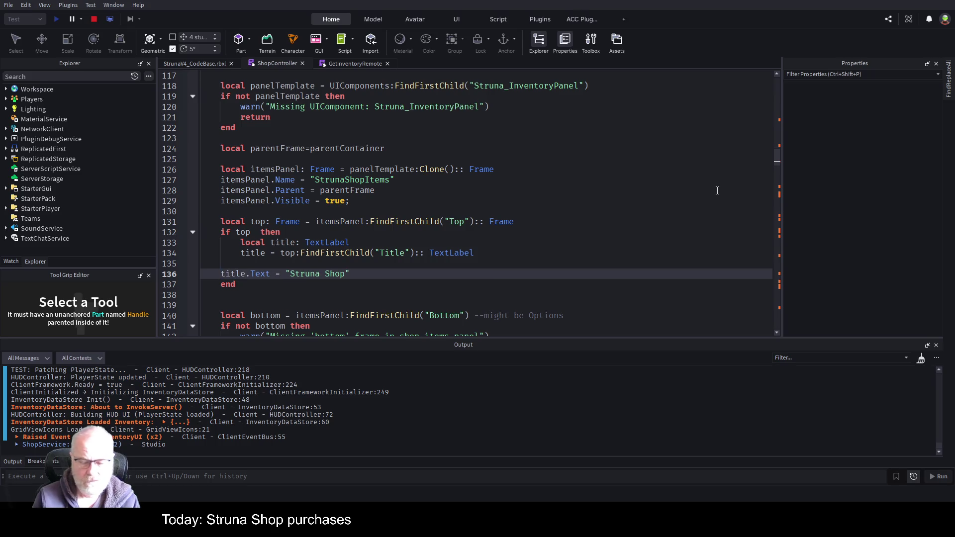
pyautogui.press('Home')
pyautogui.press('Tab')
pyautogui.press('Up')
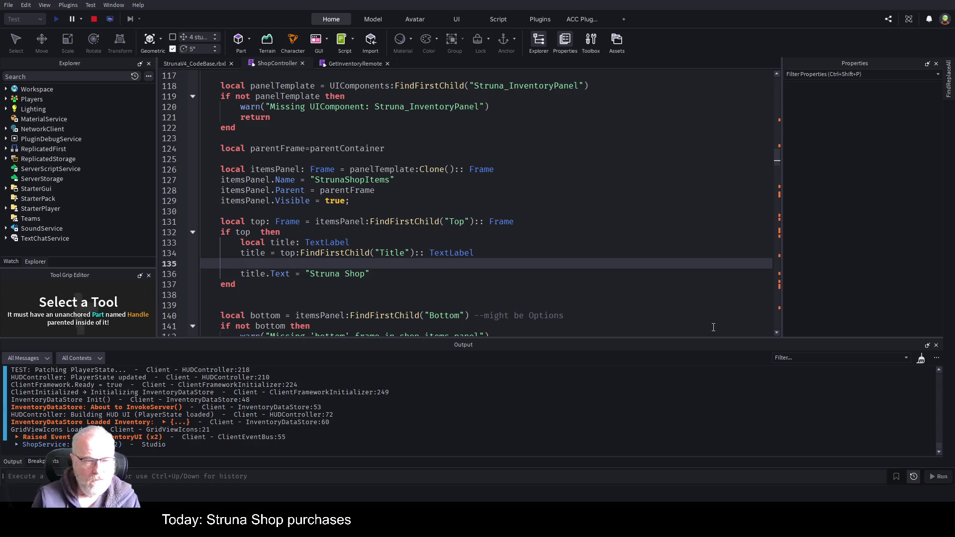
pyautogui.press('Delete')
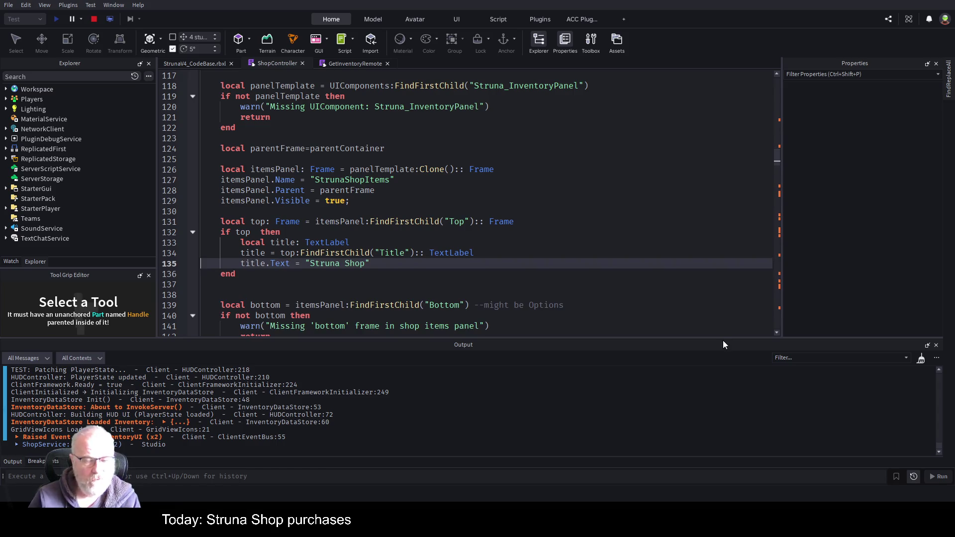
pyautogui.click(471, 225)
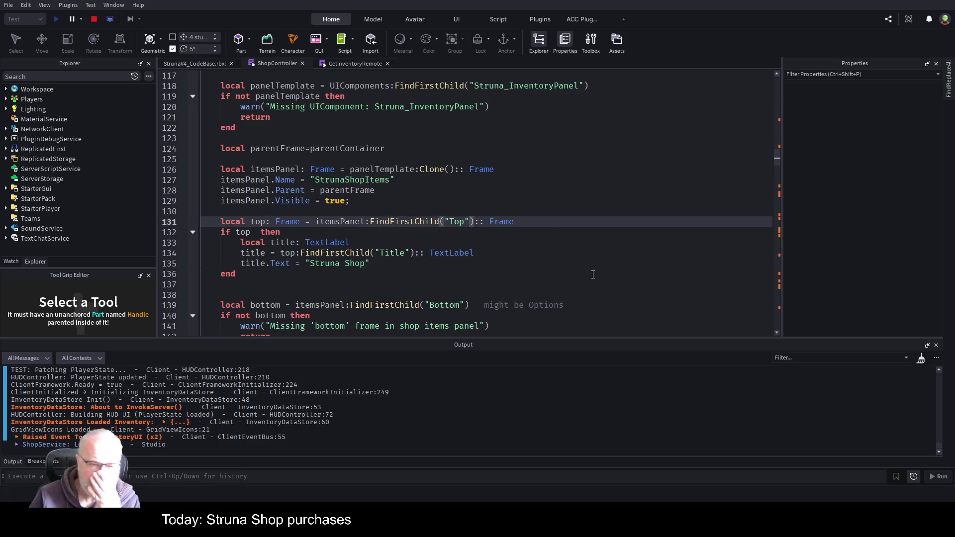
pyautogui.click(399, 261)
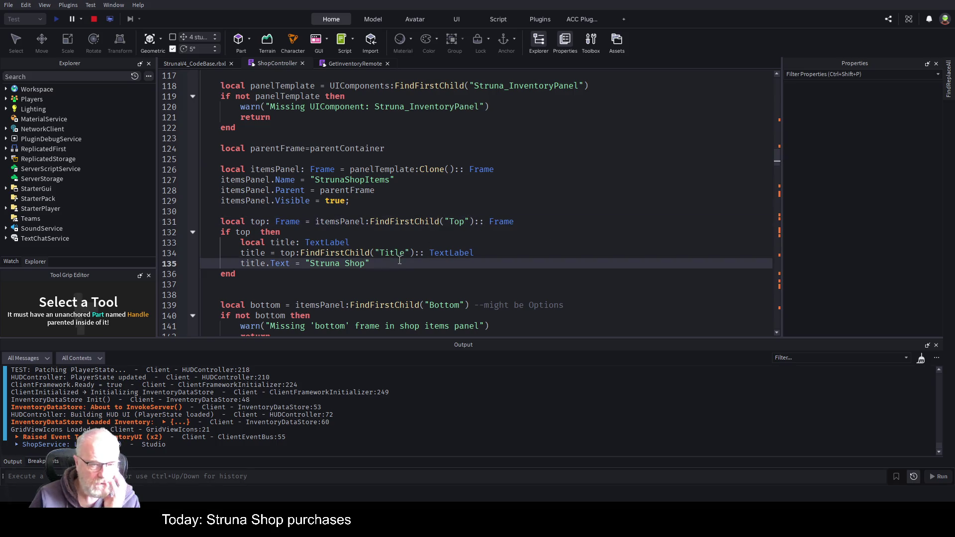
pyautogui.click(290, 220)
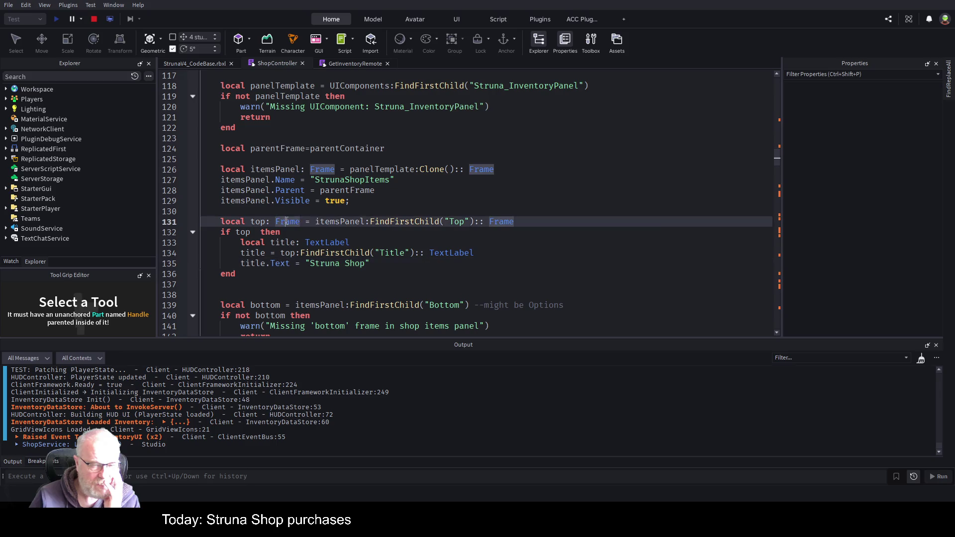
pyautogui.click(483, 274)
pyautogui.scroll(-1, 509, 266)
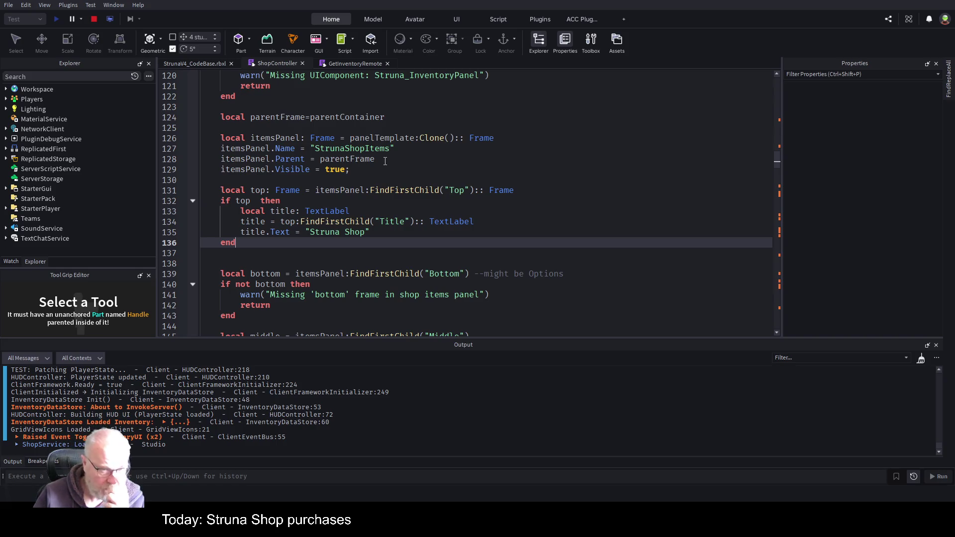
pyautogui.click(411, 181)
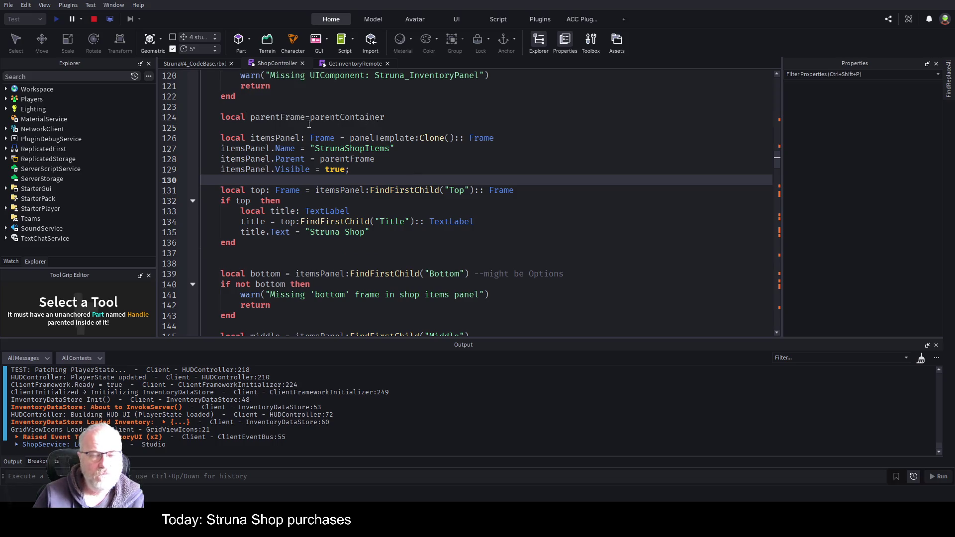
pyautogui.doubleClick(291, 117)
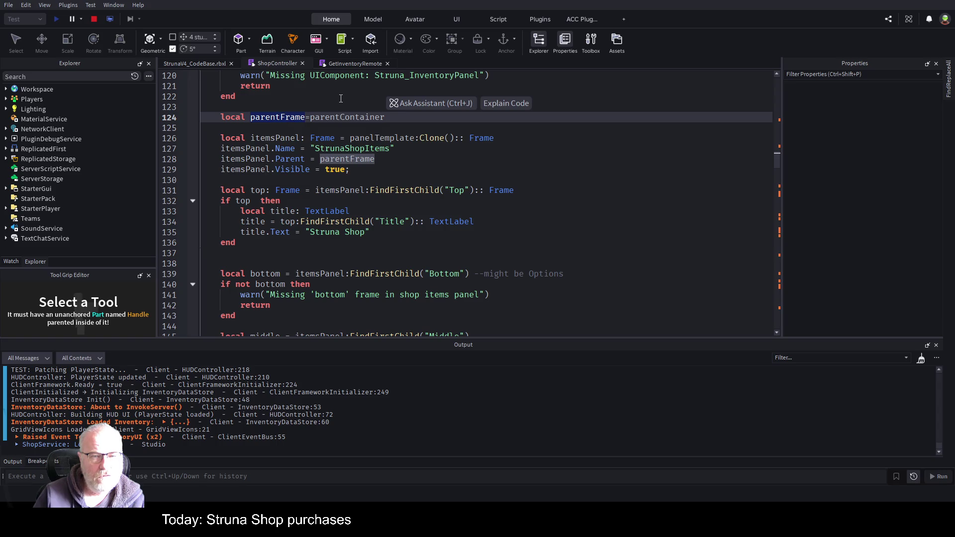
pyautogui.press('Right')
pyautogui.press('Left')
pyautogui.press('Left')
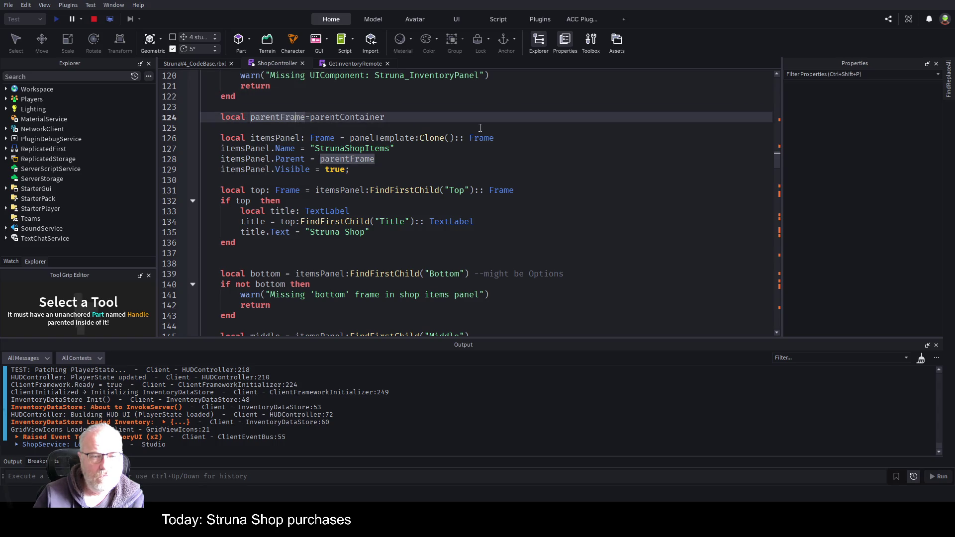
pyautogui.scroll(-15, 481, 128)
pyautogui.scroll(2, 460, 186)
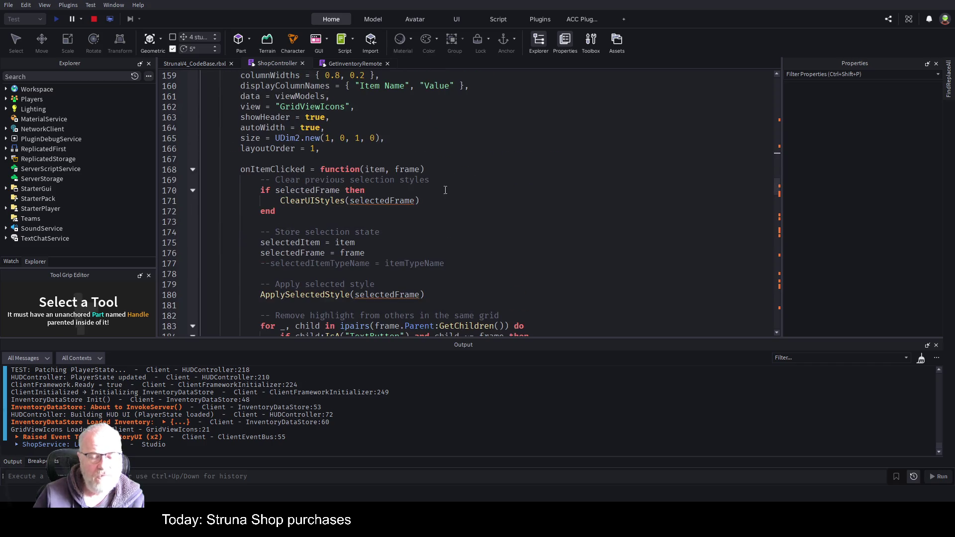
# Step: Jump to the ClearUIStyles definition with F12 and expand its collapsed body
pyautogui.click(395, 204)
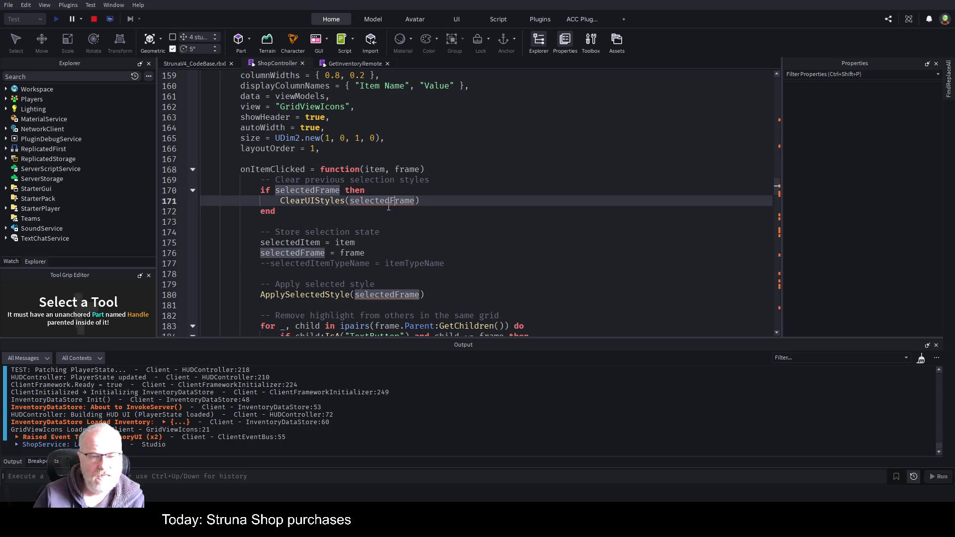
pyautogui.click(307, 201)
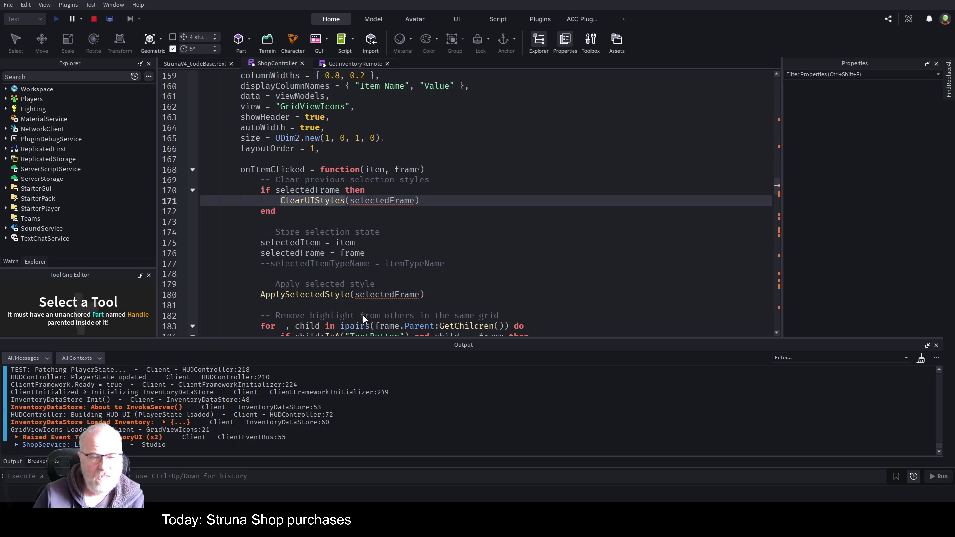
pyautogui.press('F12')
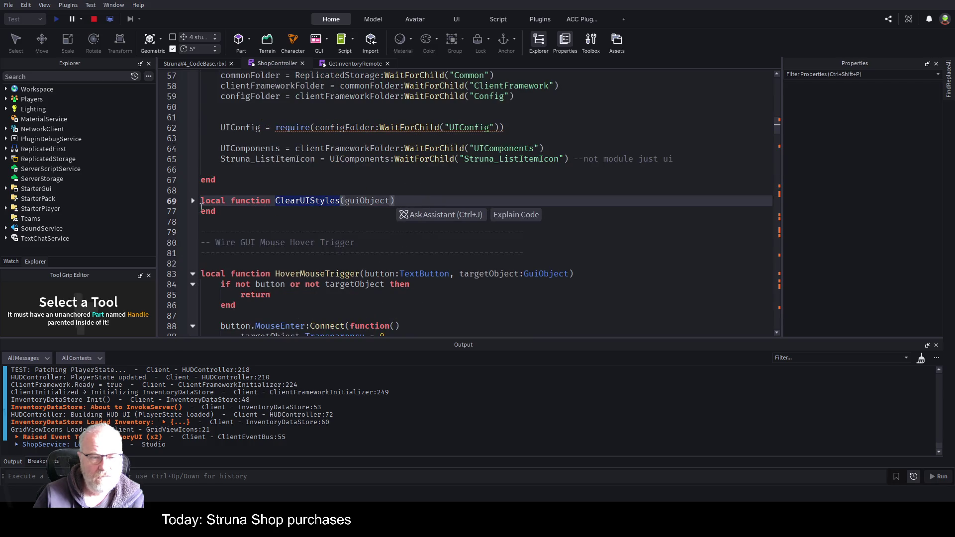
pyautogui.click(192, 201)
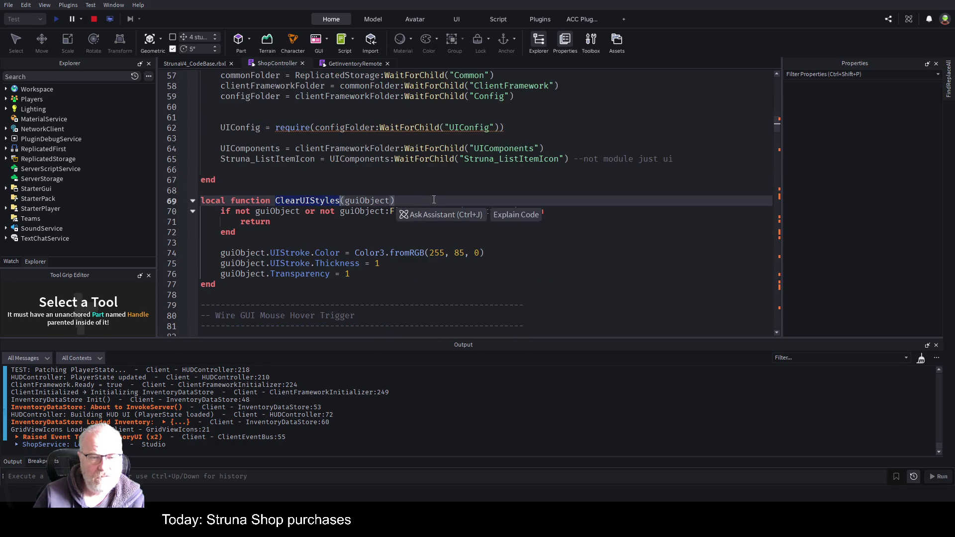
# Step: Type the guiObject parameter as GuiObject
pyautogui.press('Up')
pyautogui.press('Down')
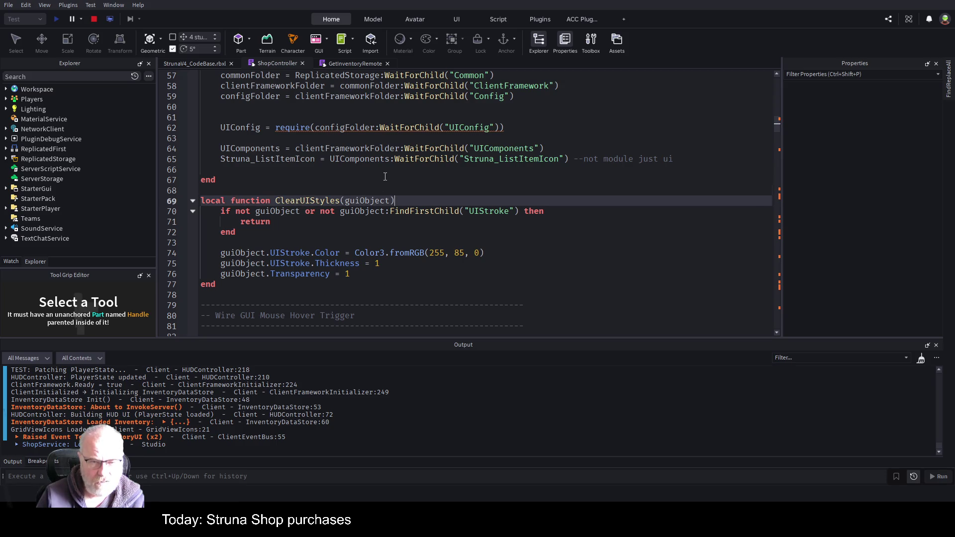
pyautogui.press('End')
pyautogui.press('Left')
pyautogui.write('::')
pyautogui.press('BackSpace')
pyautogui.write('GuiObject')
pyautogui.press('Down')
pyautogui.press('Down')
pyautogui.press('Down')
pyautogui.press('Down')
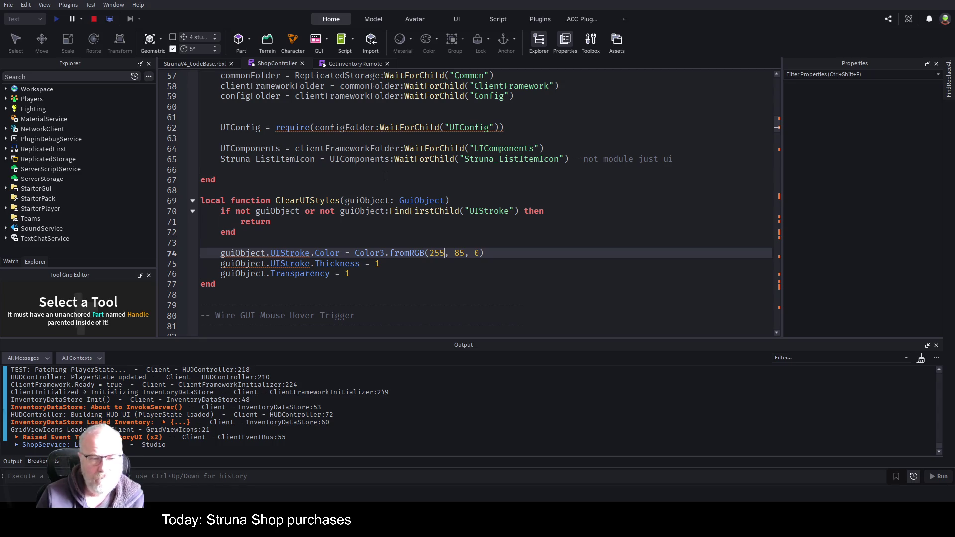
pyautogui.press('Up')
pyautogui.press('Up')
pyautogui.press('Up')
pyautogui.press('Up')
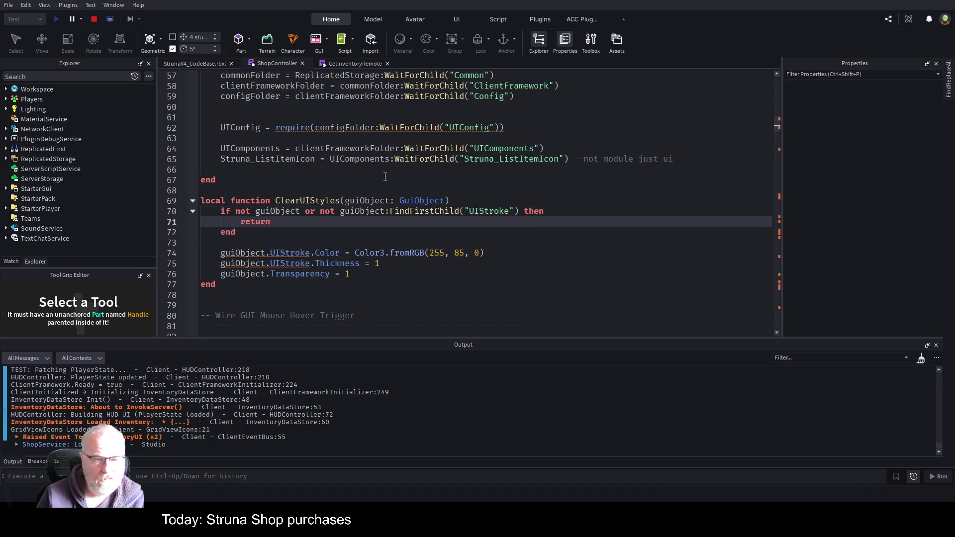
pyautogui.hotkey('ctrl', 'Left')
pyautogui.hotkey('ctrl', 'Left')
pyautogui.hotkey('ctrl', 'Left')
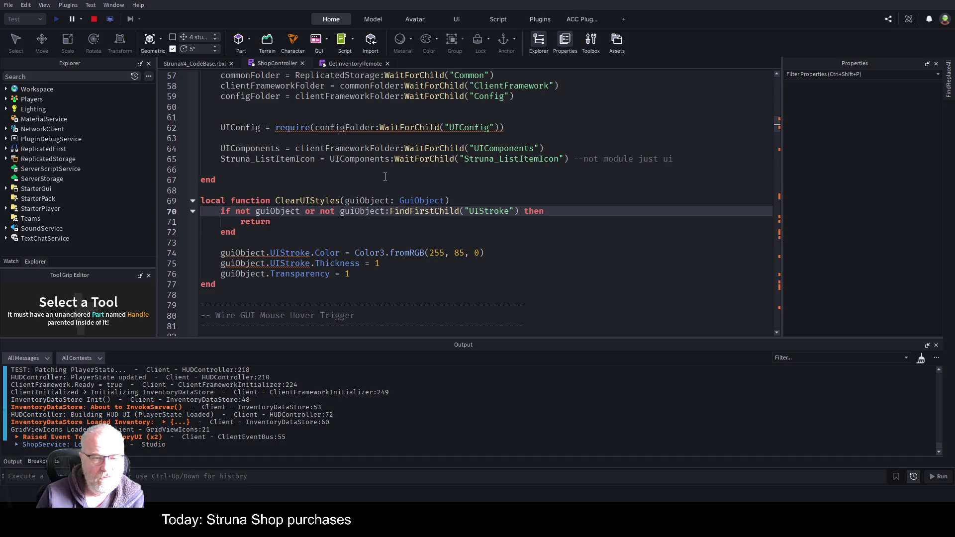
# Step: Reduce the guard to 'if not guiObject then' and add a separate UIStroke FindFirstChild check
pyautogui.hotkey('shift', 'End')
pyautogui.hotkey('ctrl', 'c')
pyautogui.press('Delete')
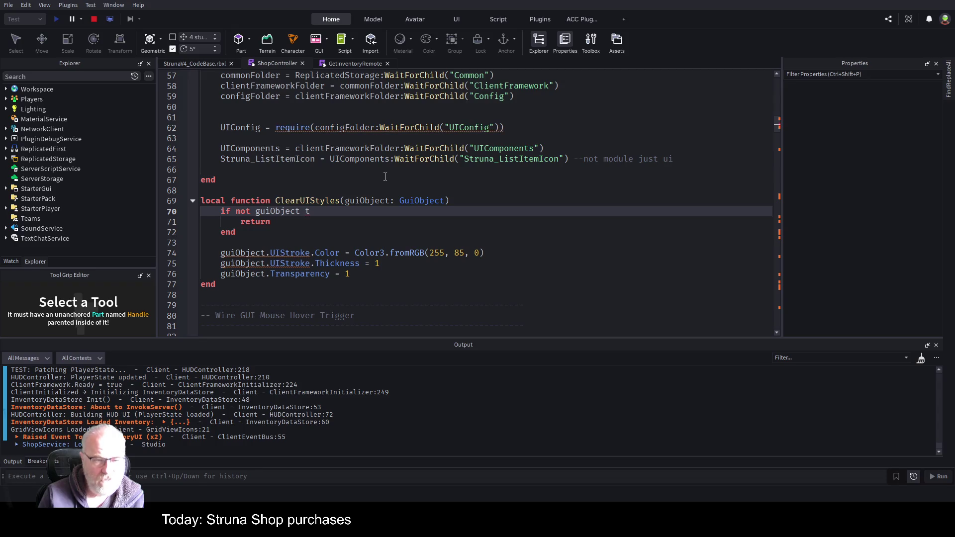
pyautogui.write('hen')
pyautogui.press('Down')
pyautogui.press('Down')
pyautogui.press('Down')
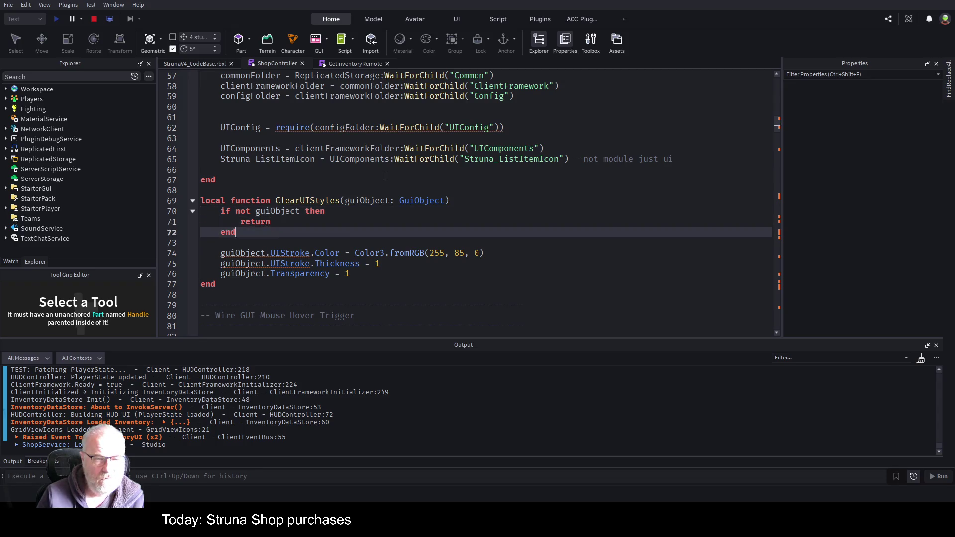
pyautogui.press('Return')
pyautogui.hotkey('ctrl', 'v')
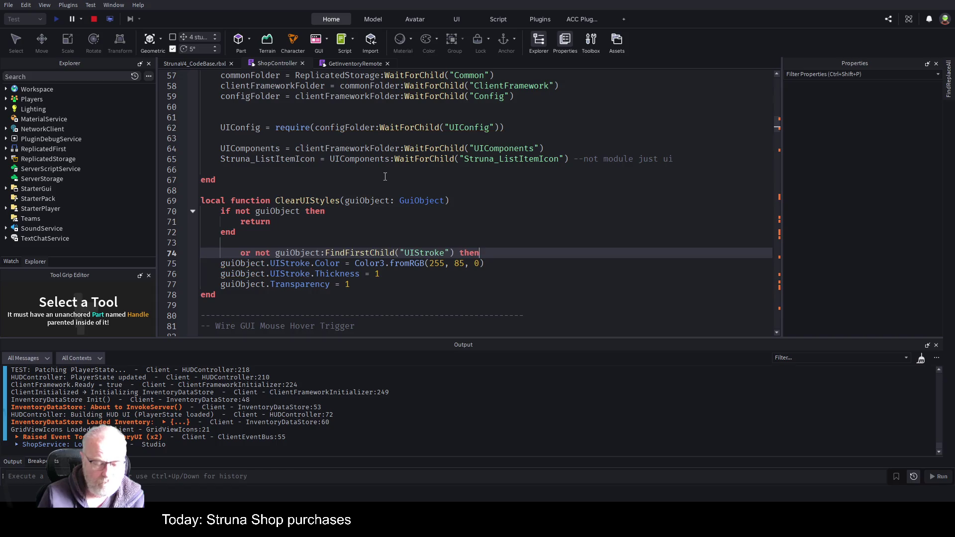
pyautogui.write('if')
pyautogui.press('Delete')
pyautogui.press('Delete')
pyautogui.press('Delete')
pyautogui.press('End')
pyautogui.press('Return')
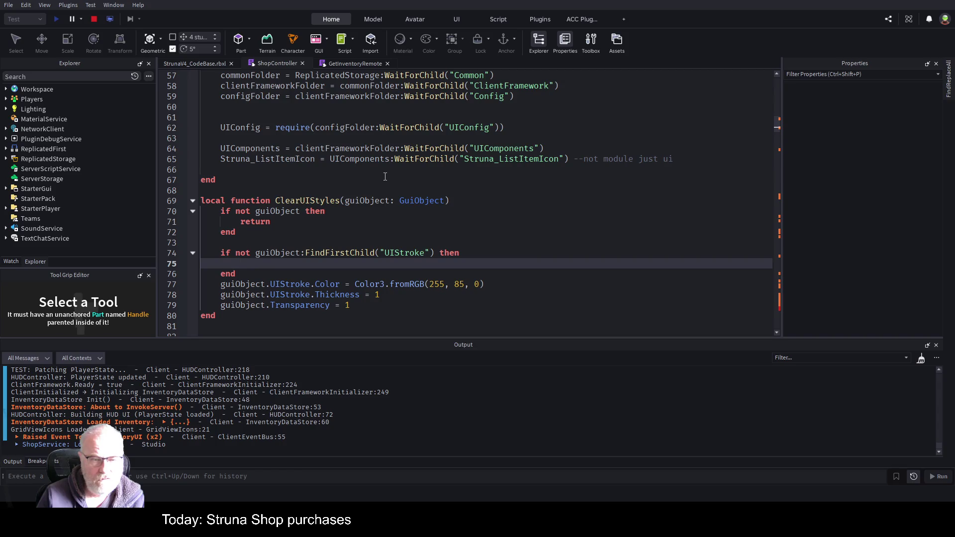
# Step: Make the UIStroke check return early and add an else branch
pyautogui.press('Up')
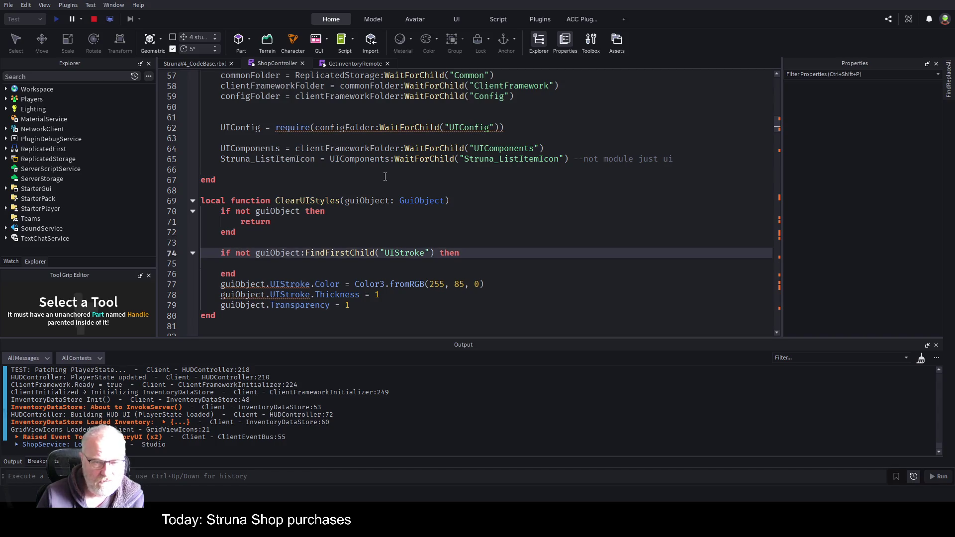
pyautogui.press('Down')
pyautogui.write('return')
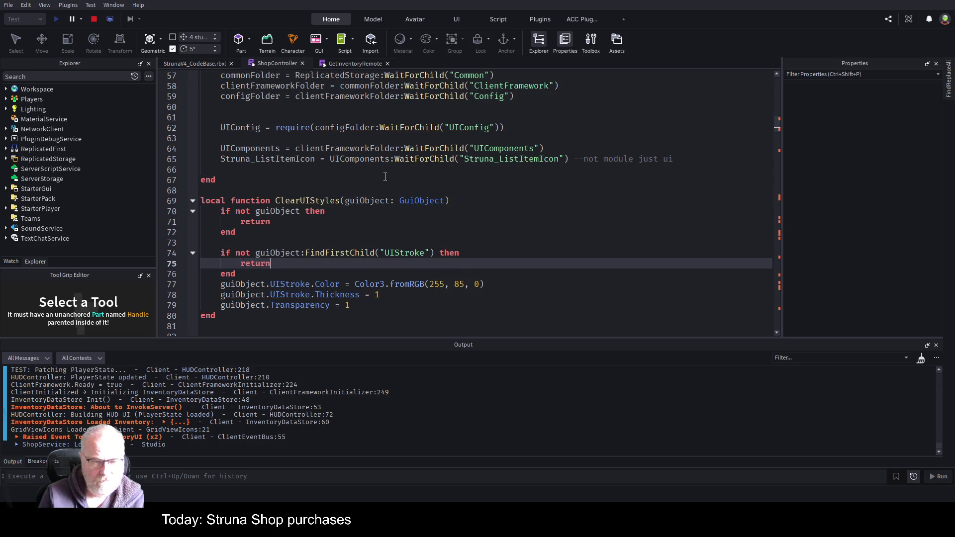
pyautogui.press('Down')
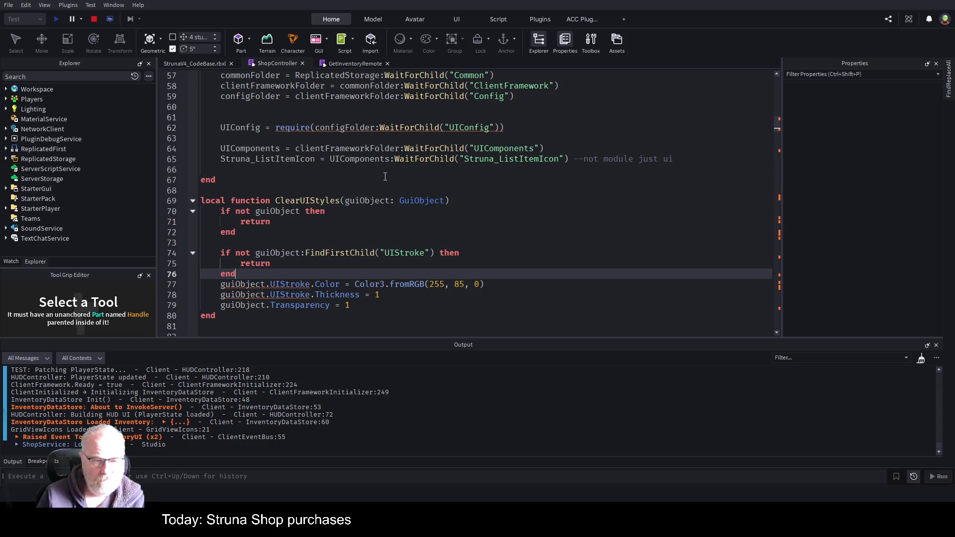
pyautogui.press('Up')
pyautogui.press('Return')
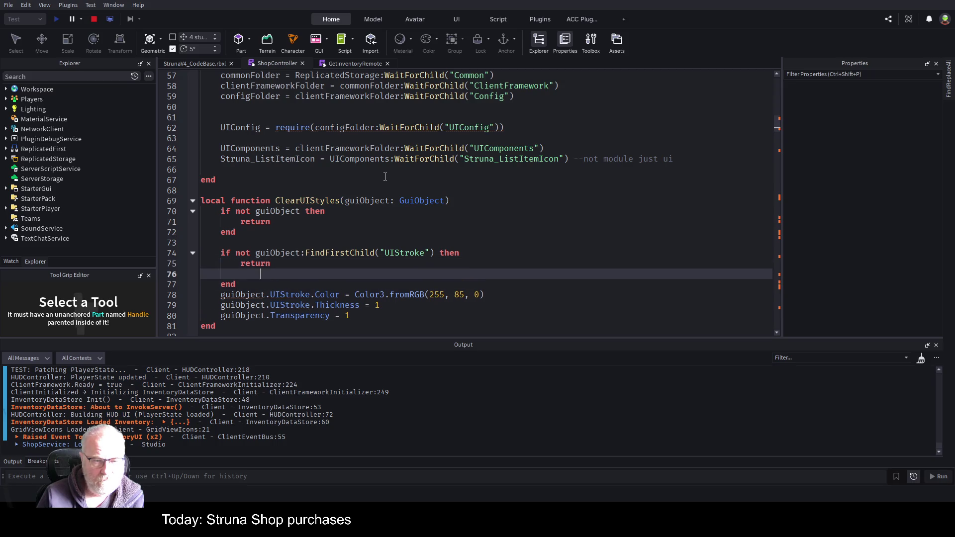
pyautogui.write('else')
pyautogui.press('Return')
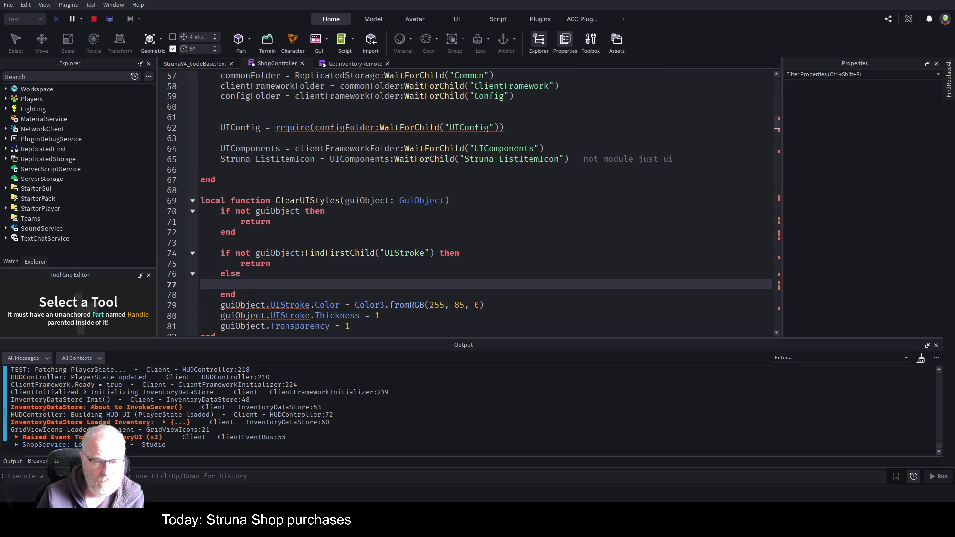
# Step: Move the three stroke colour, thickness and transparency lines under else; begin a local guiObject line
pyautogui.press('Down')
pyautogui.press('Down')
pyautogui.hotkey('shift', 'Down')
pyautogui.hotkey('shift', 'Down')
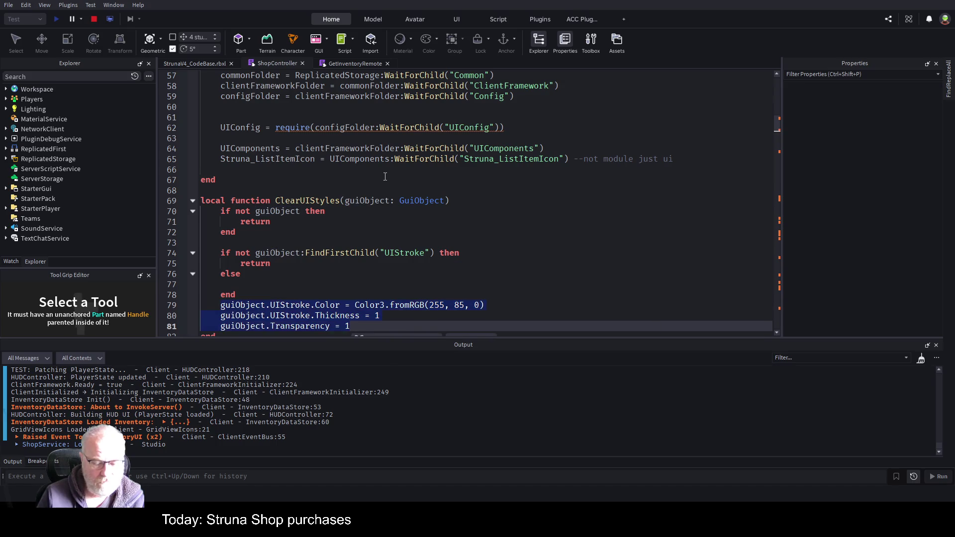
pyautogui.hotkey('ctrl', 'x')
pyautogui.press('Up')
pyautogui.press('Up')
pyautogui.hotkey('ctrl', 'v')
pyautogui.press('Up')
pyautogui.press('Up')
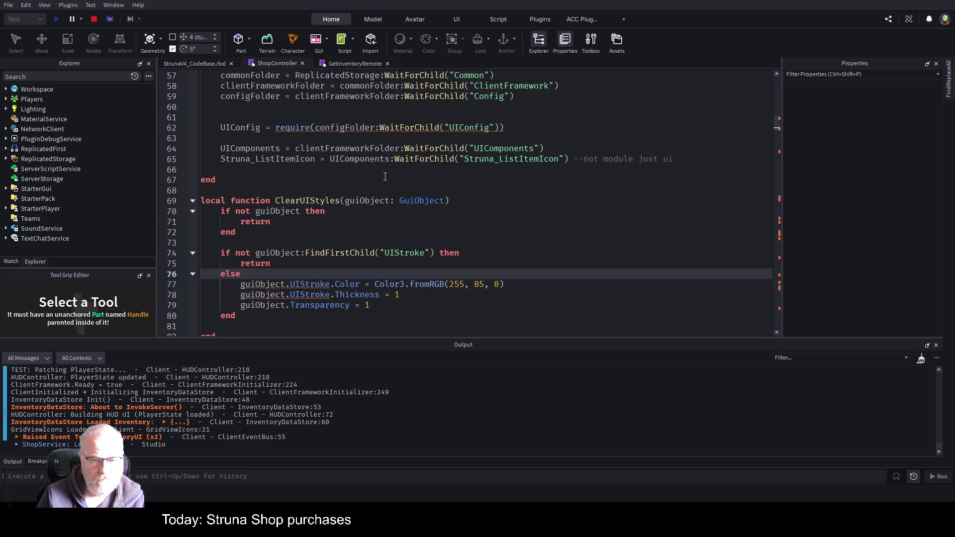
pyautogui.press('Down')
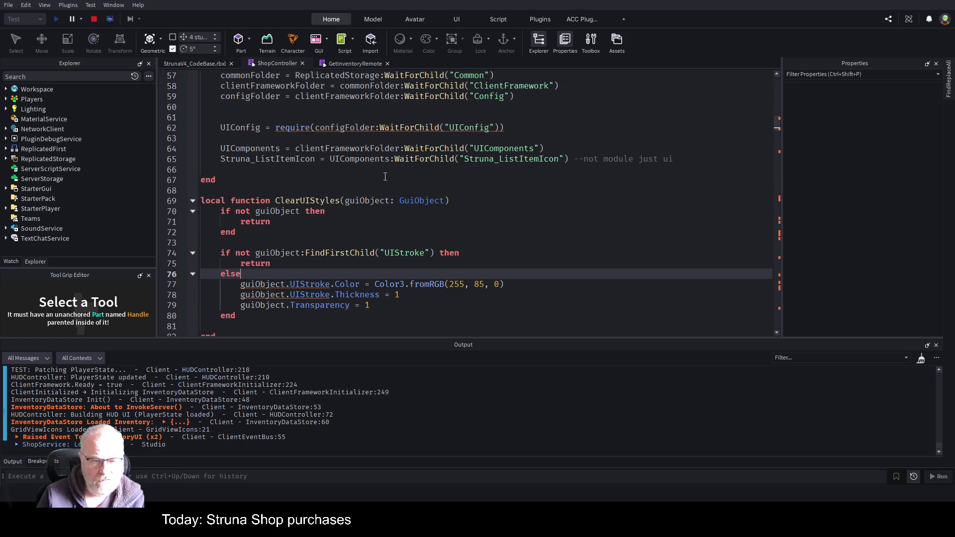
pyautogui.press('Up')
pyautogui.press('Up')
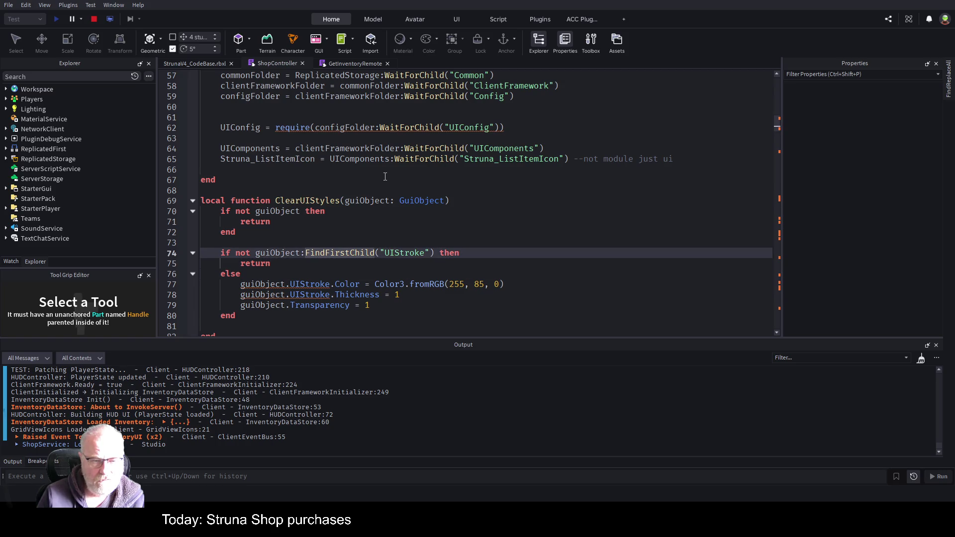
pyautogui.press('Up')
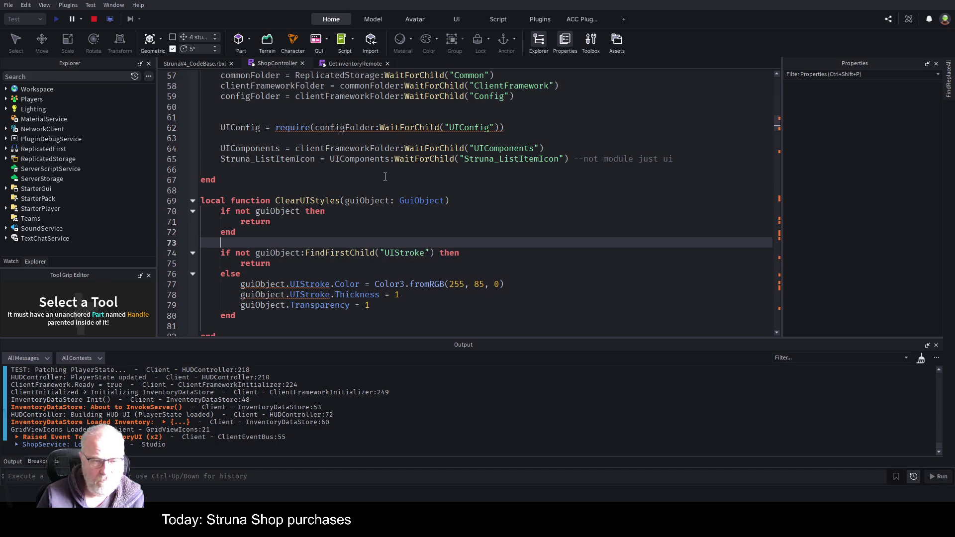
pyautogui.press('Return')
pyautogui.write('local ')
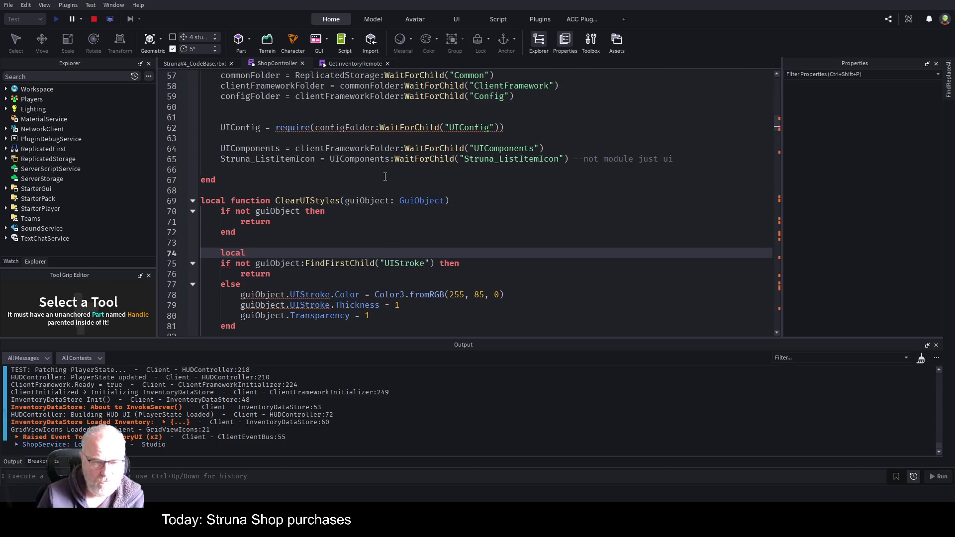
pyautogui.write('guiObject')
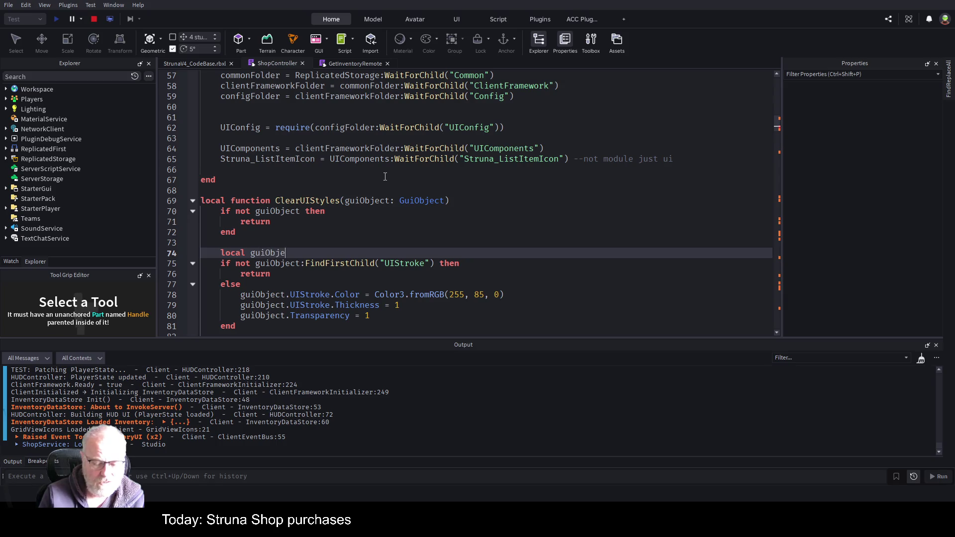
# Step: Rename the variable on line 74 to uiStroke and assign it the FindFirstChild("UIStroke") lookup
pyautogui.press('BackSpace')
pyautogui.press('BackSpace')
pyautogui.press('BackSpace')
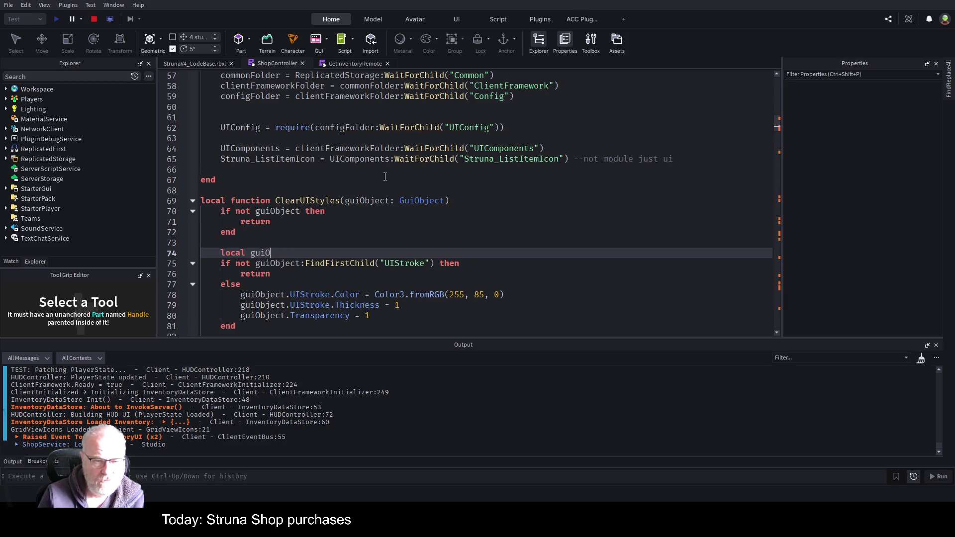
pyautogui.press('BackSpace')
pyautogui.write('ui')
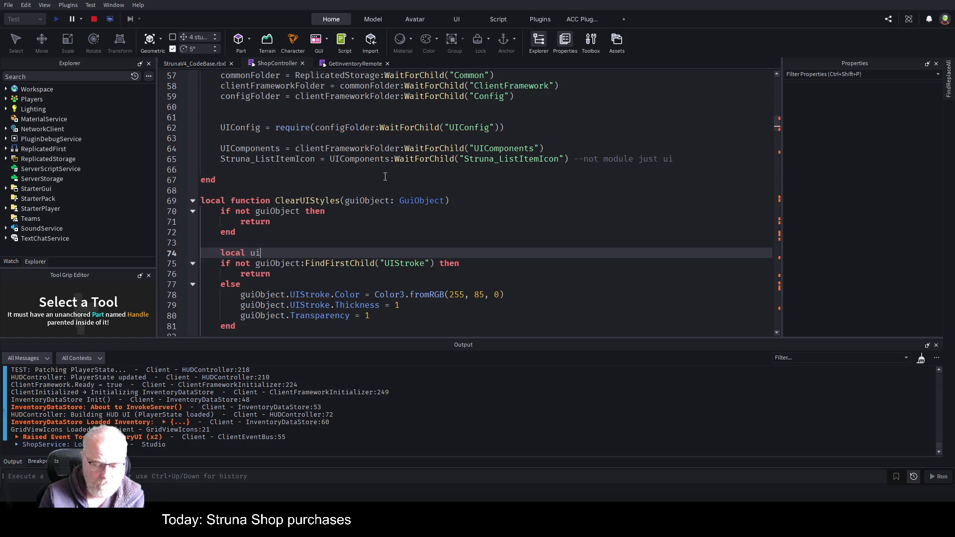
pyautogui.write('Stroke=')
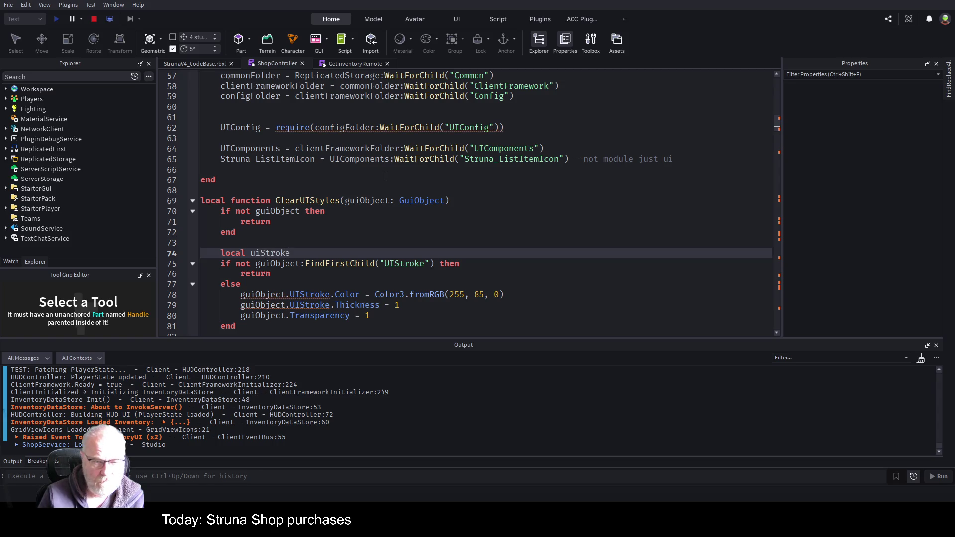
pyautogui.press('Down')
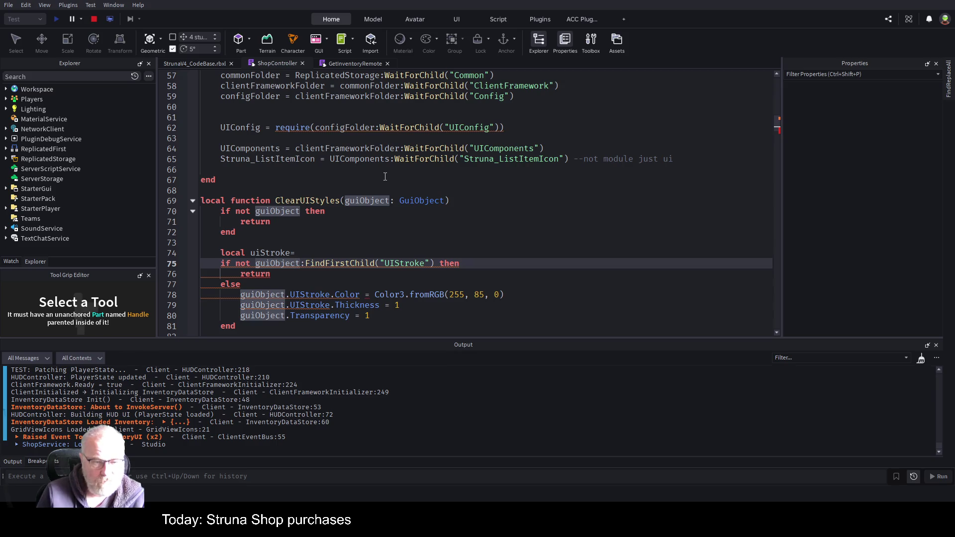
pyautogui.hotkey('ctrl', 'Right')
pyautogui.hotkey('ctrl', 'Right')
pyautogui.hotkey('ctrl', 'Right')
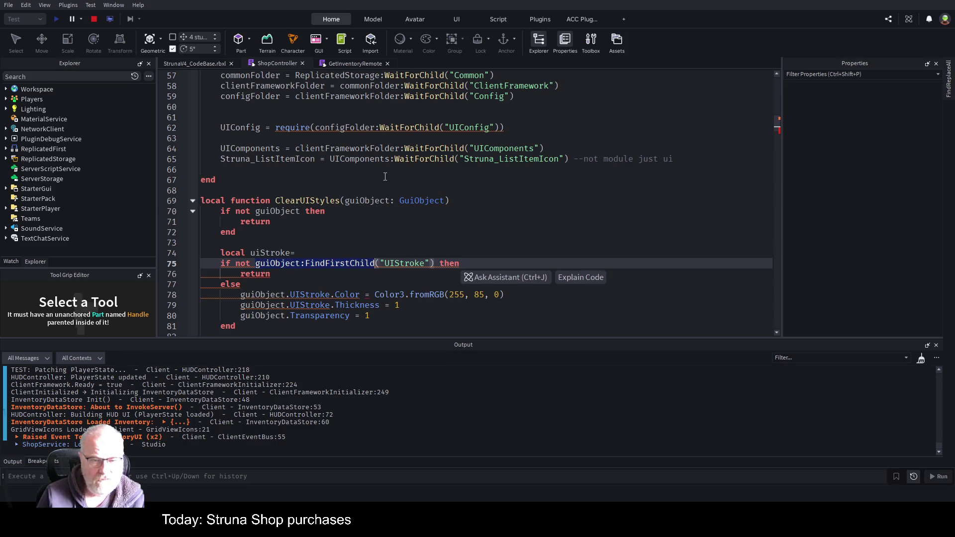
pyautogui.press('Right')
pyautogui.hotkey('ctrl', 'c')
pyautogui.press('Up')
pyautogui.hotkey('ctrl', 'v')
pyautogui.press('Down')
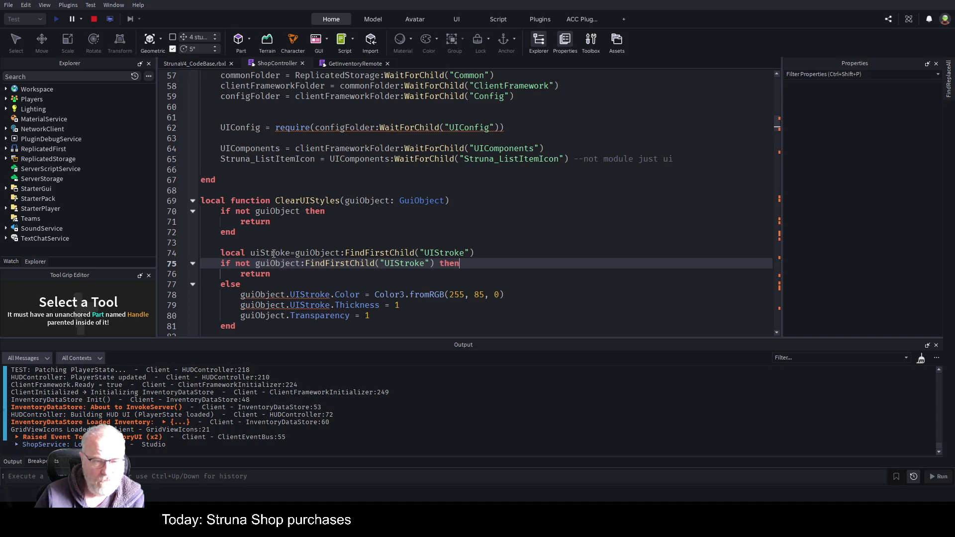
# Step: Replace the lookup in the if check and guiObject.UIStroke in colour, thickness, transparency lines with uiStroke
pyautogui.doubleClick(254, 252)
pyautogui.hotkey('ctrl', 'c')
pyautogui.moveTo(255, 263); pyautogui.dragTo(436, 264)
pyautogui.hotkey('ctrl', 'v')
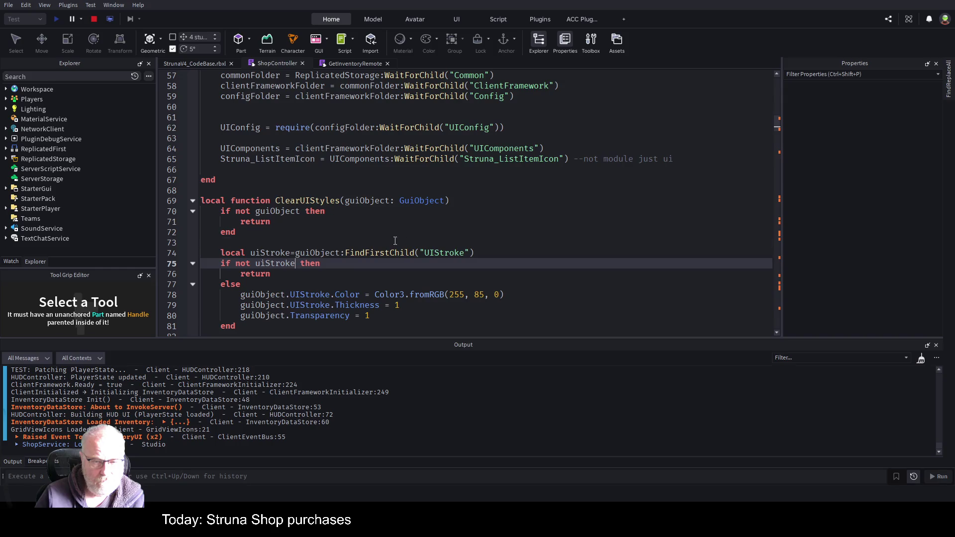
pyautogui.click(395, 242)
pyautogui.moveTo(240, 294); pyautogui.dragTo(330, 295)
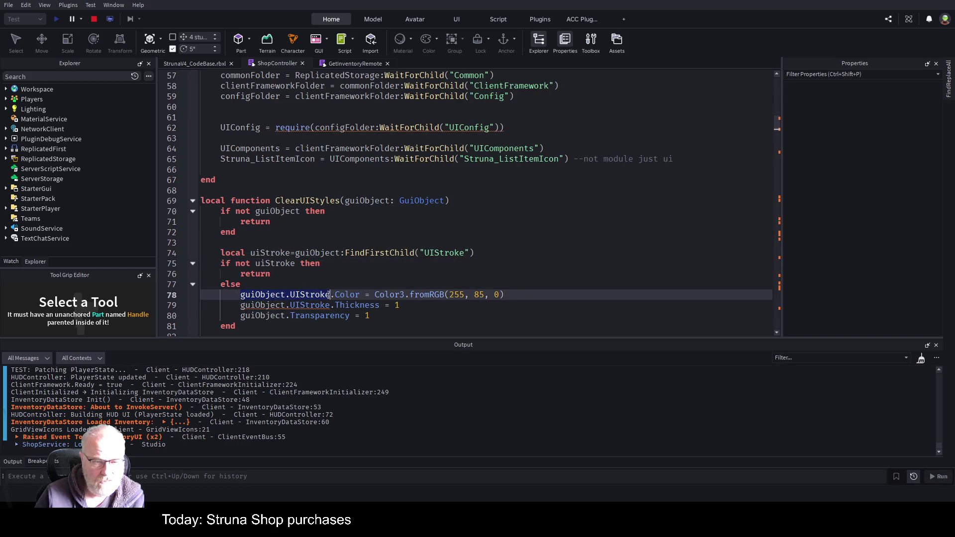
pyautogui.hotkey('ctrl', 'v')
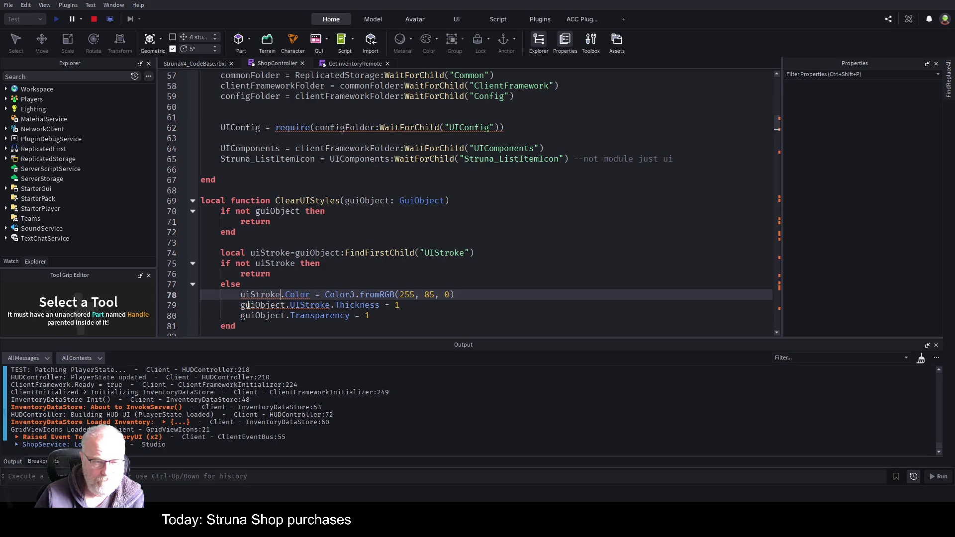
pyautogui.moveTo(241, 305); pyautogui.dragTo(330, 305)
pyautogui.hotkey('ctrl', 'v')
pyautogui.moveTo(241, 315); pyautogui.dragTo(285, 316)
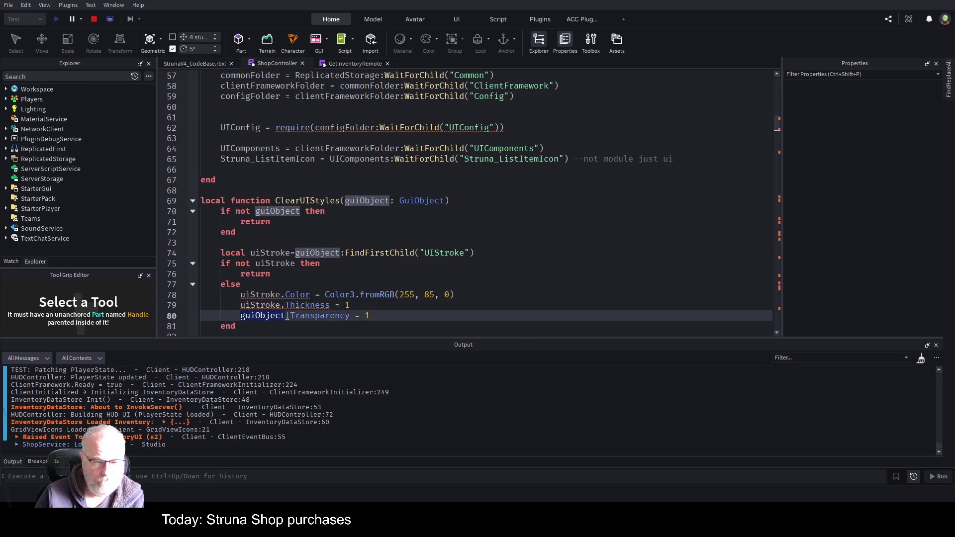
pyautogui.hotkey('ctrl', 'v')
pyautogui.click(368, 265)
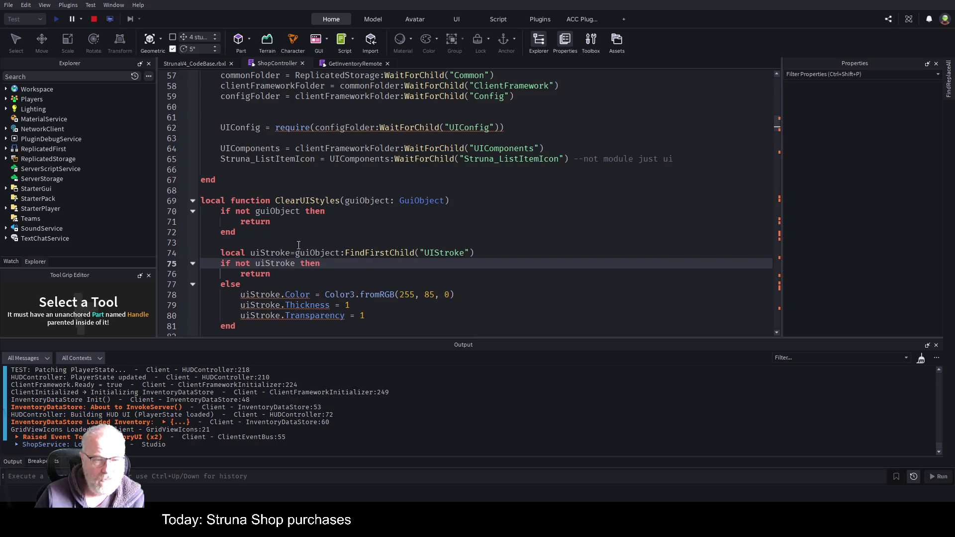
# Step: Type uiStroke as UIStroke and cast the FindFirstChild result with ':: UIStroke'
pyautogui.click(291, 253)
pyautogui.write(':GuiObject')
pyautogui.click(468, 264)
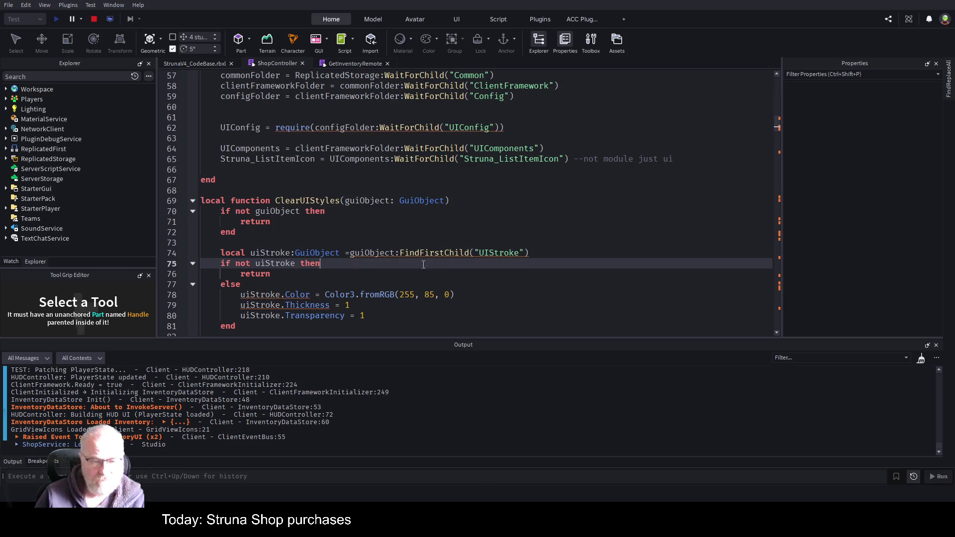
pyautogui.doubleClick(323, 253)
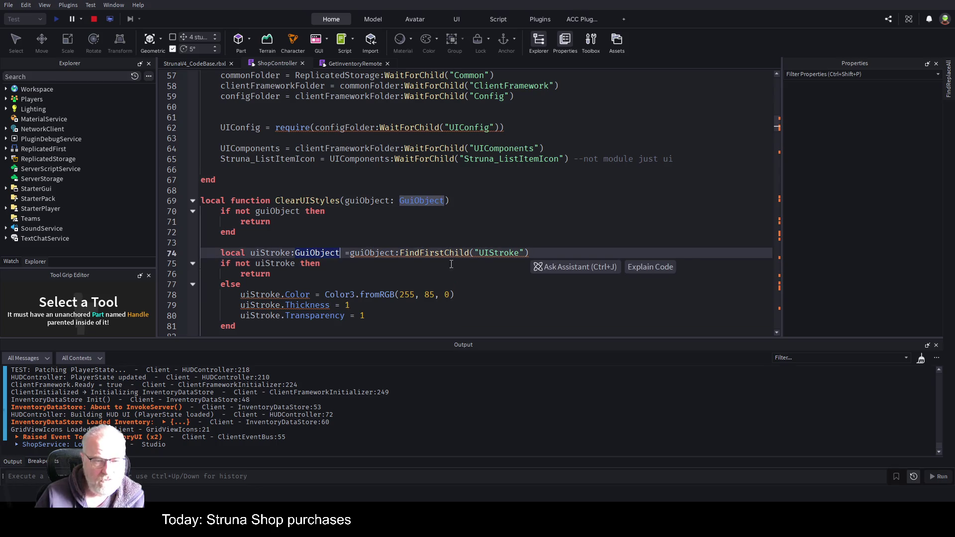
pyautogui.write('UIStroke')
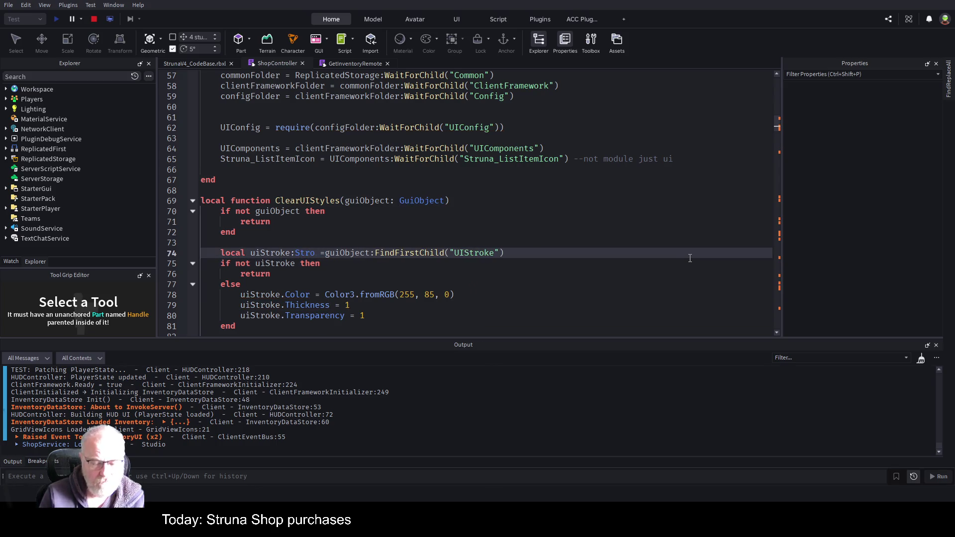
pyautogui.press('Up')
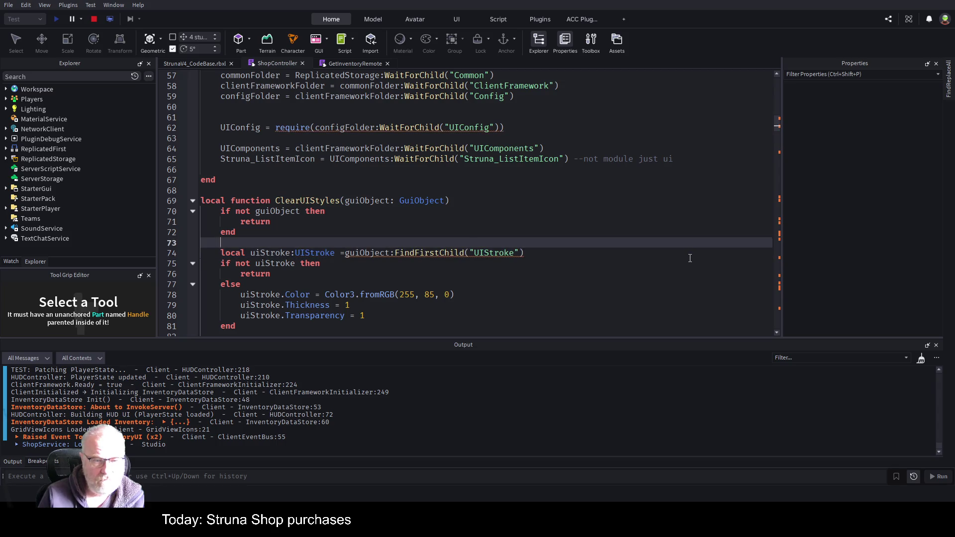
pyautogui.press('Down')
pyautogui.write(':: UIs')
pyautogui.press('Tab')
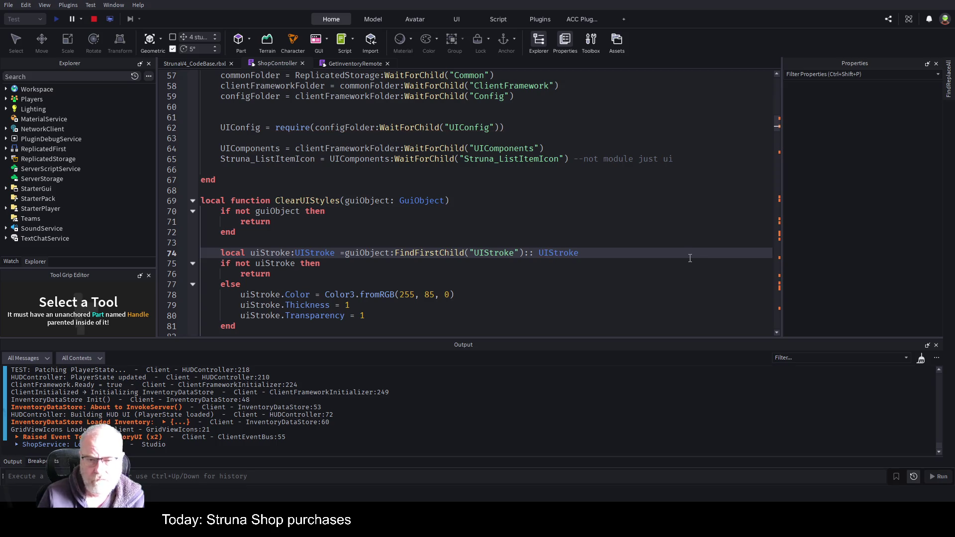
pyautogui.click(472, 242)
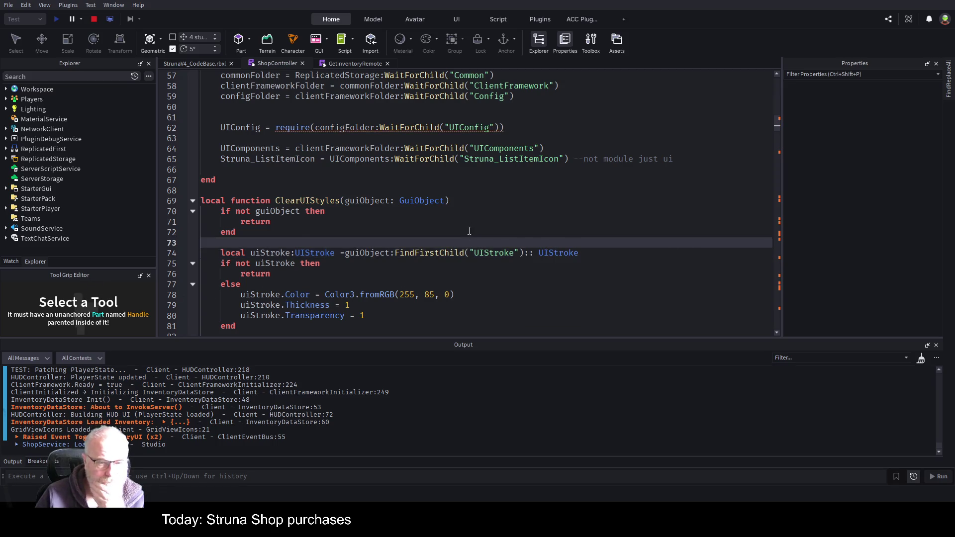
pyautogui.scroll(-1, 475, 223)
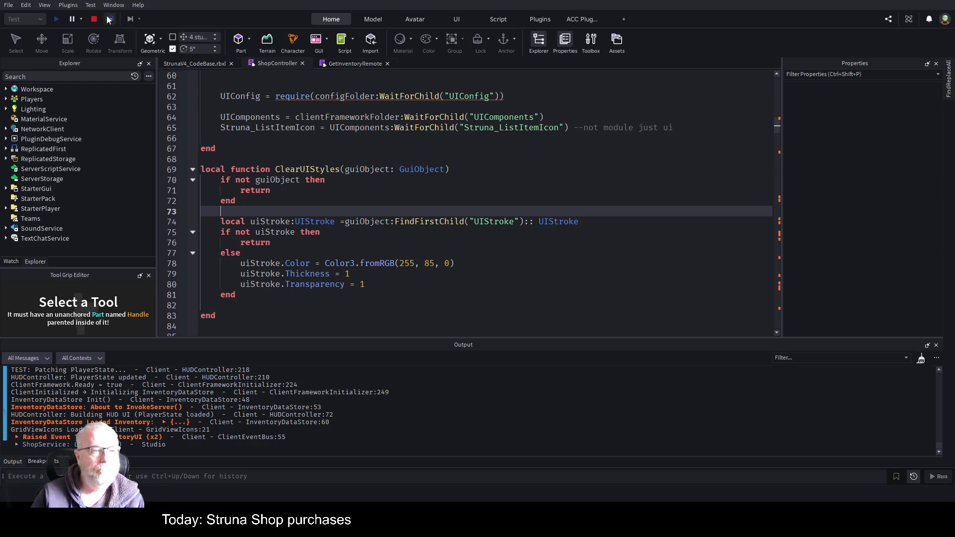
# Step: End the playtest, return to the ShopController script, save the place and look over the code
pyautogui.click(93, 19)
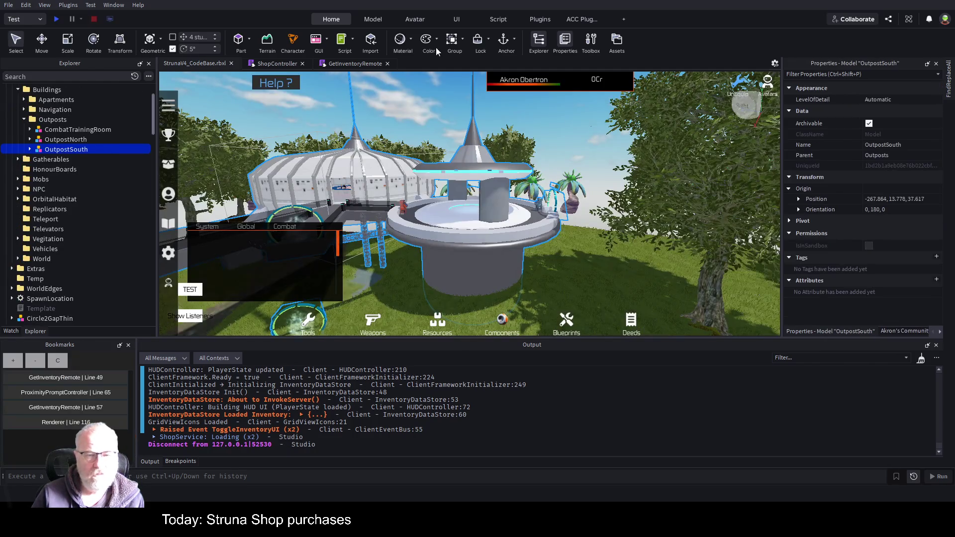
pyautogui.click(273, 63)
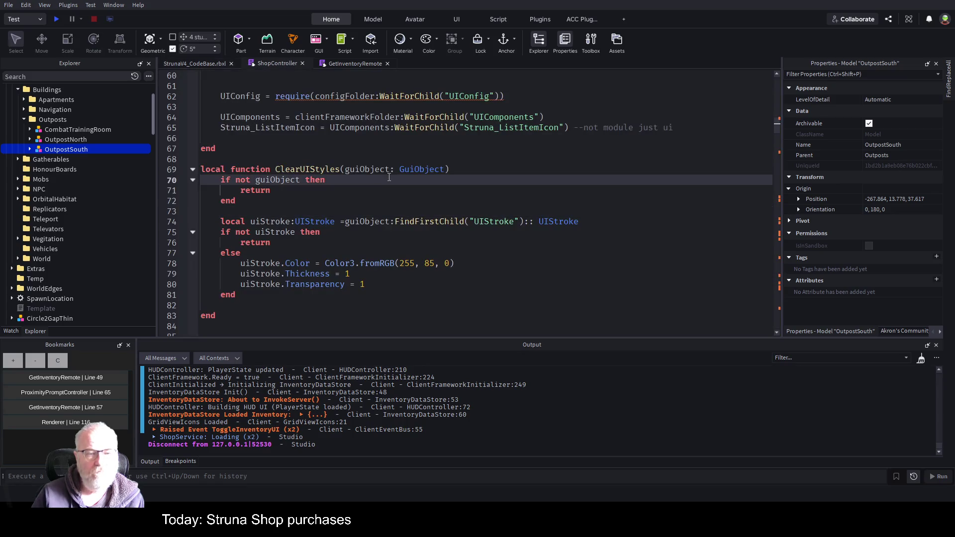
pyautogui.hotkey('ctrl', 's')
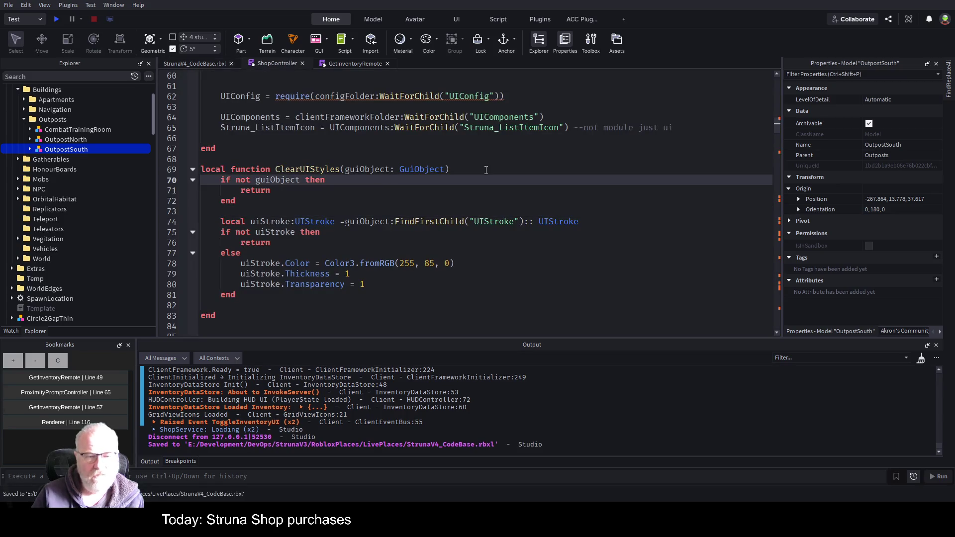
pyautogui.scroll(3, 477, 166)
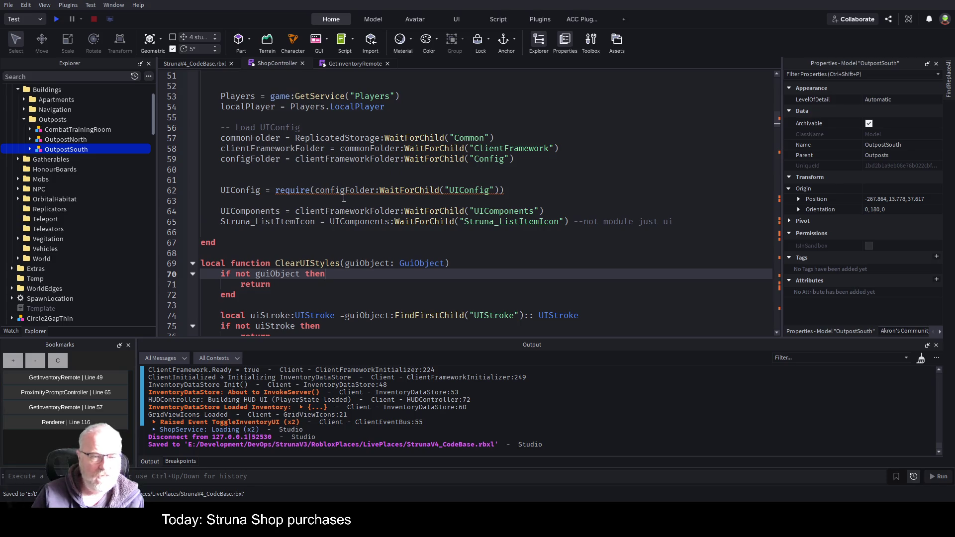
pyautogui.scroll(-15, 363, 219)
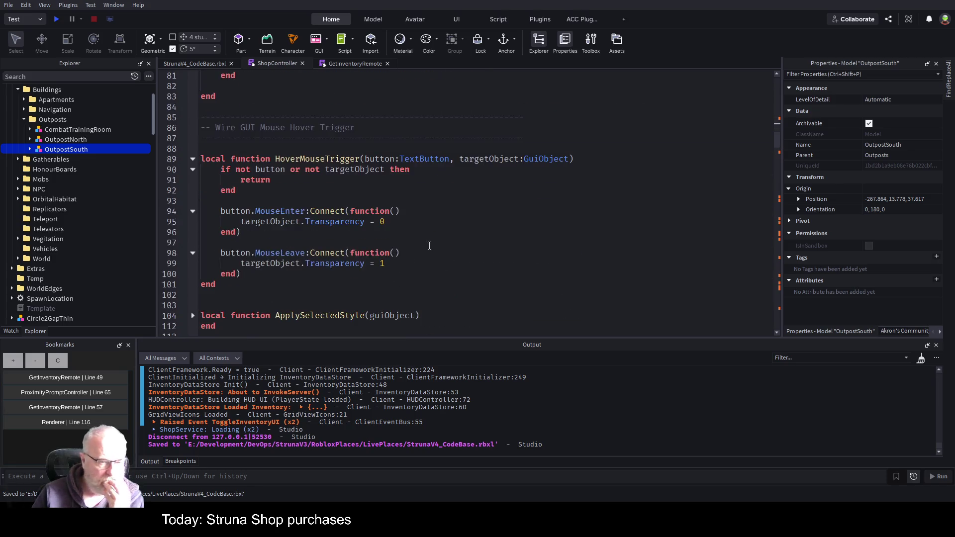
pyautogui.scroll(-15, 436, 242)
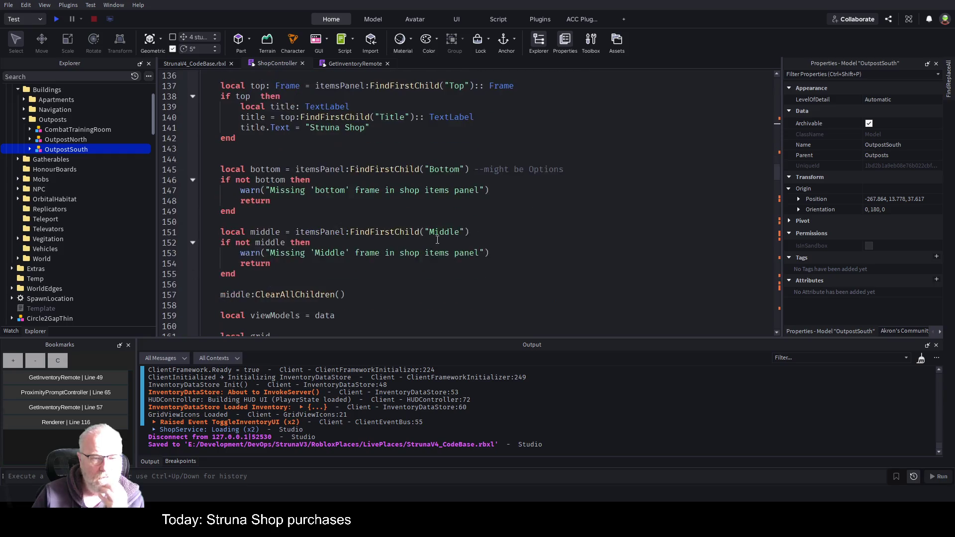
pyautogui.scroll(-11, 437, 241)
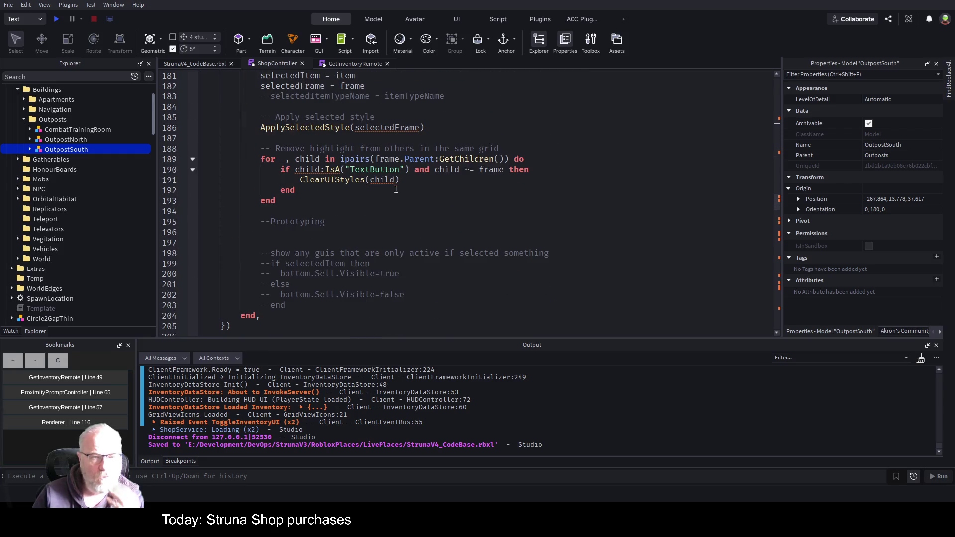
pyautogui.scroll(1, 335, 214)
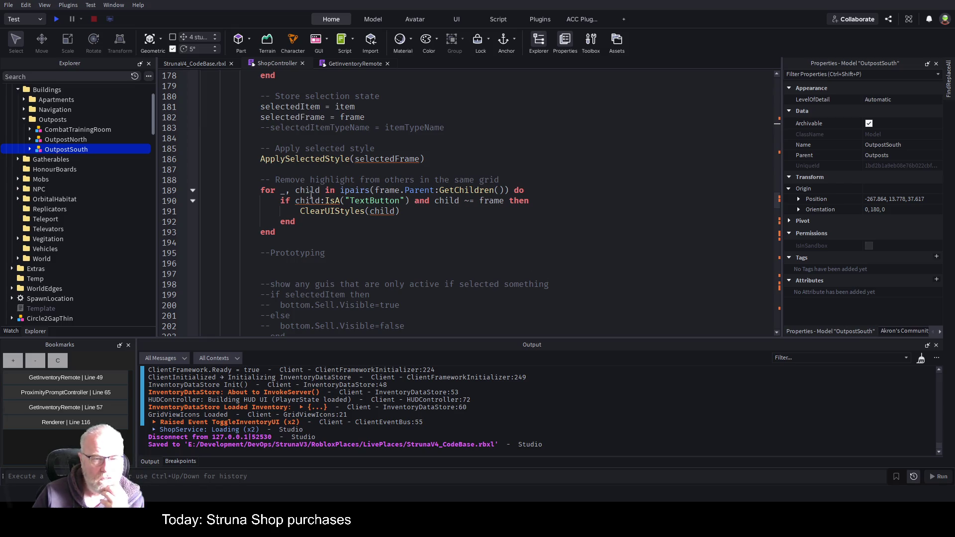
pyautogui.click(493, 246)
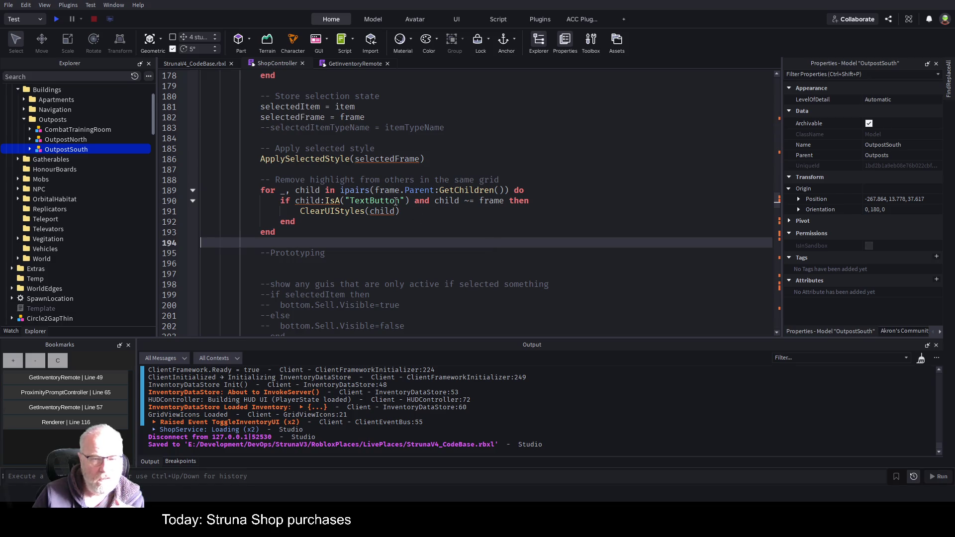
# Step: Add ': Instance' to child in the line 189 for loop header and remove the stray colon
pyautogui.click(321, 190)
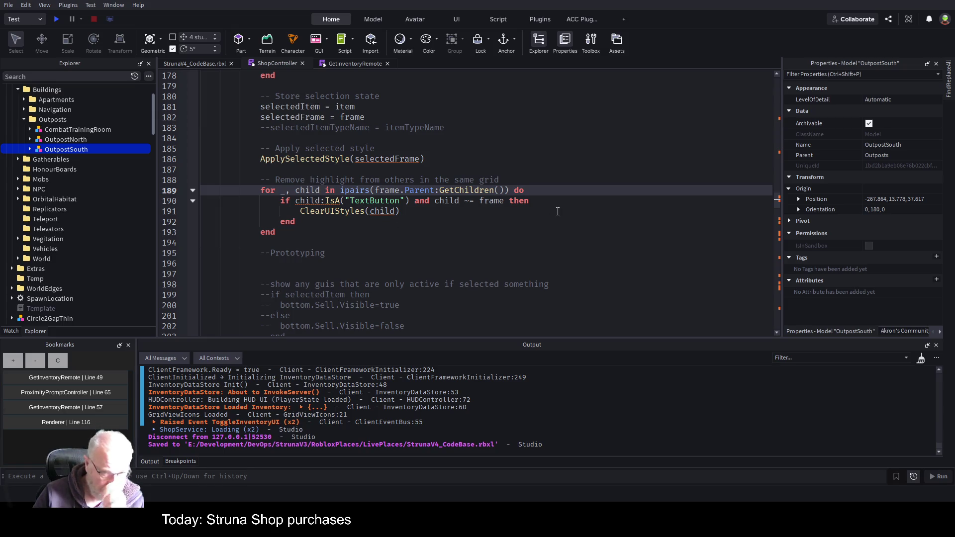
pyautogui.write(':')
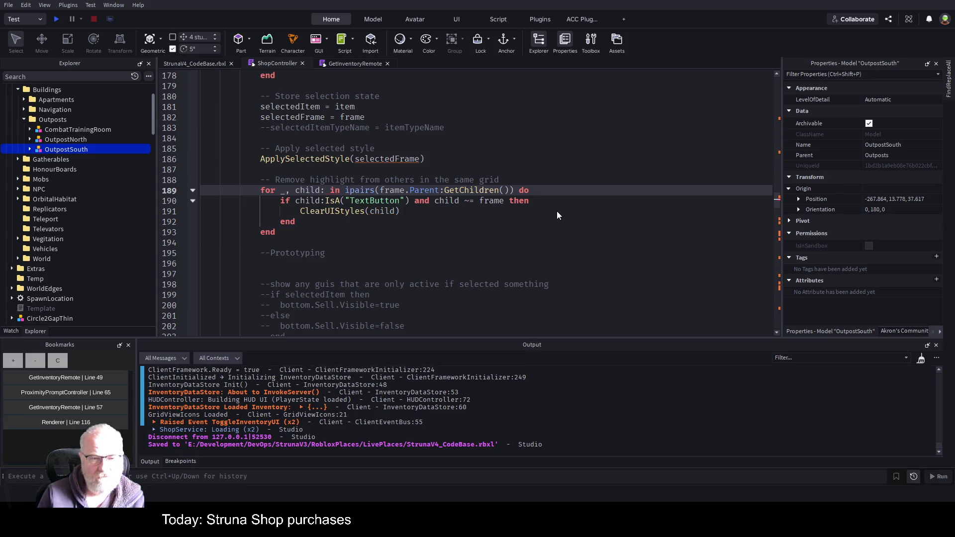
pyautogui.write('Instance')
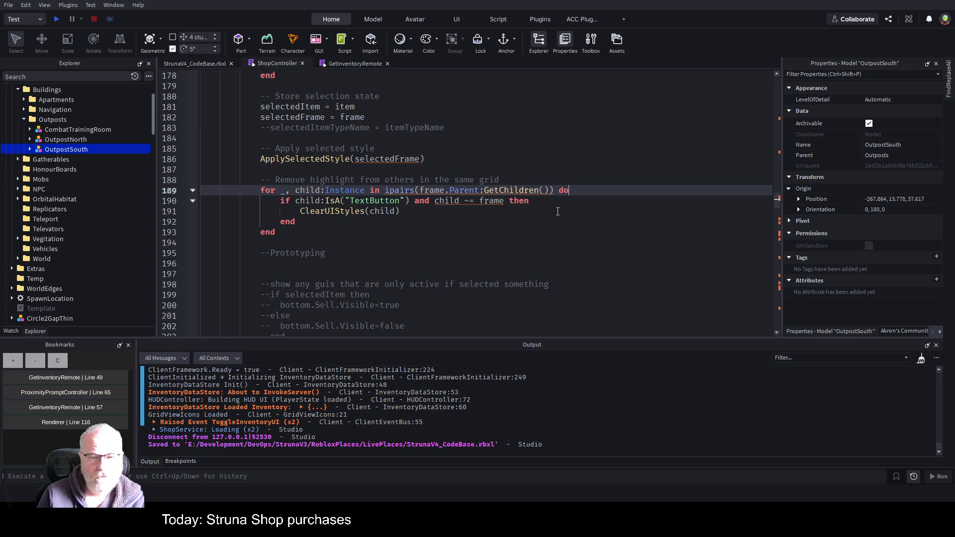
pyautogui.press('Left')
pyautogui.press('Left')
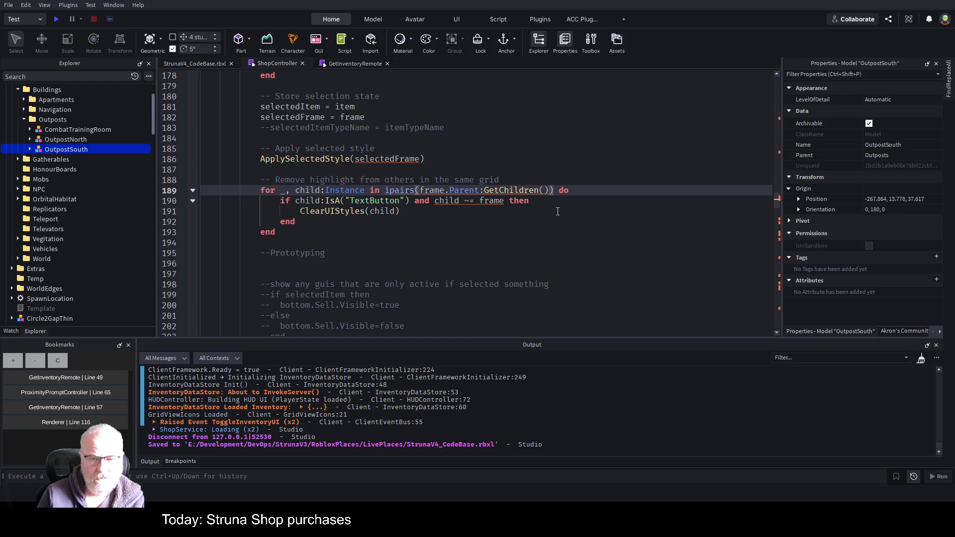
pyautogui.write(':')
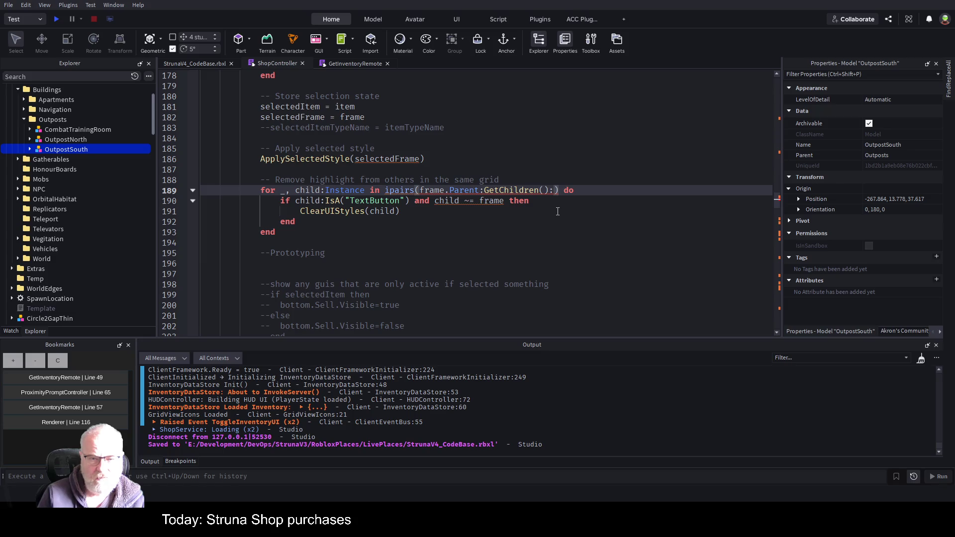
pyautogui.press('BackSpace')
pyautogui.hotkey('ctrl', 'Left')
pyautogui.hotkey('ctrl', 'Left')
pyautogui.hotkey('ctrl', 'Left')
pyautogui.hotkey('ctrl', 'Left')
pyautogui.hotkey('ctrl', 'Left')
pyautogui.hotkey('ctrl', 'Left')
pyautogui.press('Down')
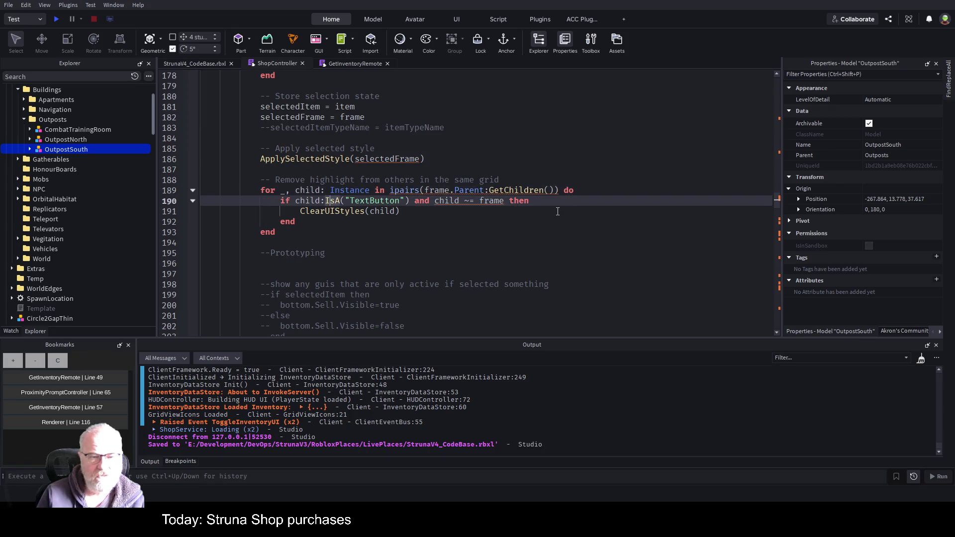
pyautogui.press('Up')
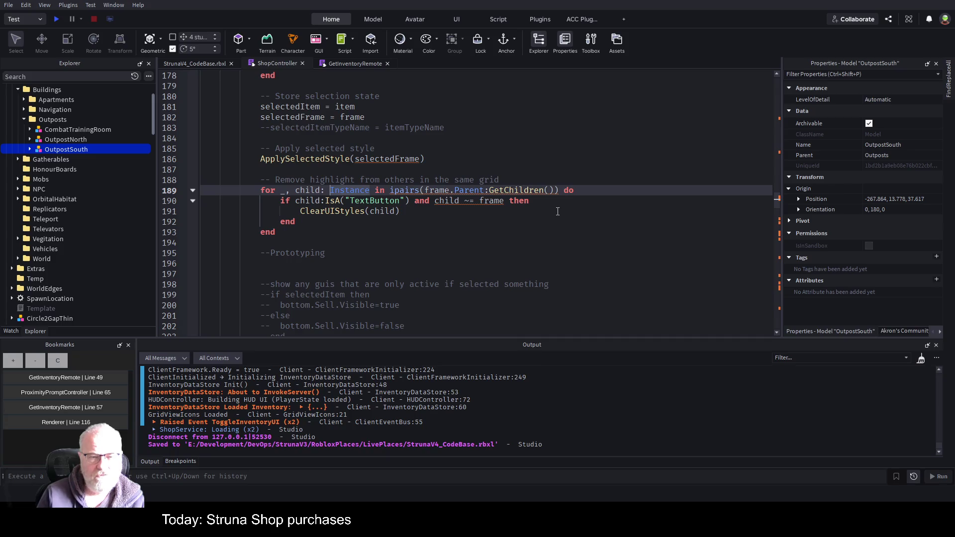
pyautogui.press('Down')
pyautogui.press('Right')
pyautogui.press('Right')
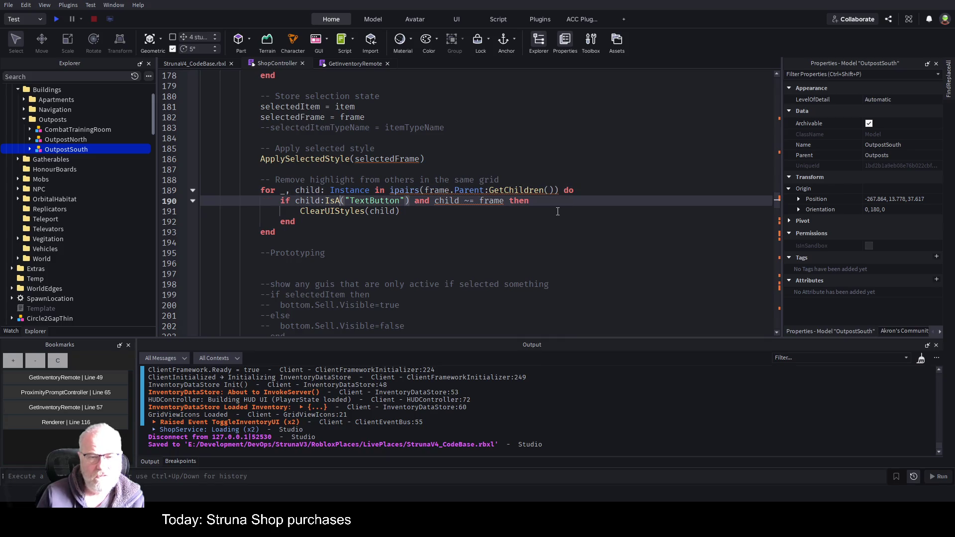
pyautogui.press('Right')
pyautogui.press('Right')
pyautogui.press('Right')
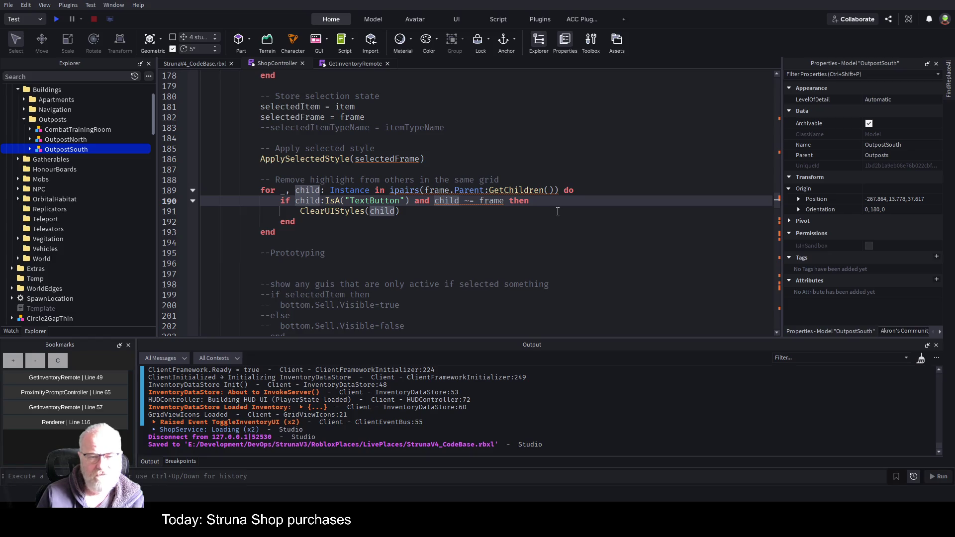
pyautogui.press('Right')
pyautogui.press('Right')
pyautogui.press('Right')
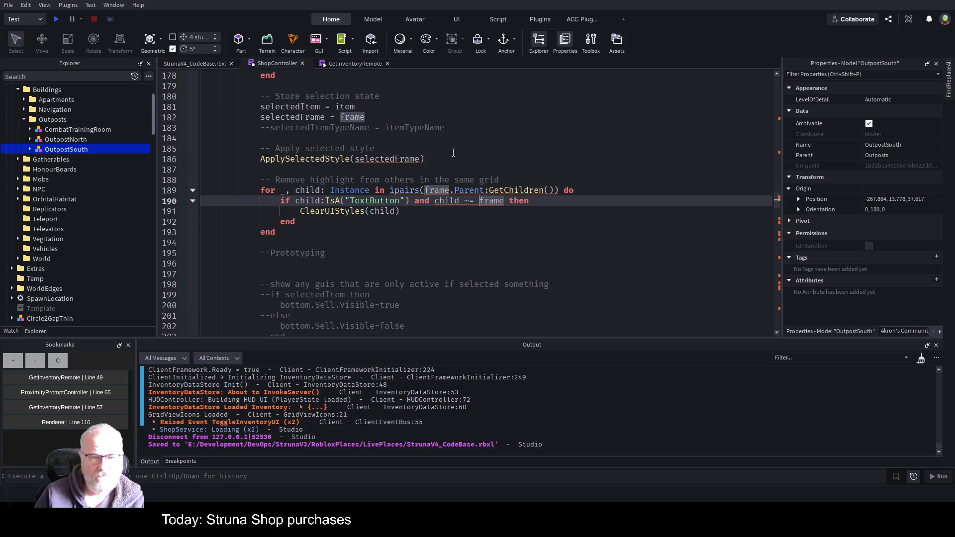
pyautogui.doubleClick(366, 117)
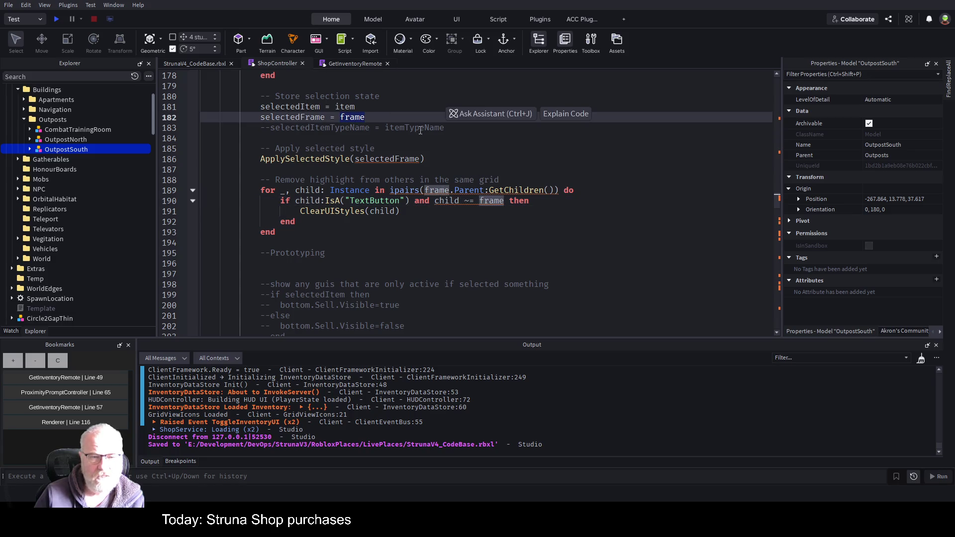
# Step: Annotate the onItemClicked frame parameter as ': GuiObject' and review where selectedFrame is used
pyautogui.scroll(4, 351, 133)
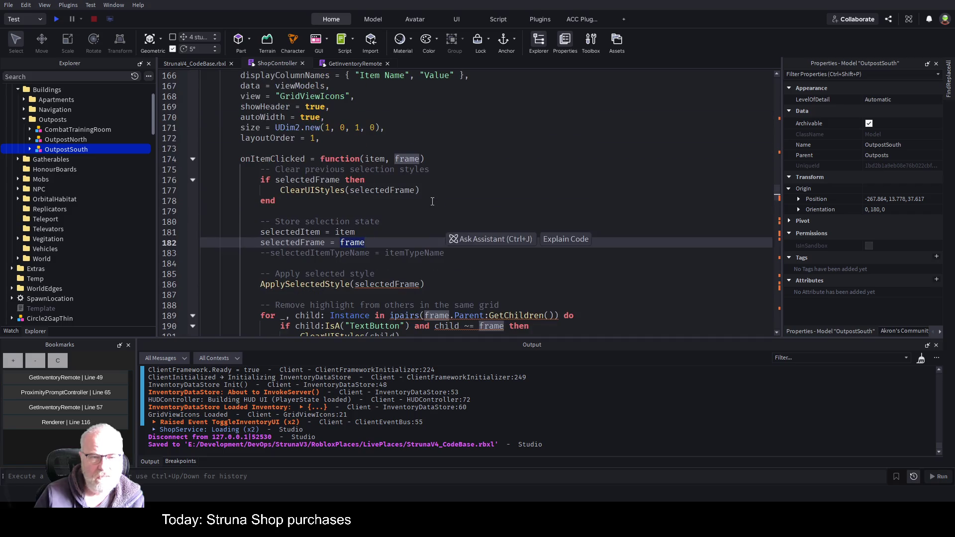
pyautogui.click(434, 155)
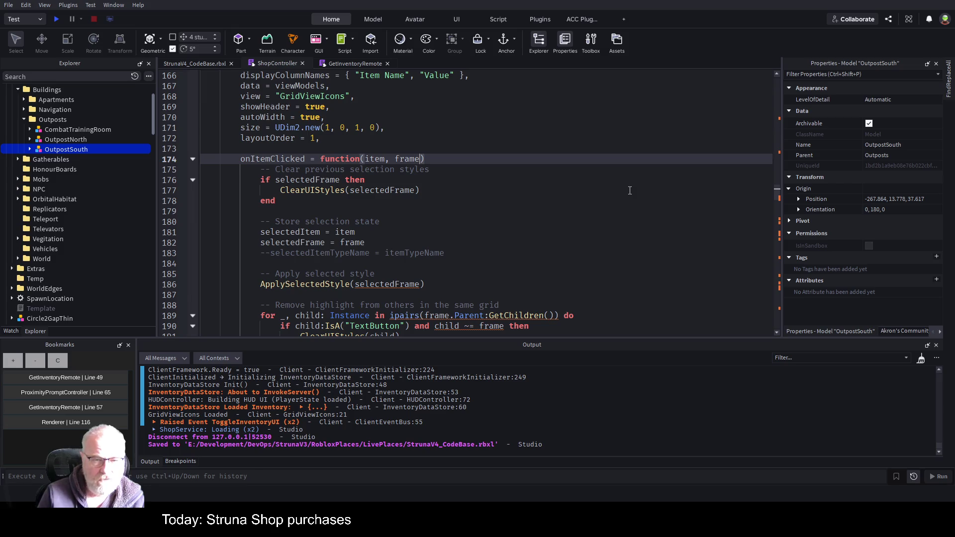
pyautogui.write(': Gui')
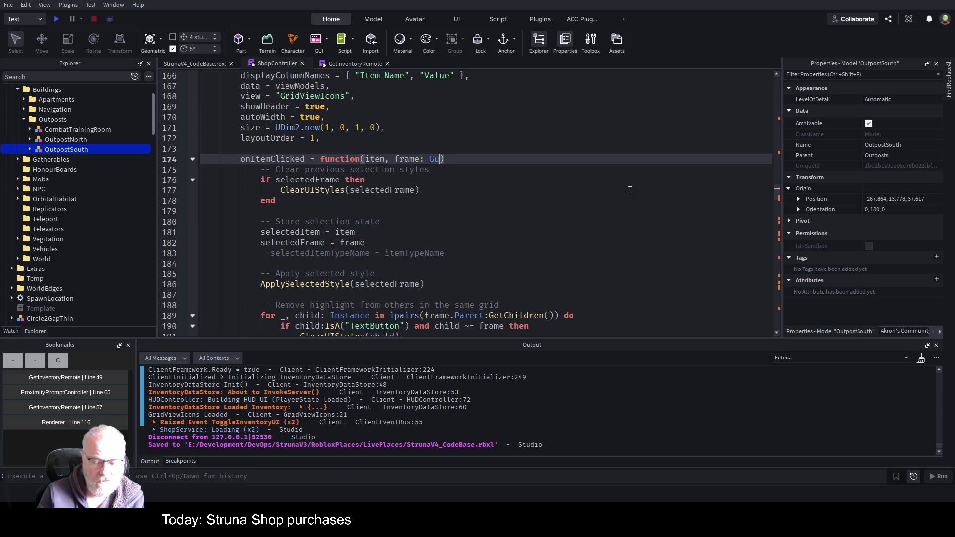
pyautogui.write('Object')
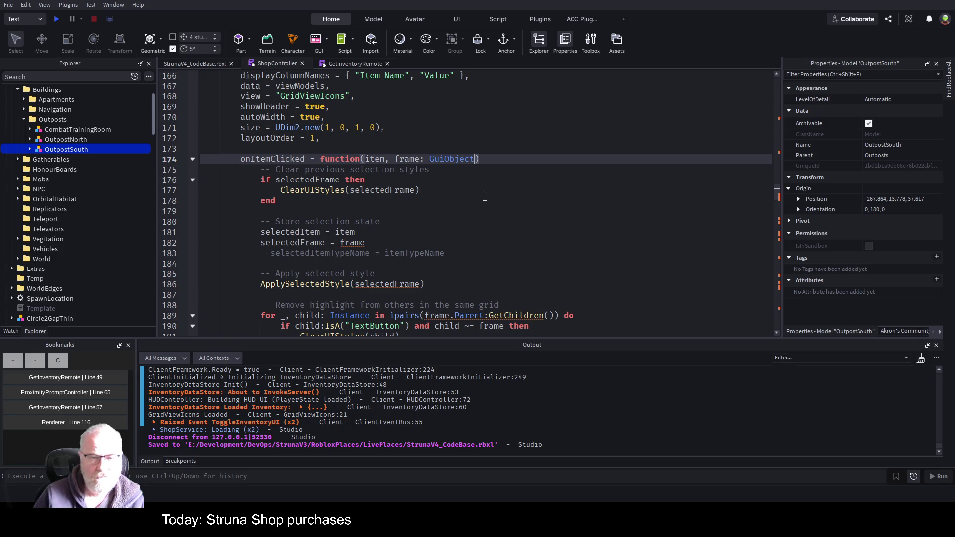
pyautogui.scroll(-2, 516, 222)
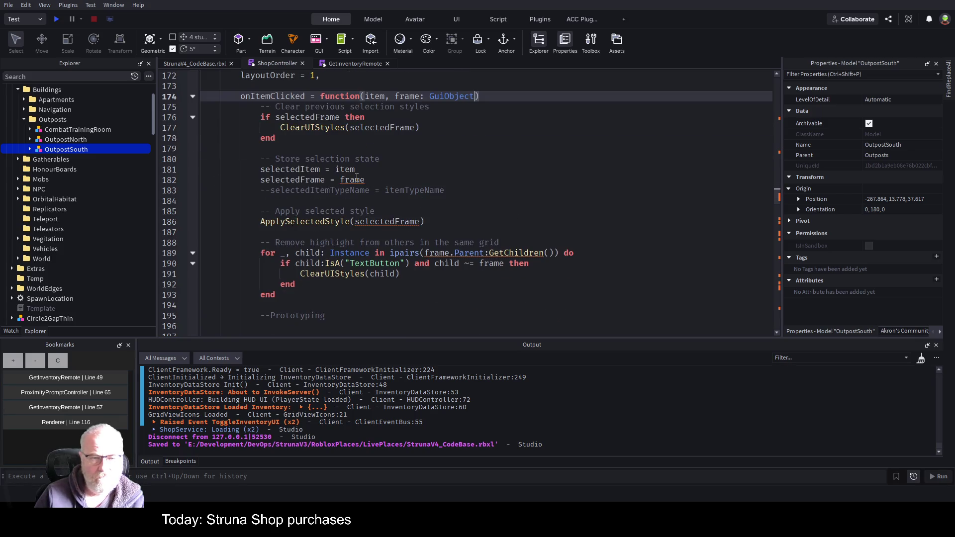
pyautogui.doubleClick(314, 180)
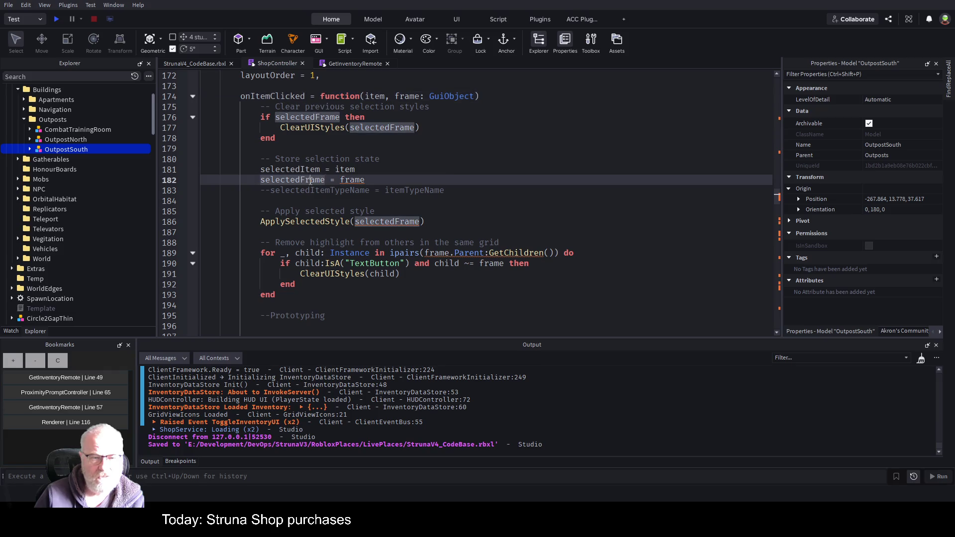
pyautogui.scroll(1, 463, 197)
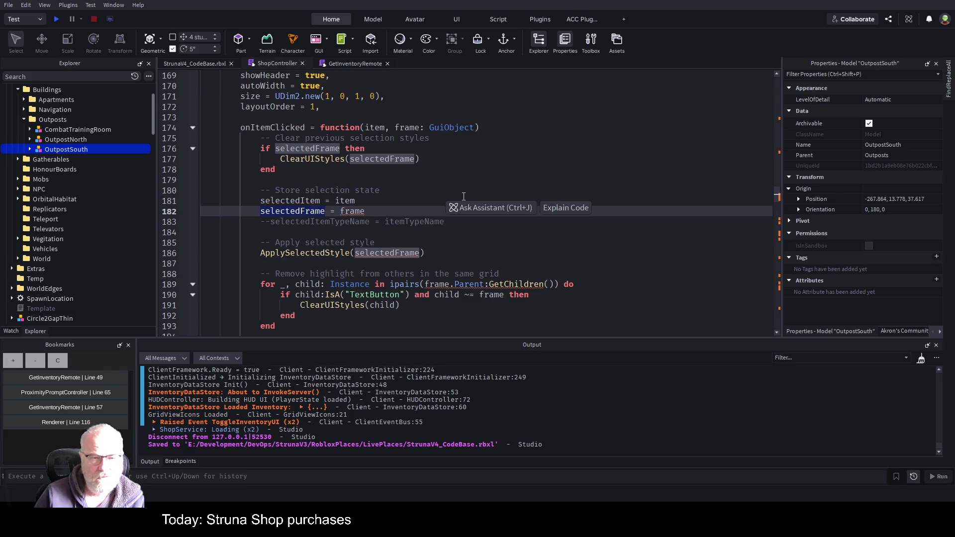
pyautogui.scroll(12, 464, 197)
pyautogui.scroll(20, 453, 194)
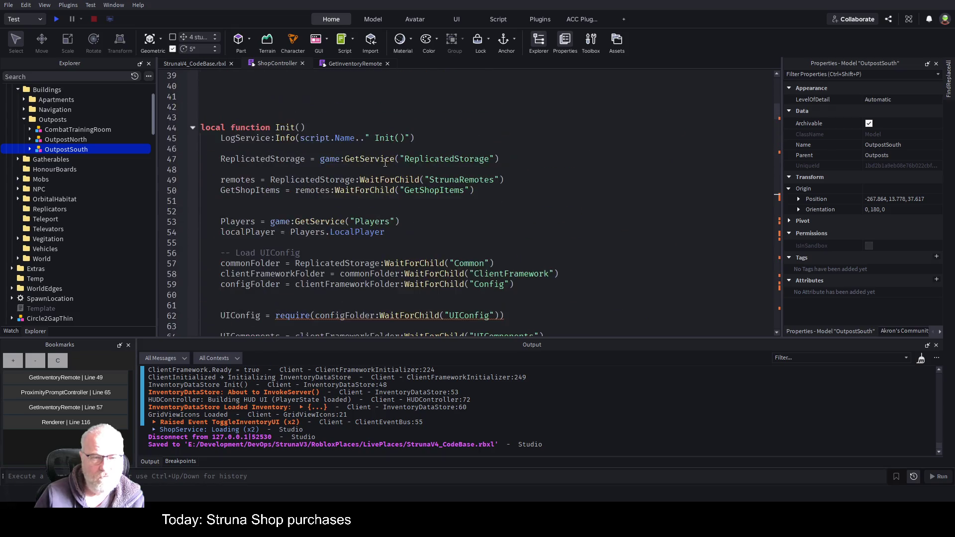
pyautogui.scroll(11, 385, 162)
pyautogui.scroll(-4, 360, 266)
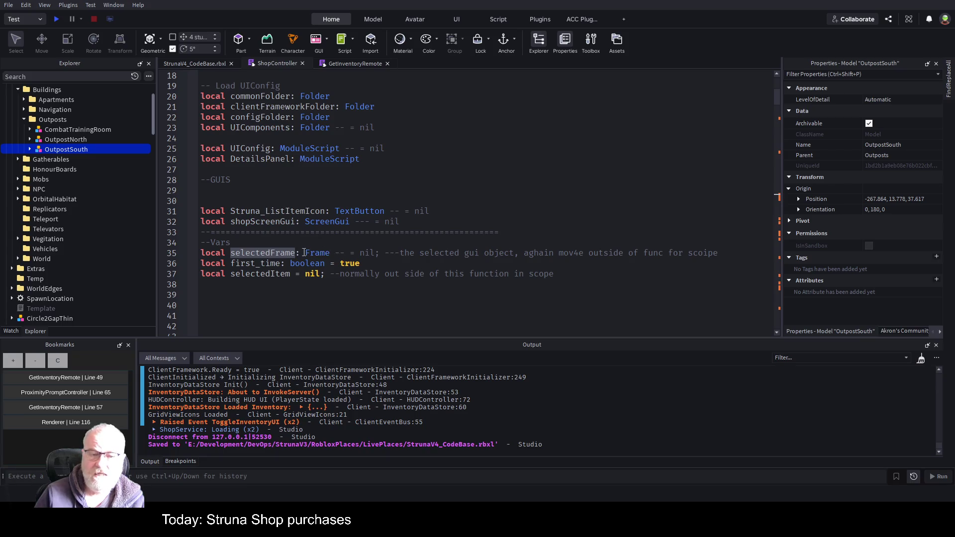
pyautogui.scroll(-20, 486, 172)
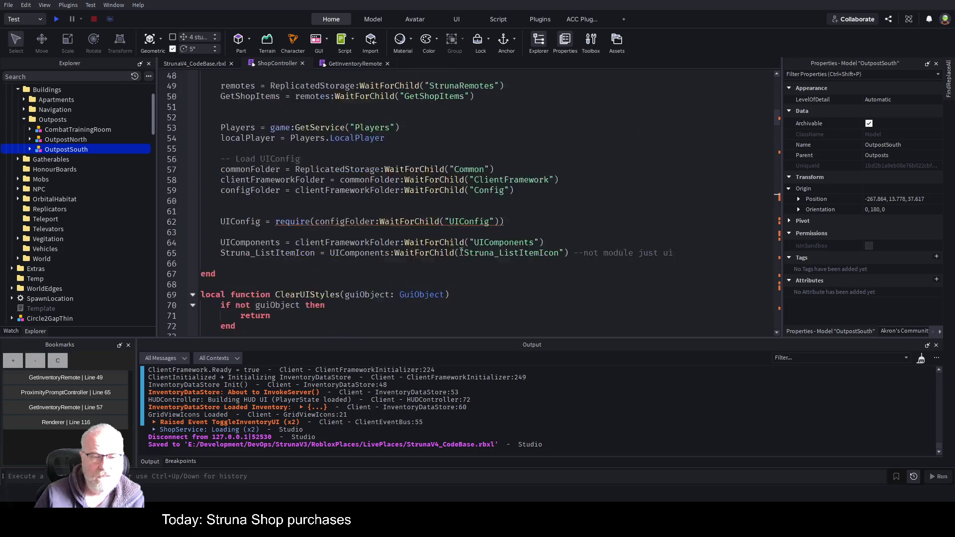
pyautogui.scroll(-20, 494, 225)
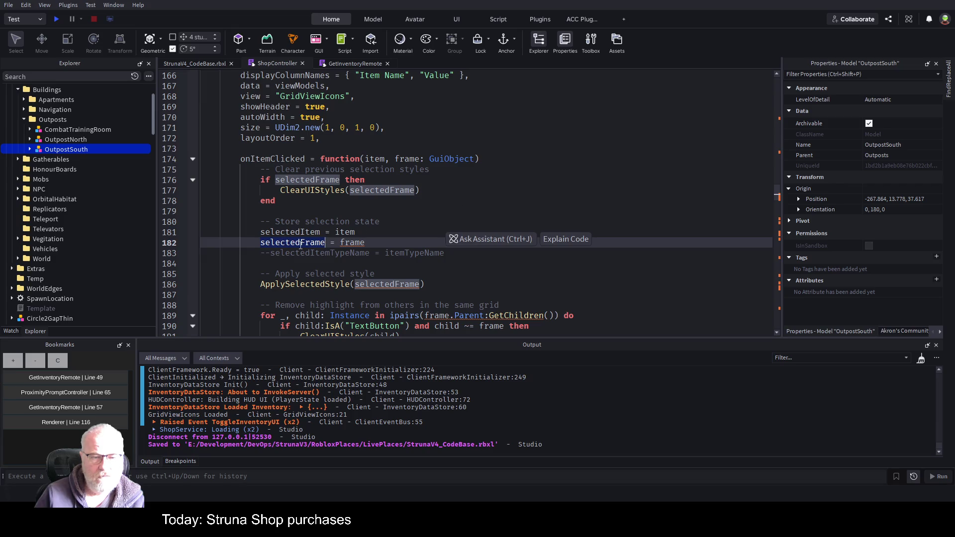
# Step: Change the frame parameter's type from GuiObject to Frame and save the place
pyautogui.click(352, 244)
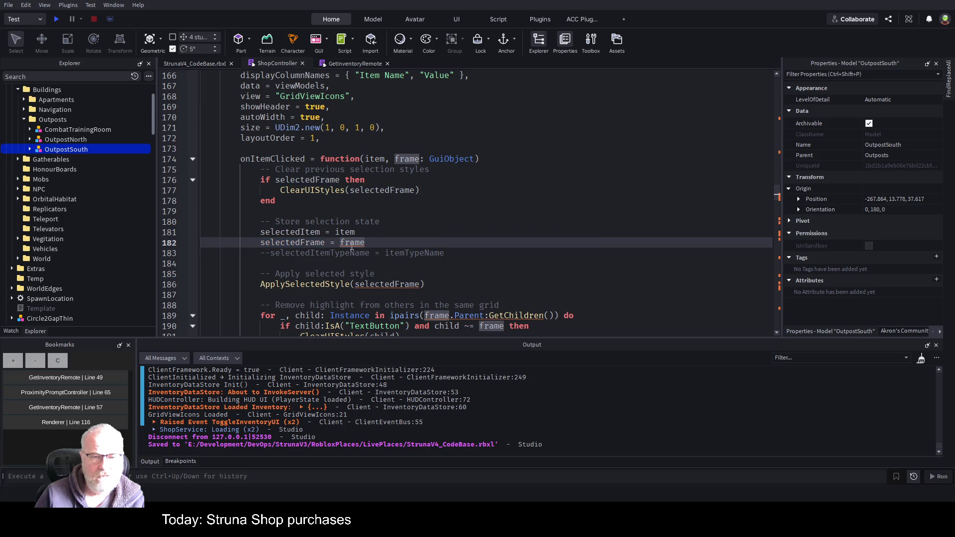
pyautogui.doubleClick(451, 158)
pyautogui.write('Frame')
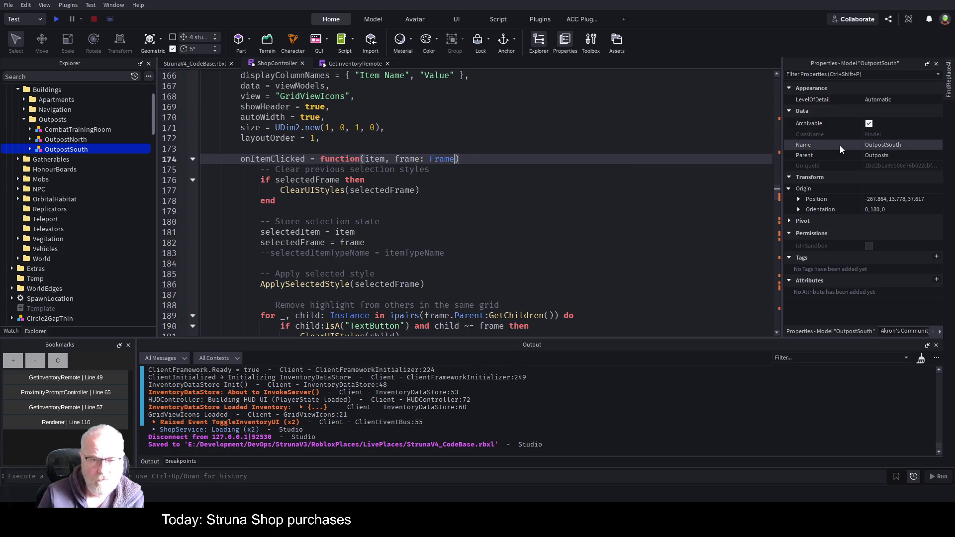
pyautogui.click(467, 150)
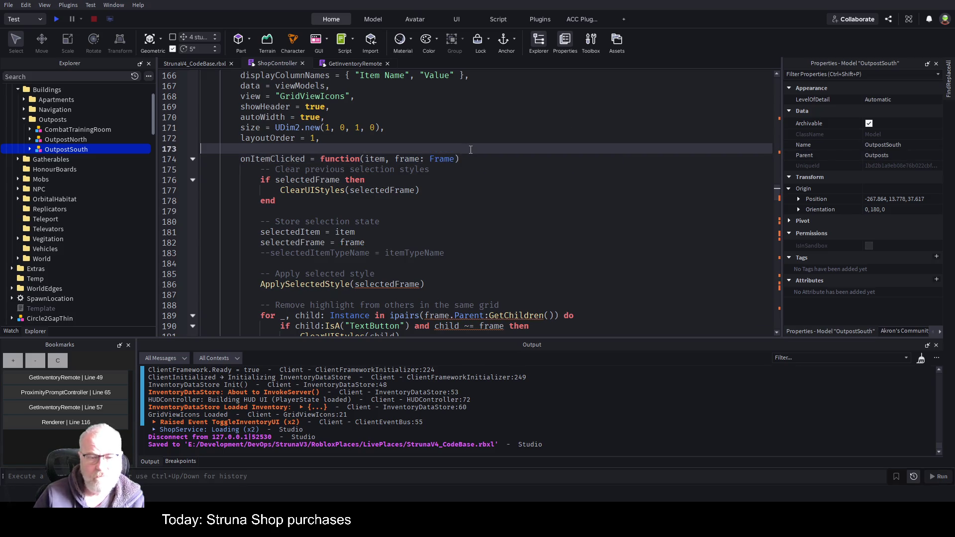
pyautogui.hotkey('ctrl', 's')
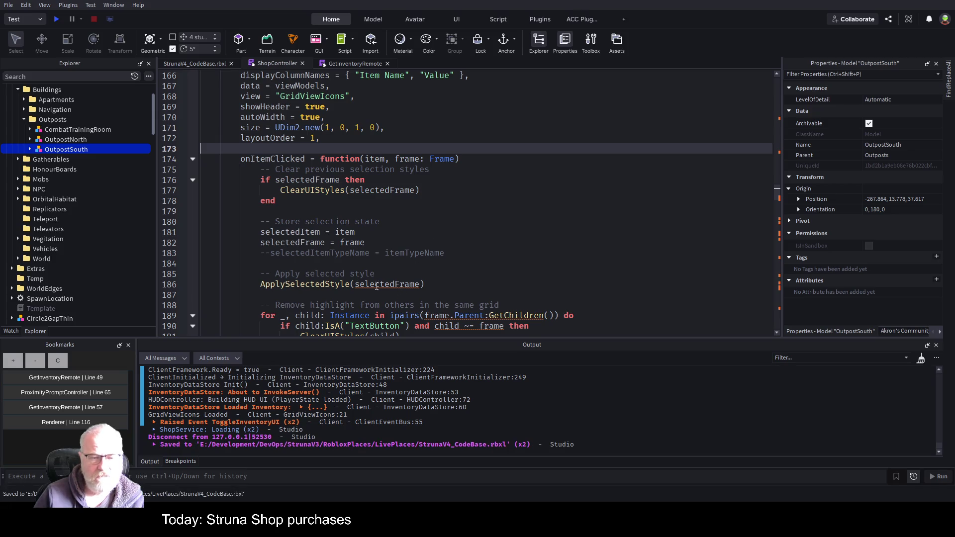
# Step: Jump to the ApplySelectedStyle definition, type its guiObject parameter as Frame, and save
pyautogui.click(319, 286)
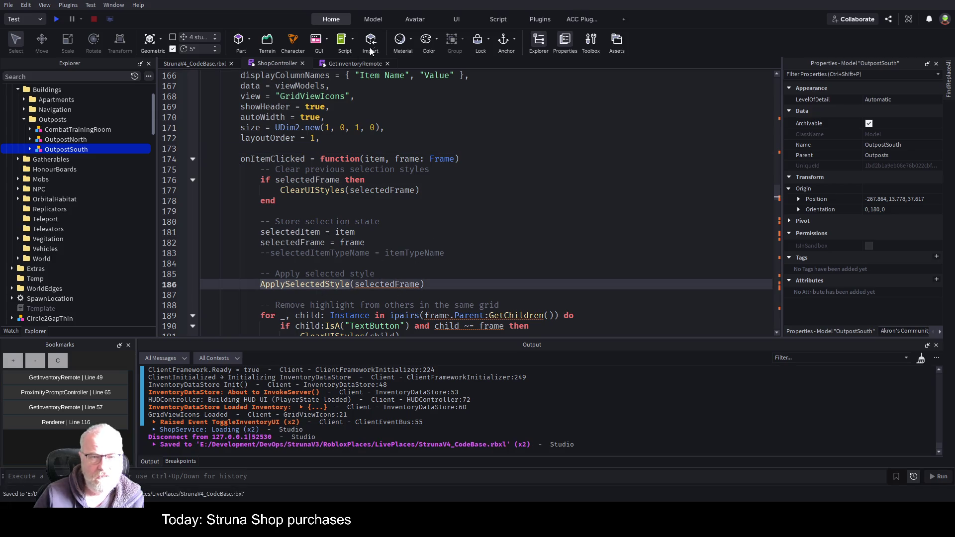
pyautogui.press('F12')
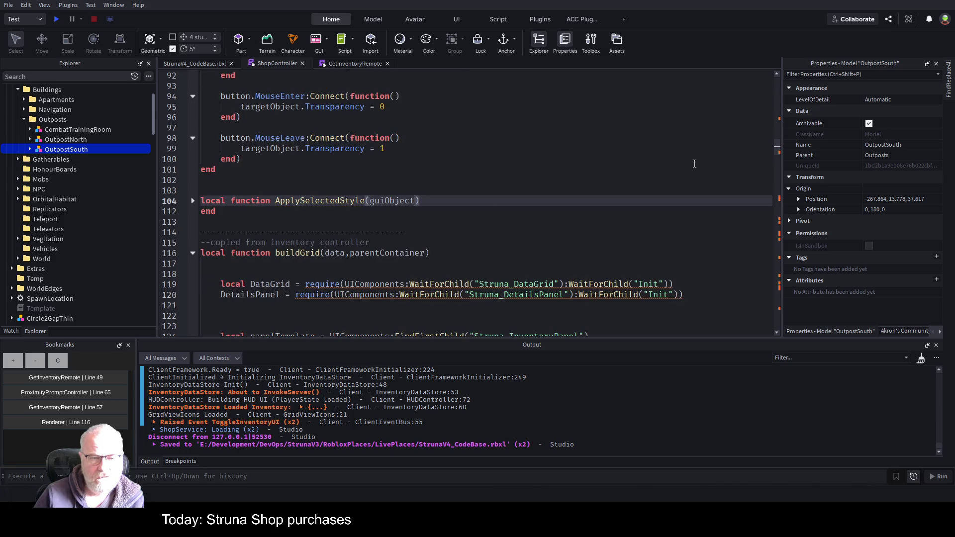
pyautogui.write(': Frame')
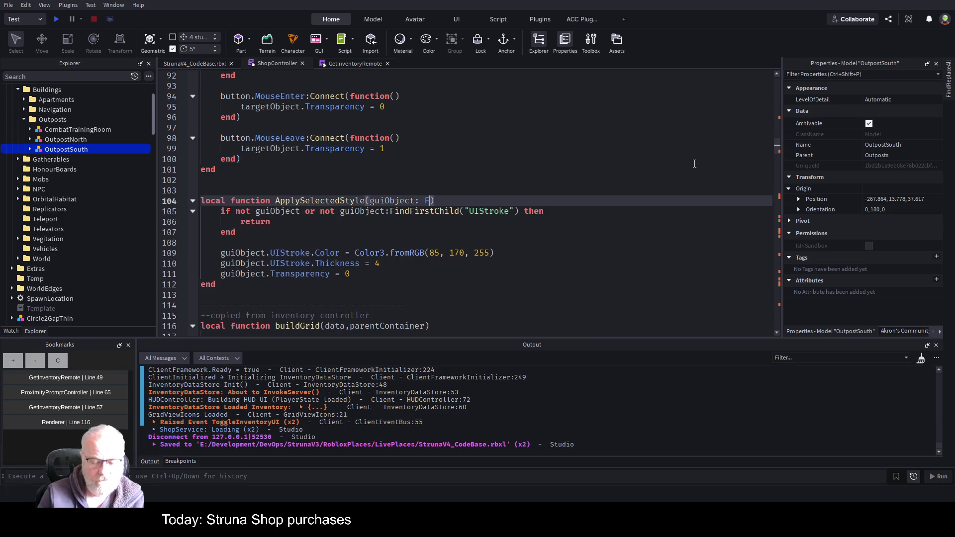
pyautogui.click(475, 159)
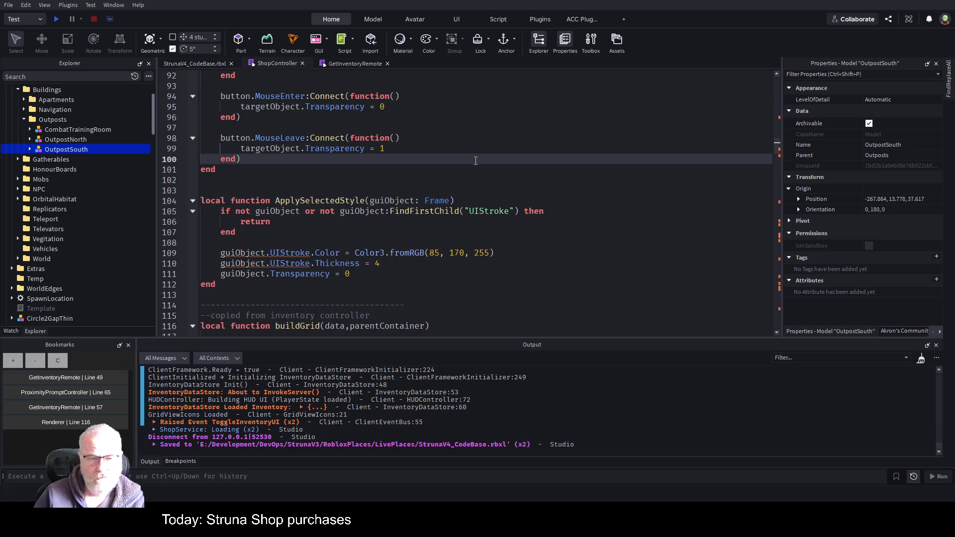
pyautogui.hotkey('ctrl', 's')
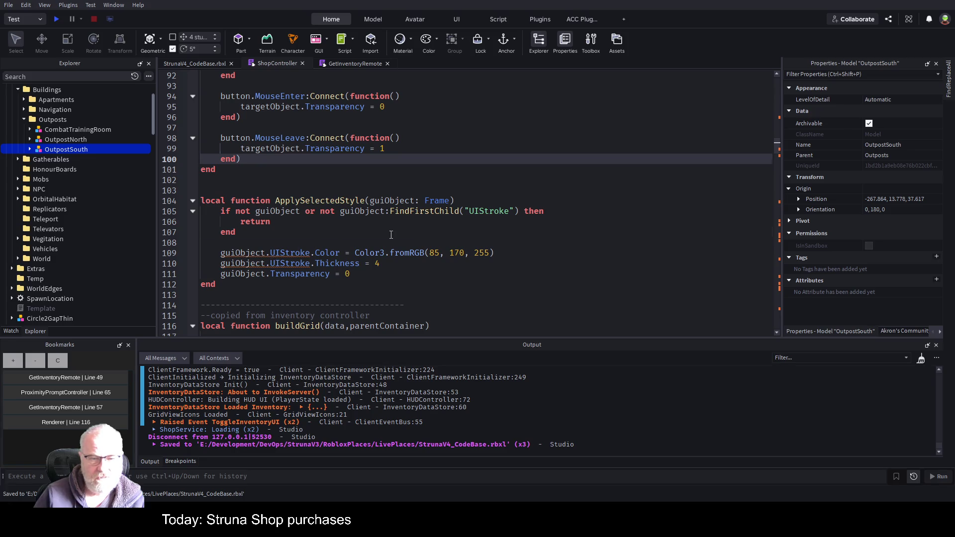
# Step: Check the UIStroke guard clause below the signature, save again, and start a playtest
pyautogui.click(391, 234)
pyautogui.press('Up')
pyautogui.press('Up')
pyautogui.press('Up')
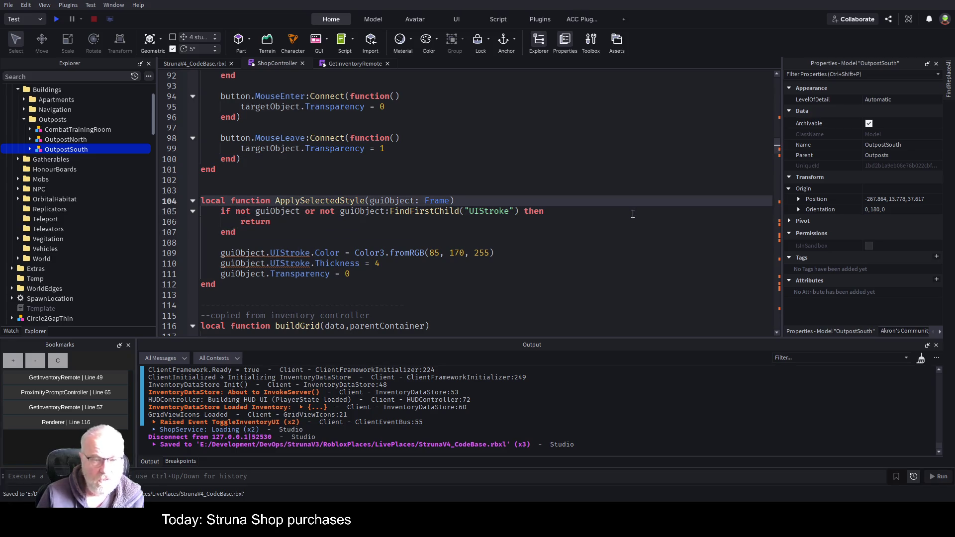
pyautogui.press('Down')
pyautogui.hotkey('ctrl', 'Right')
pyautogui.hotkey('ctrl', 'Right')
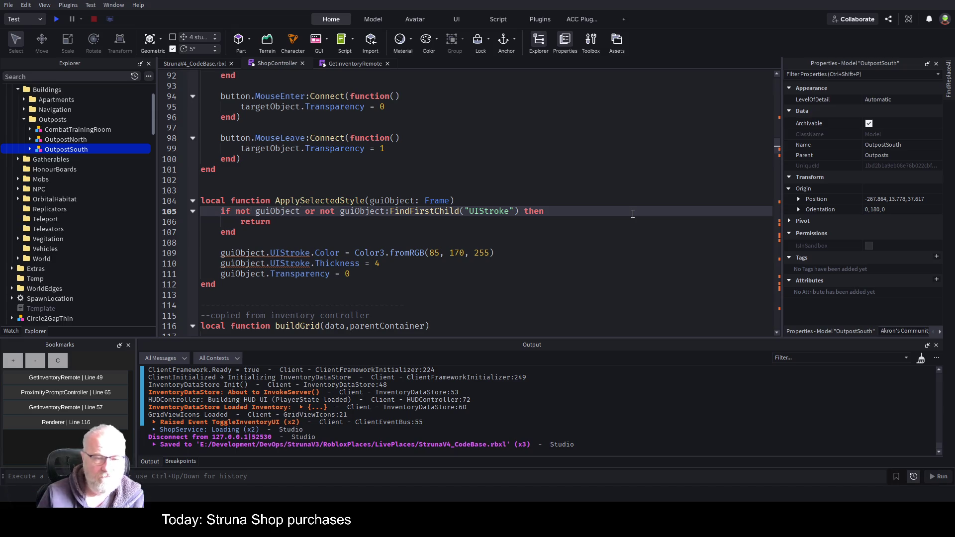
pyautogui.hotkey('ctrl', 's')
pyautogui.press('Down')
pyautogui.press('Down')
pyautogui.hotkey('ctrl', 's')
pyautogui.click(55, 20)
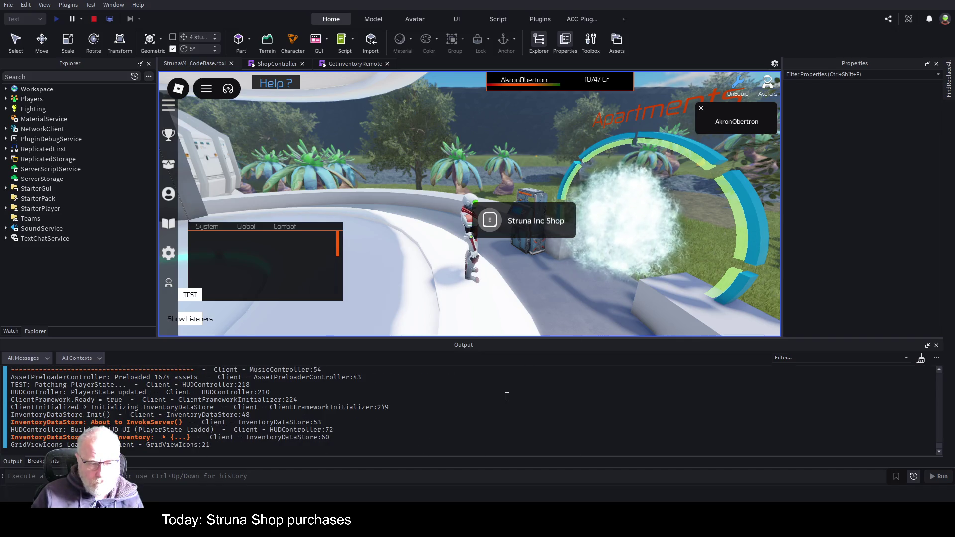
# Step: Clear the output, view OOF001's stats in the Struna Inc Shop, then close the shop
pyautogui.hotkey('ctrl', 'k')
pyautogui.click(547, 226)
pyautogui.click(543, 184)
pyautogui.click(472, 259)
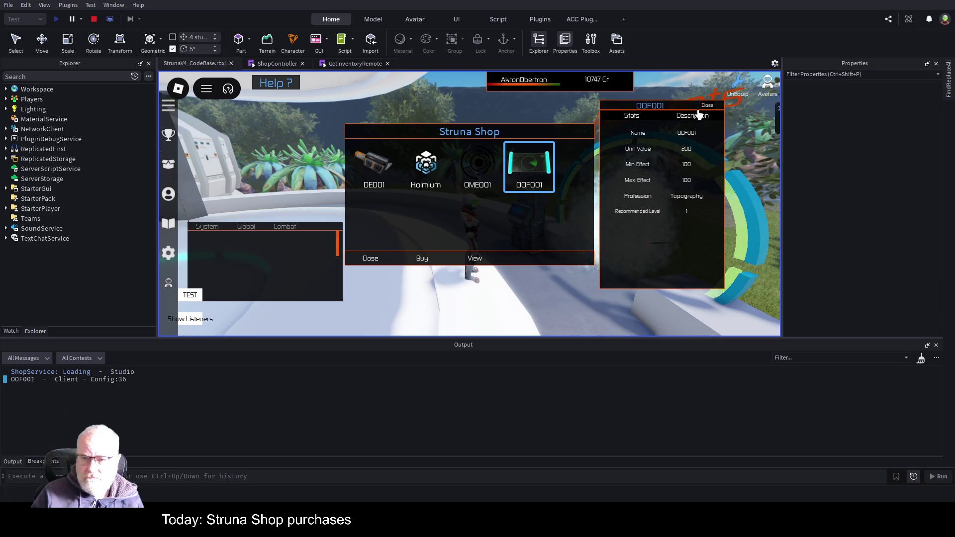
pyautogui.click(708, 106)
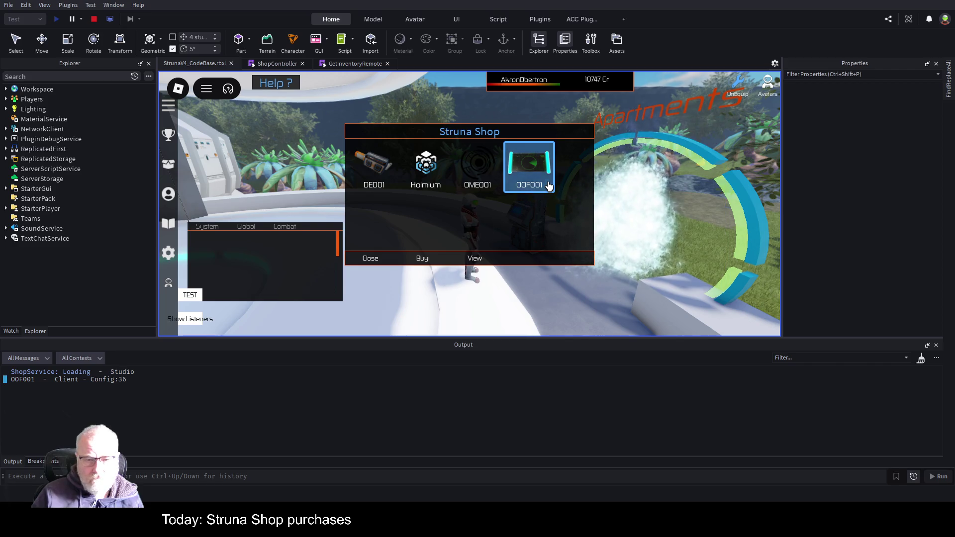
pyautogui.click(362, 259)
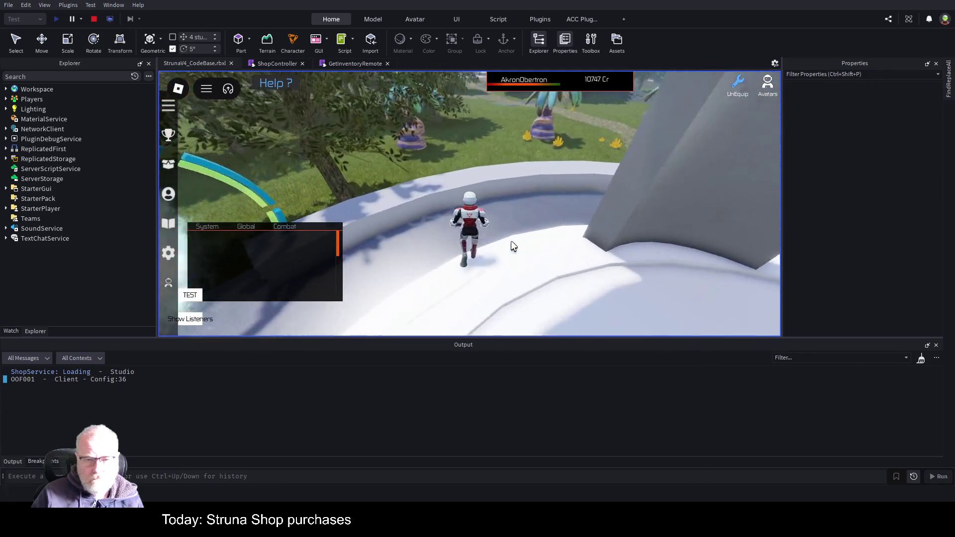
# Step: Equip OOF001 from the Tools inventory and fire it
pyautogui.press('i')
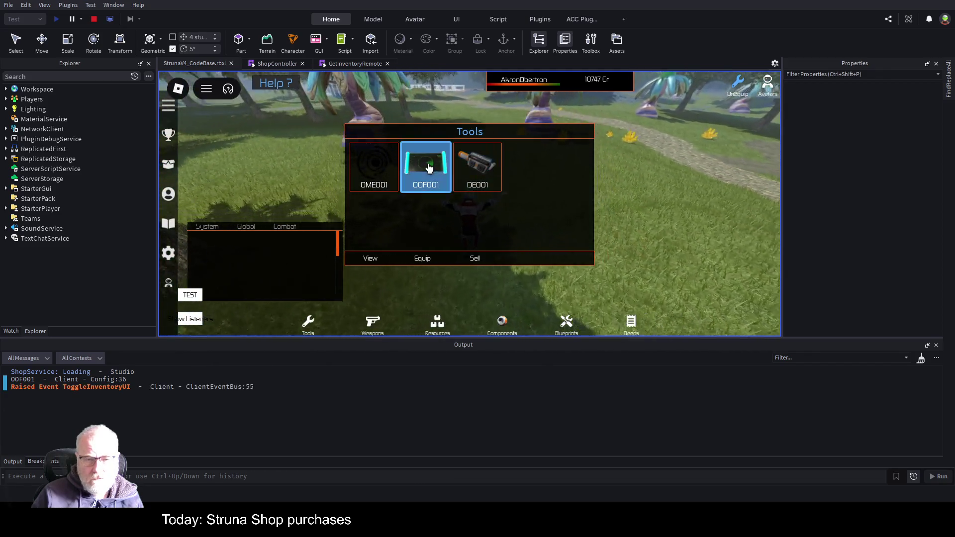
pyautogui.click(422, 258)
pyautogui.click(542, 239)
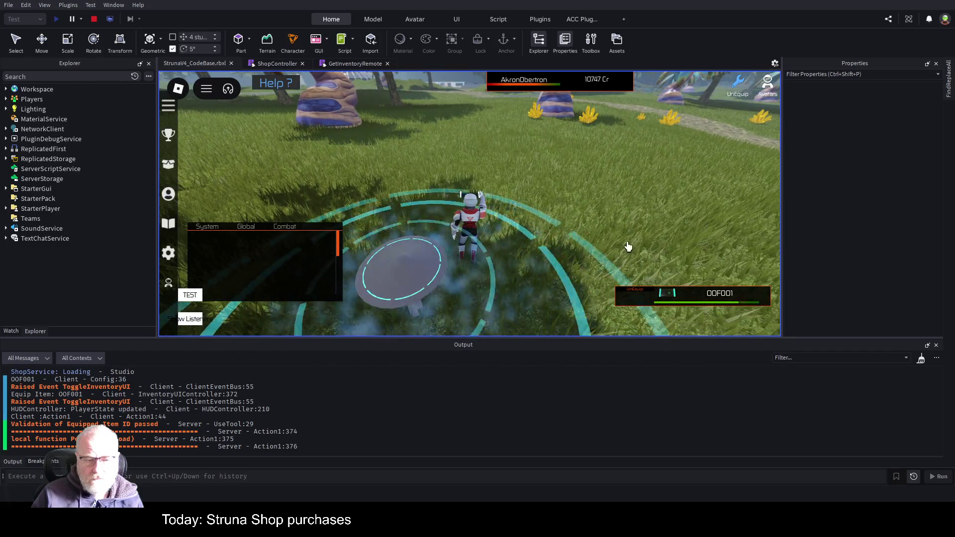